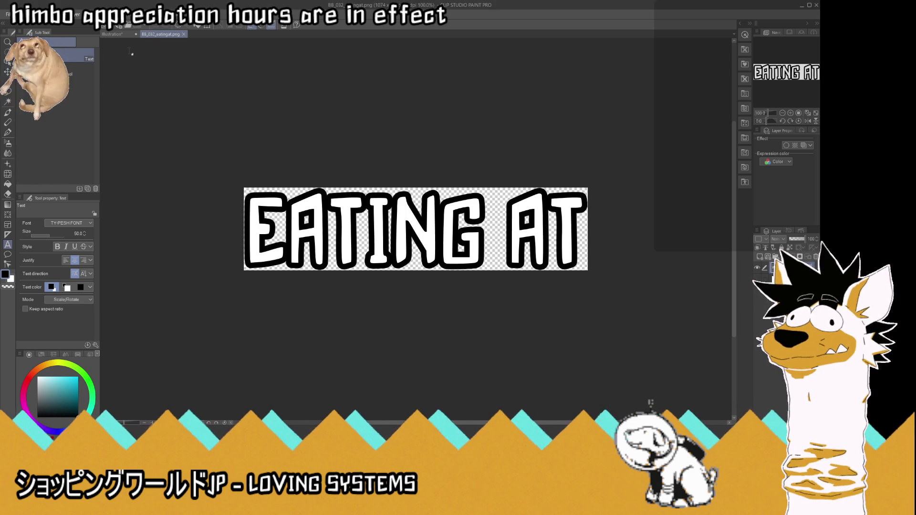
- Close the EATING AT tab and make the BRO BURGER title text white
left_click(184, 34)
left_click(788, 270)
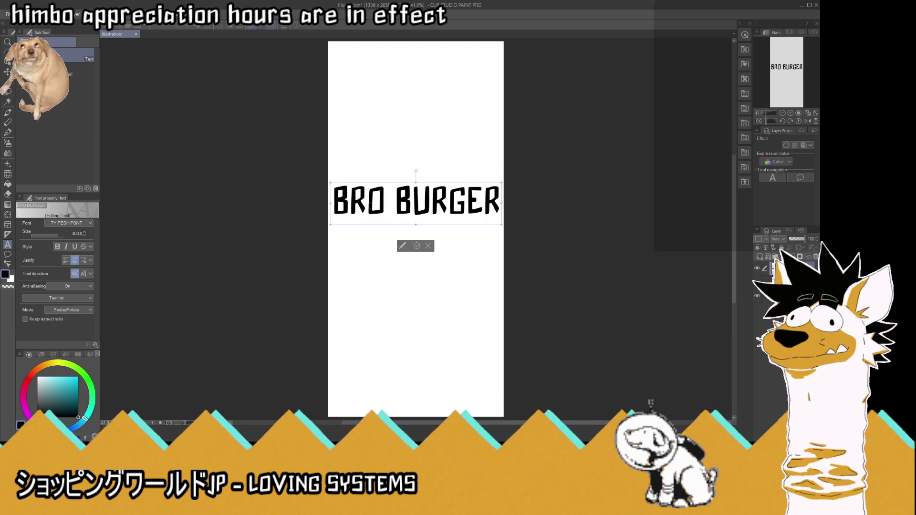
left_click_drag(333, 210, 500, 210)
key("x")
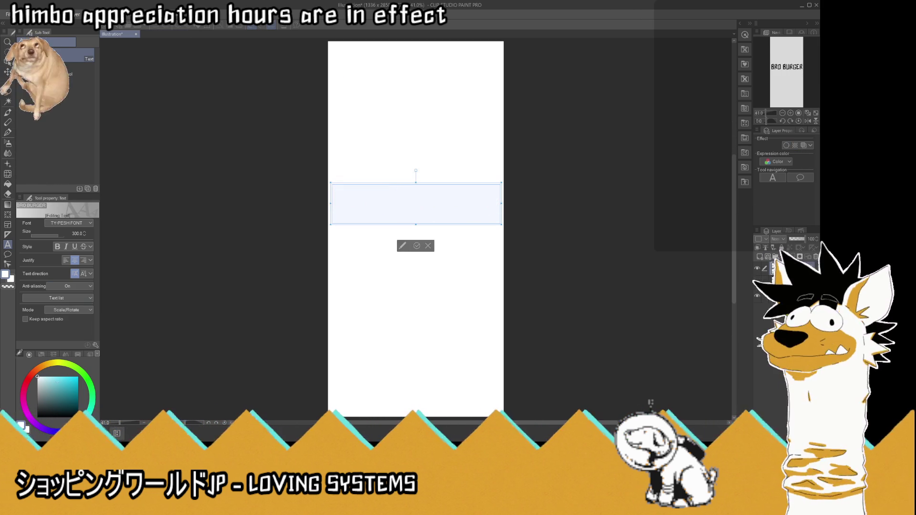
left_click(418, 246)
- Give the title layer a Border effect with a black edge colour
left_click(786, 146)
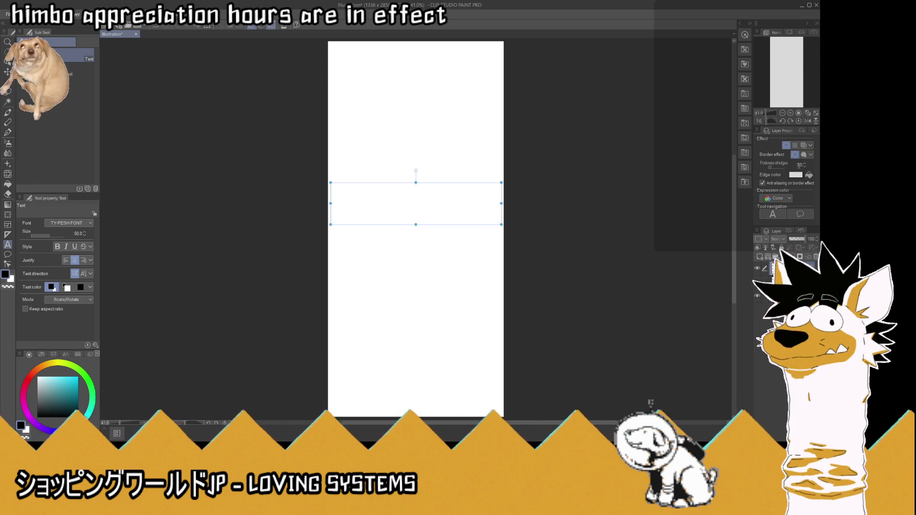
left_click(799, 175)
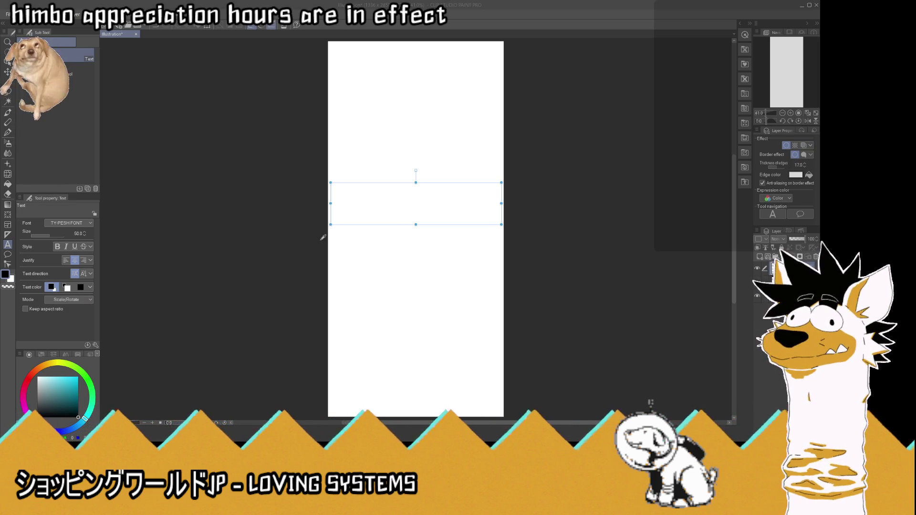
key("Return")
type("BRO BURGER")
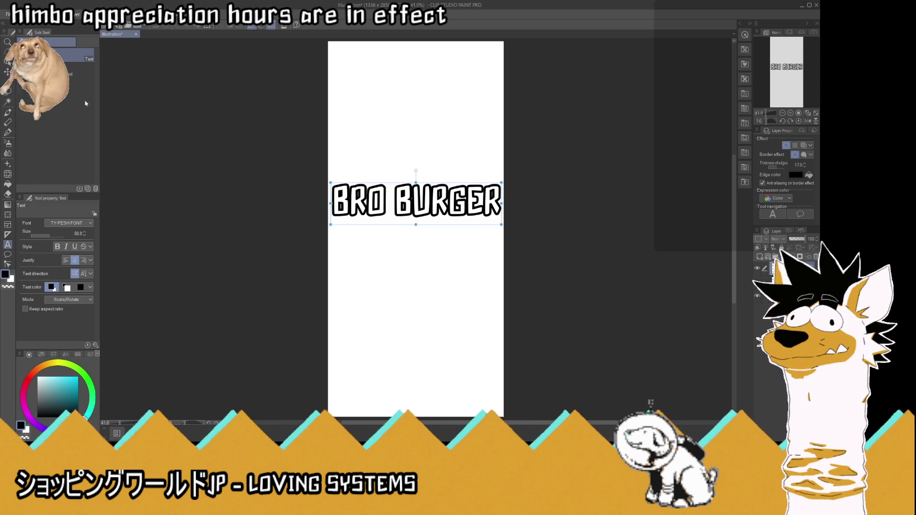
left_click(8, 71)
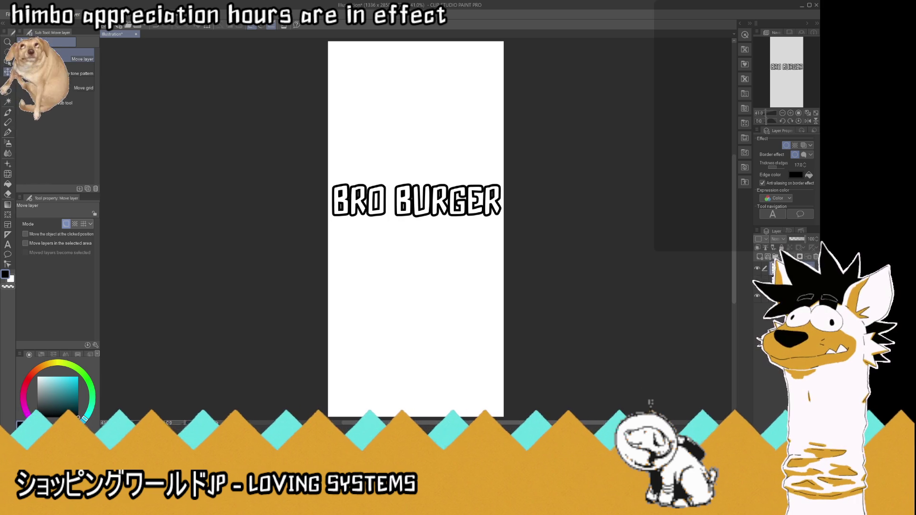
- Cut the title text down to BRO and export it as BB_033_bro.png
left_click(8, 245)
left_click(416, 200)
key("BackSpace")
key("BackSpace")
key("BackSpace")
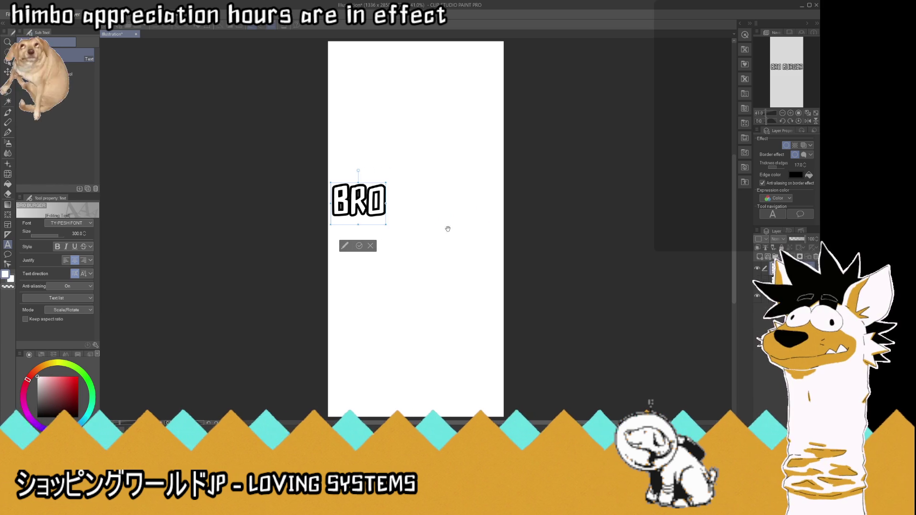
left_click(357, 247)
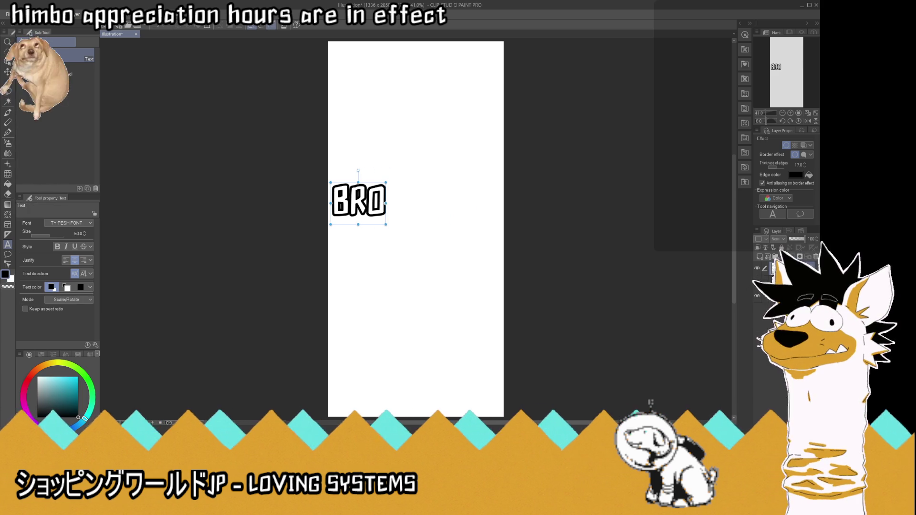
left_click(783, 296)
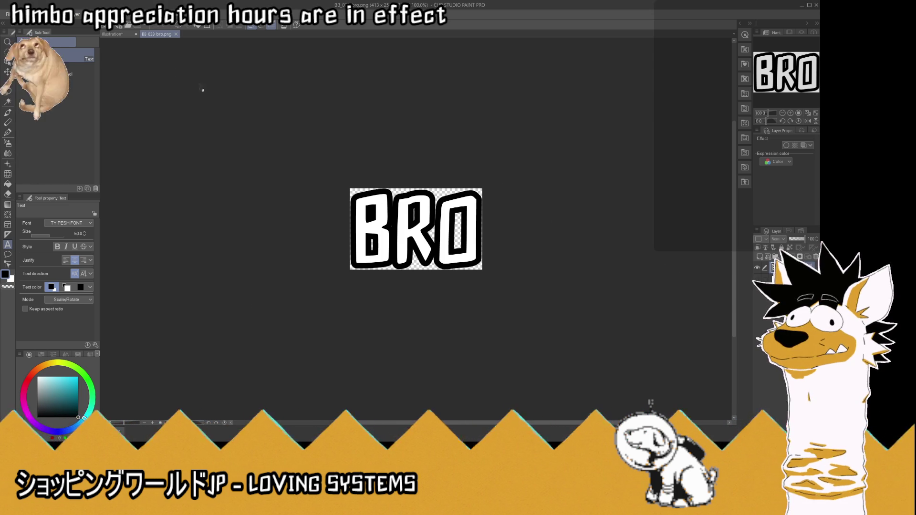
- On the Illustration canvas, type BURGER back after BRO, then select BRO for removal
left_click(120, 36)
left_click(377, 200)
type("BURGER")
left_click_drag(395, 201, 286, 201)
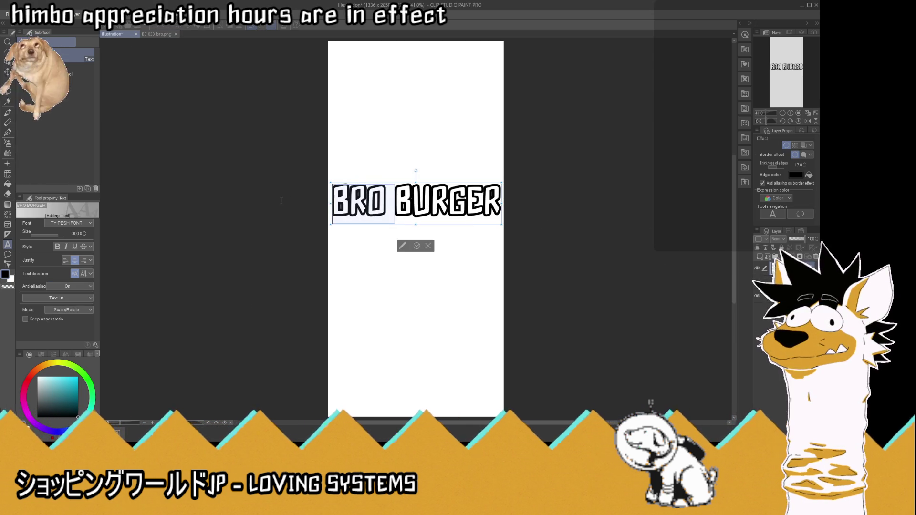
- Reduce the text to BURGER, save it on a transparent canvas as BB_034_burger.png, then minimise
key("BackSpace")
left_click(385, 245)
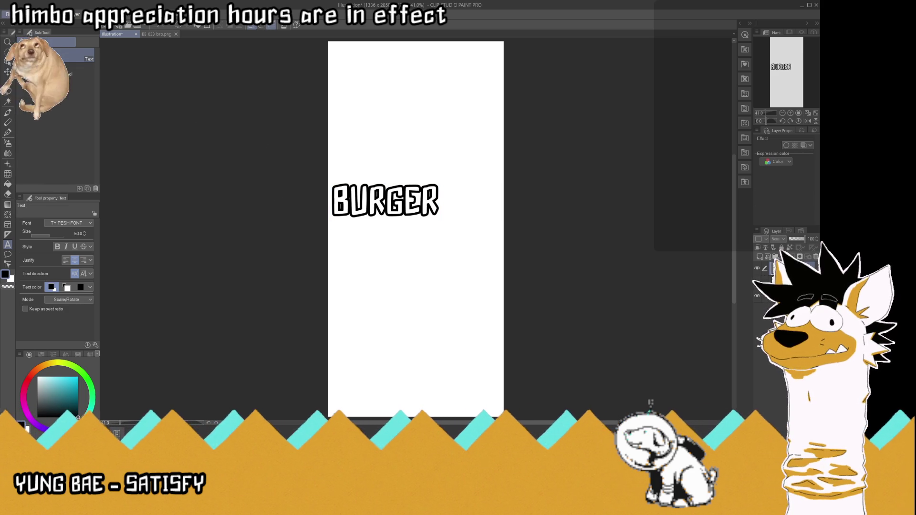
key("ctrl+shift+alt+v")
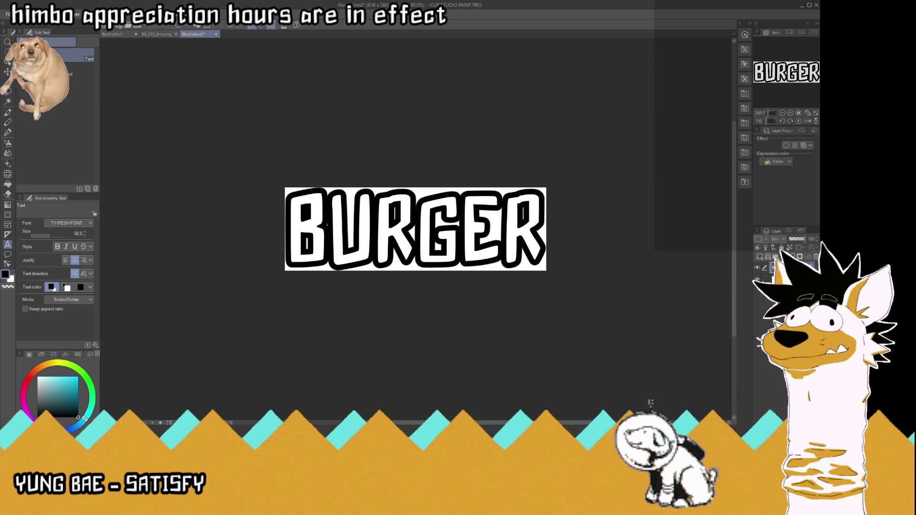
left_click(757, 279)
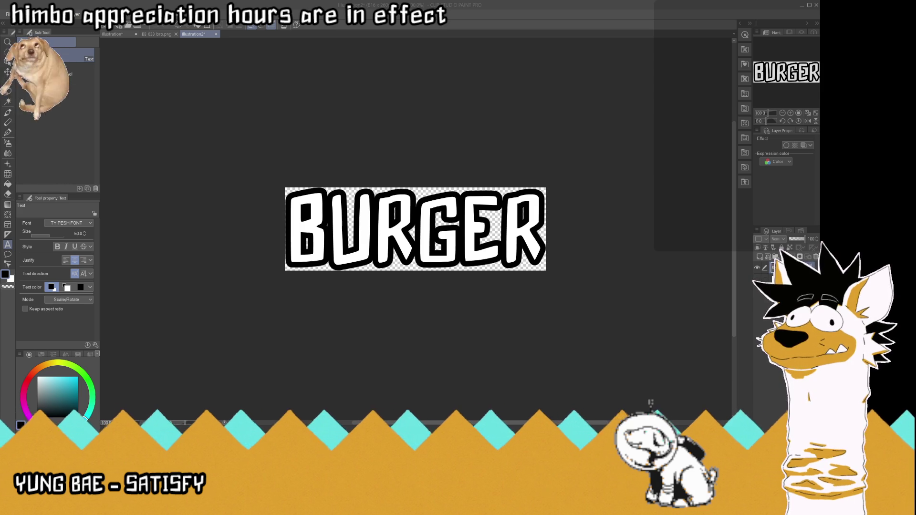
key("Return")
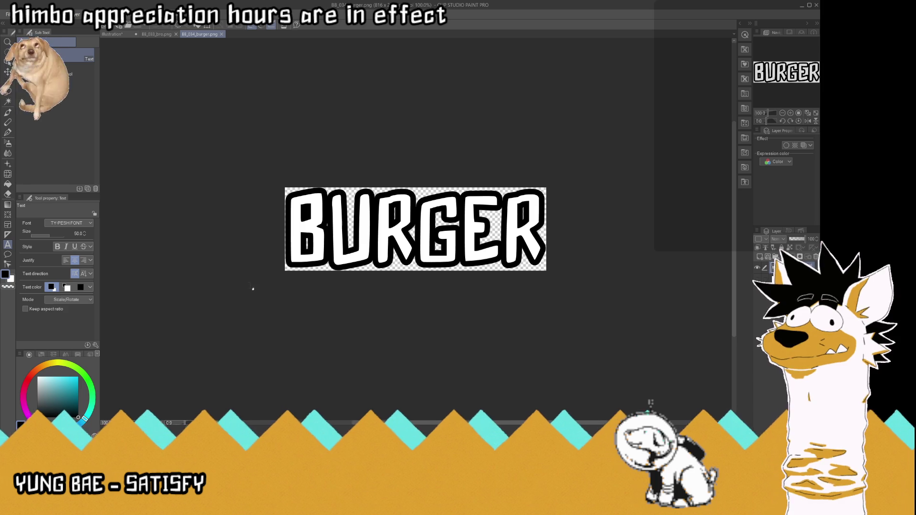
left_click(798, 6)
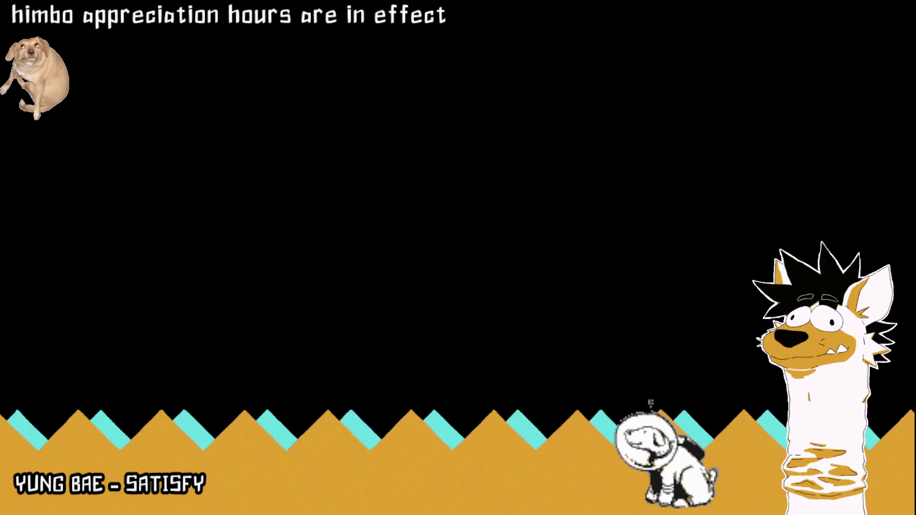
- Switch to Harmony's BROBURGER scene and put the playhead on frame 491
key("alt+Tab")
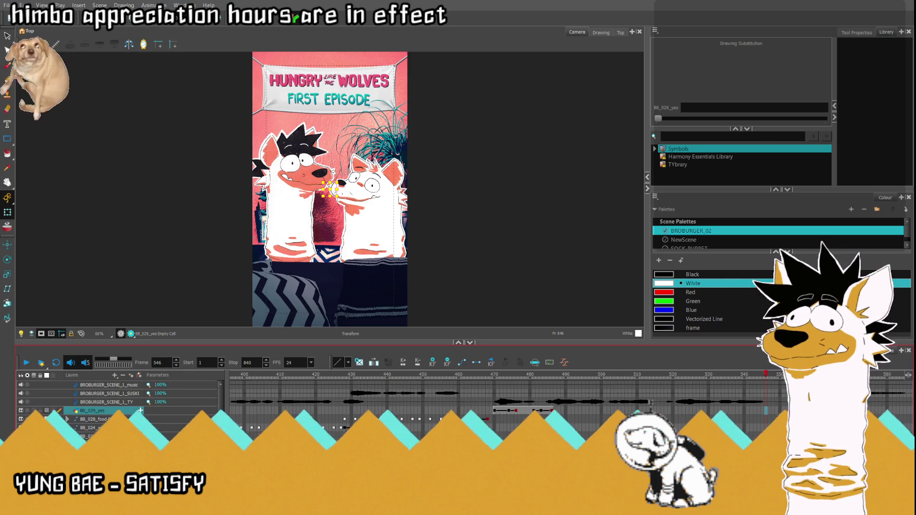
left_click(569, 376)
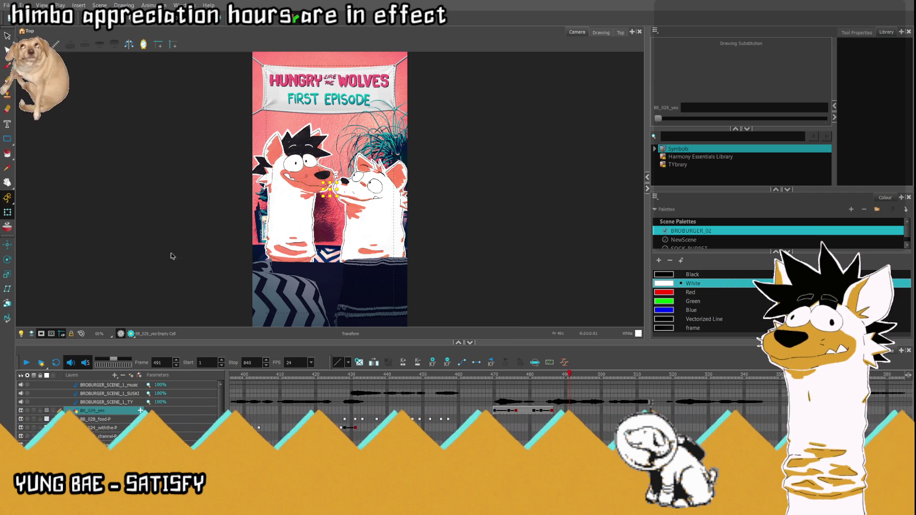
scroll(119, 419, "down", 5)
scroll(119, 419, "down", 3)
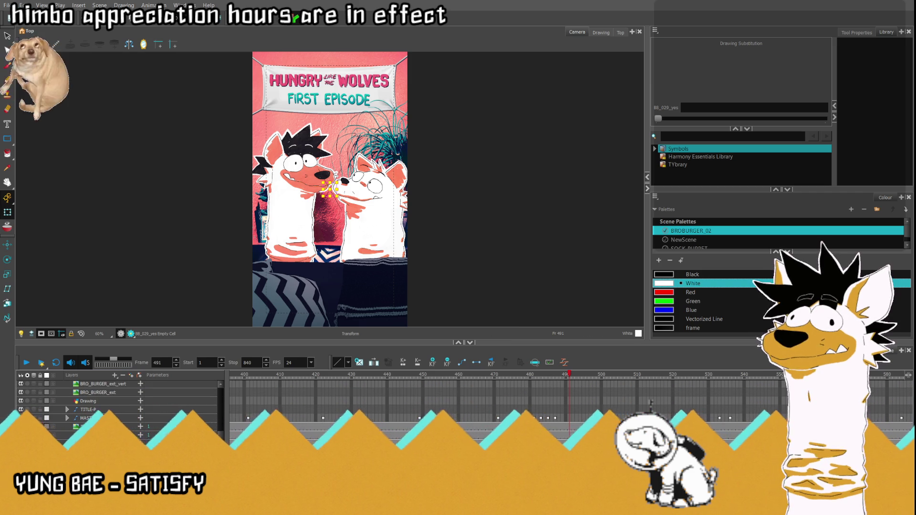
- Drag the BB_030_today layer above BB_029_yes in the Timeline layer list
left_click(95, 426)
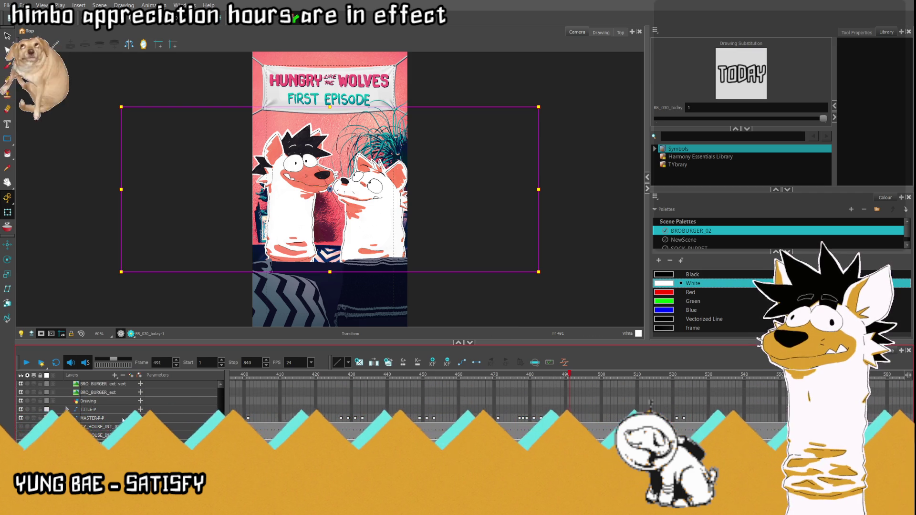
scroll(121, 379, "up", 3)
scroll(121, 379, "up", 3)
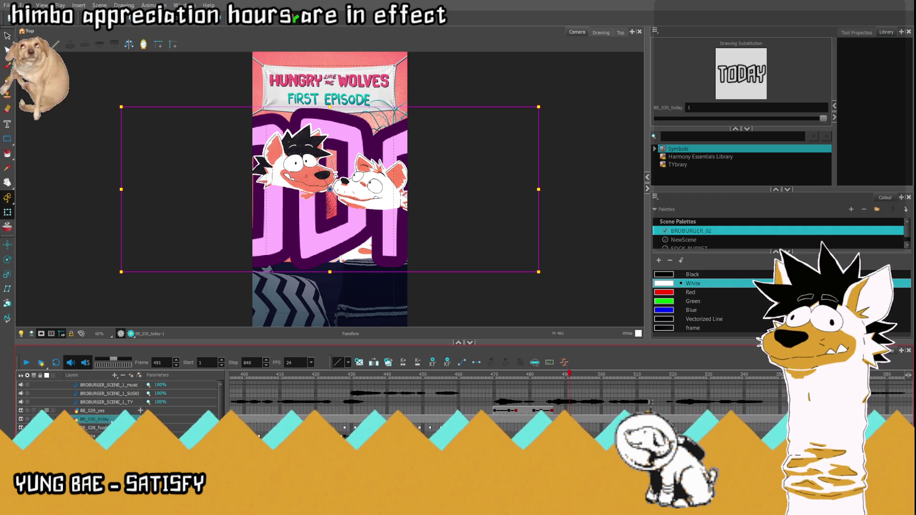
left_click_drag(112, 411, 113, 411)
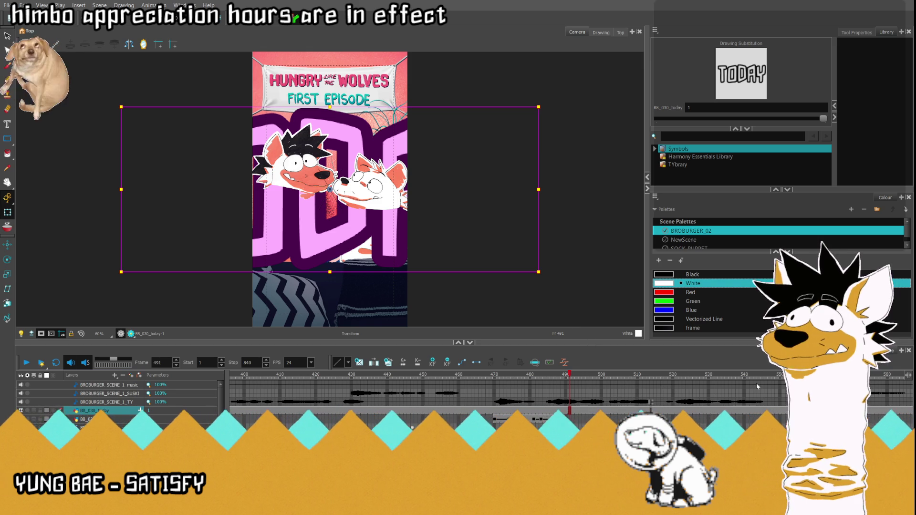
scroll(463, 401, "down", 5)
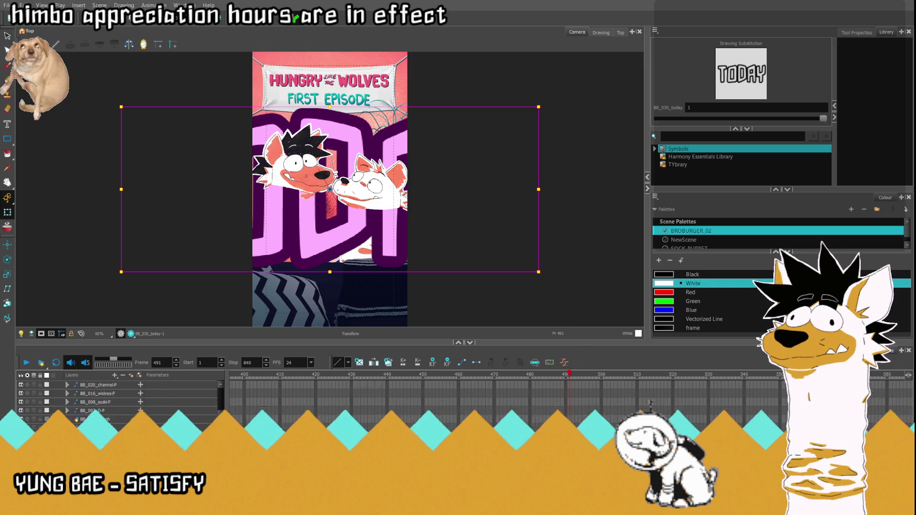
scroll(125, 381, "up", 3)
scroll(125, 381, "up", 3)
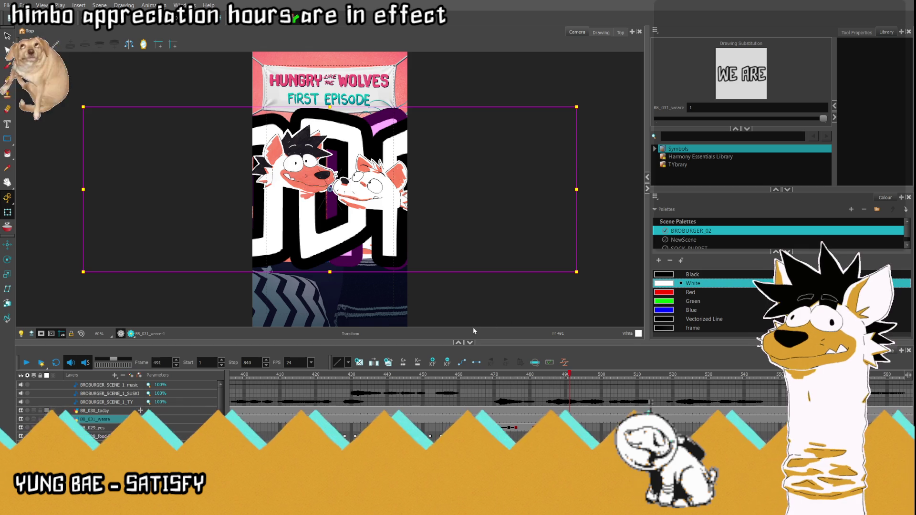
scroll(472, 396, "down", 5)
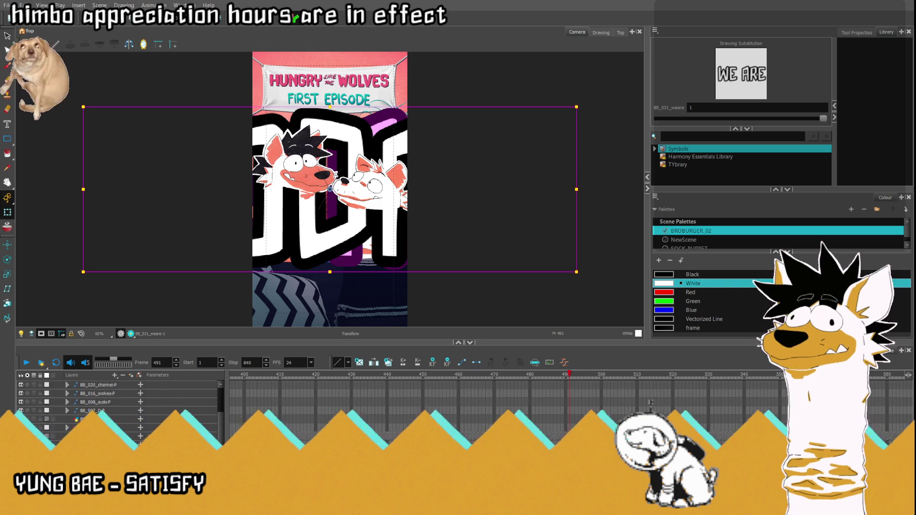
key("slash")
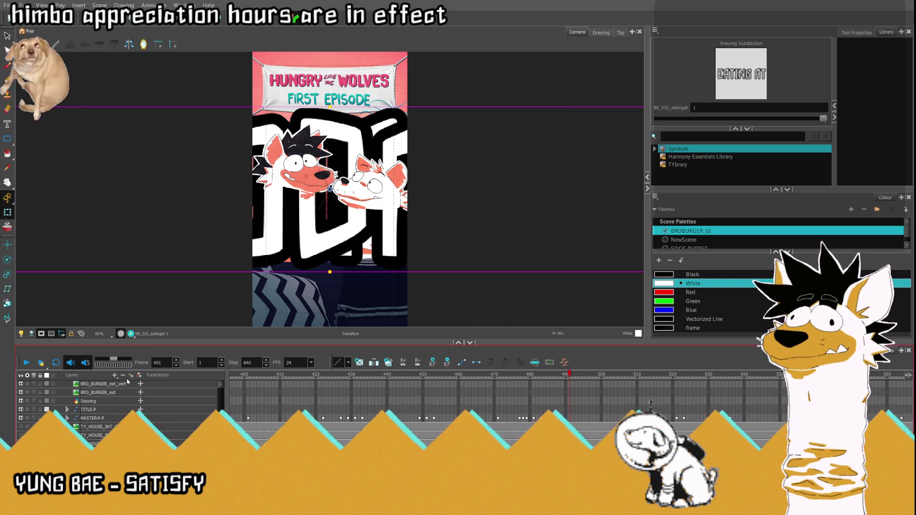
scroll(128, 380, "up", 1)
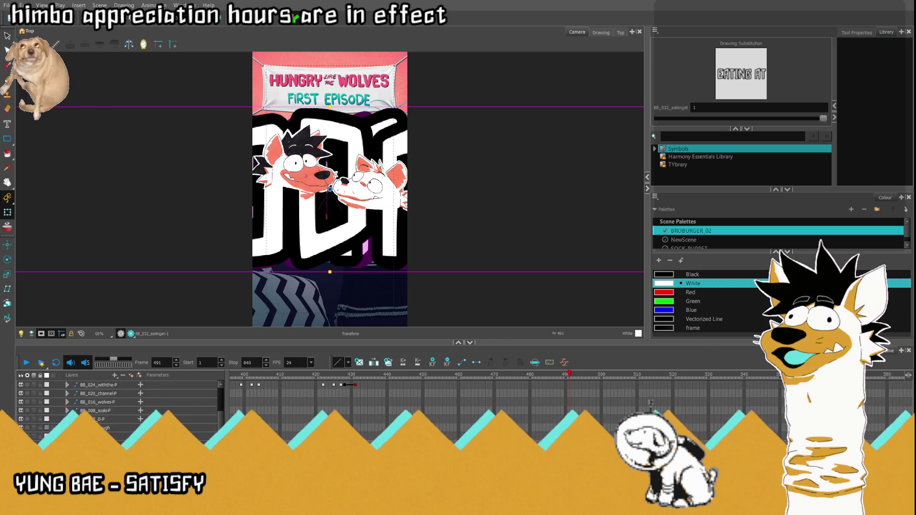
left_click(96, 420)
scroll(121, 382, "up", 5)
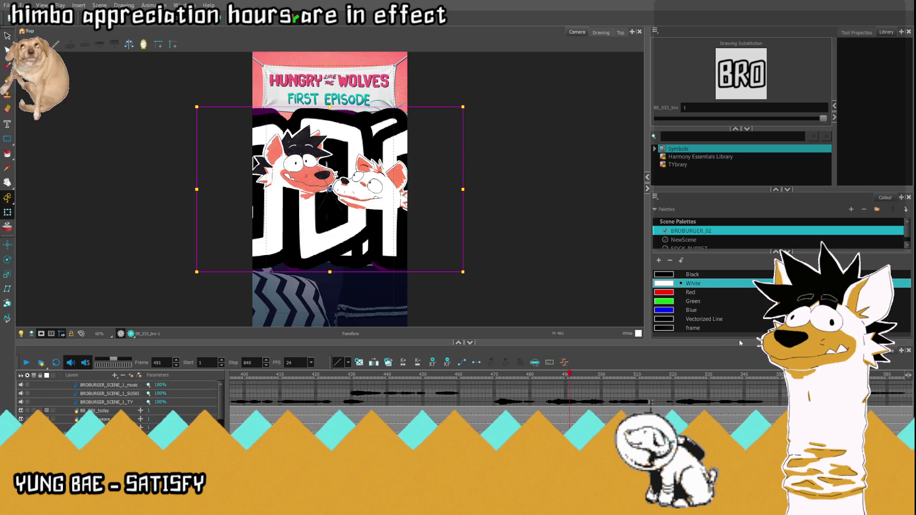
scroll(651, 404, "down", 5)
left_click(651, 404)
scroll(144, 401, "up", 5)
scroll(131, 396, "up", 2)
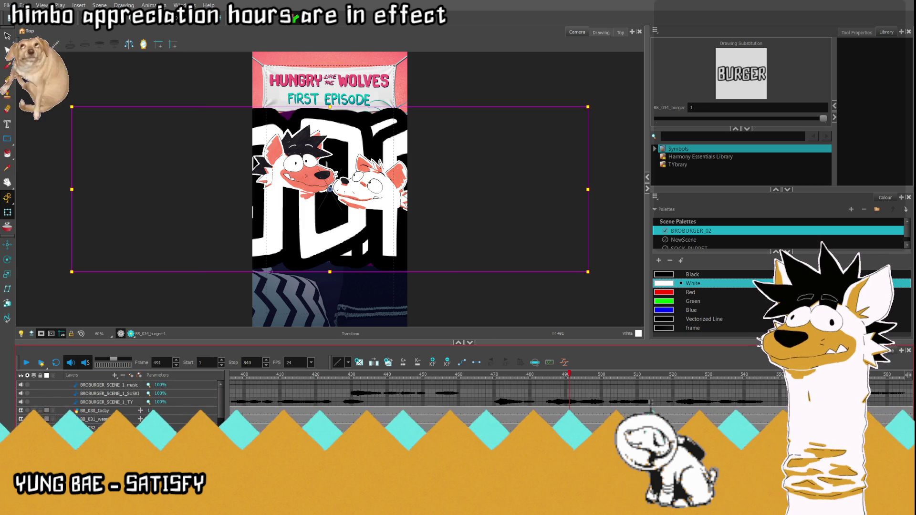
left_click(577, 436)
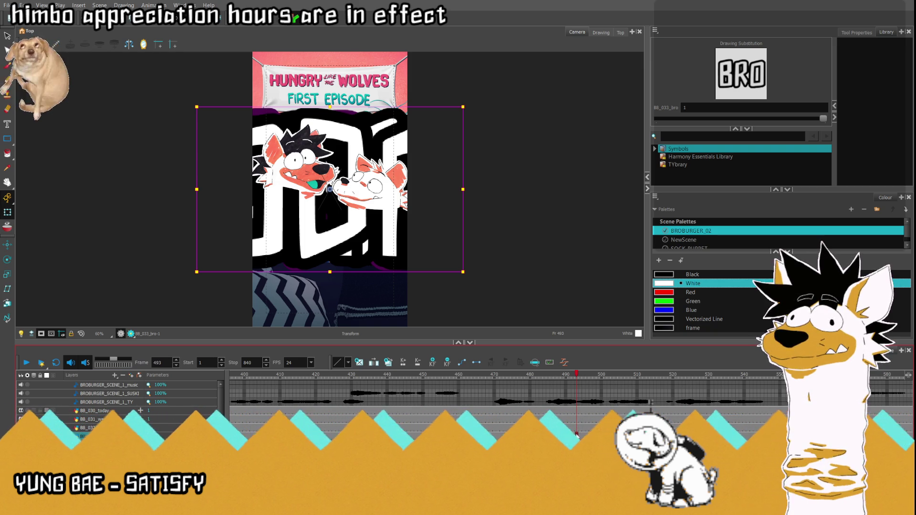
left_click(520, 377)
left_click_drag(520, 377, 552, 377)
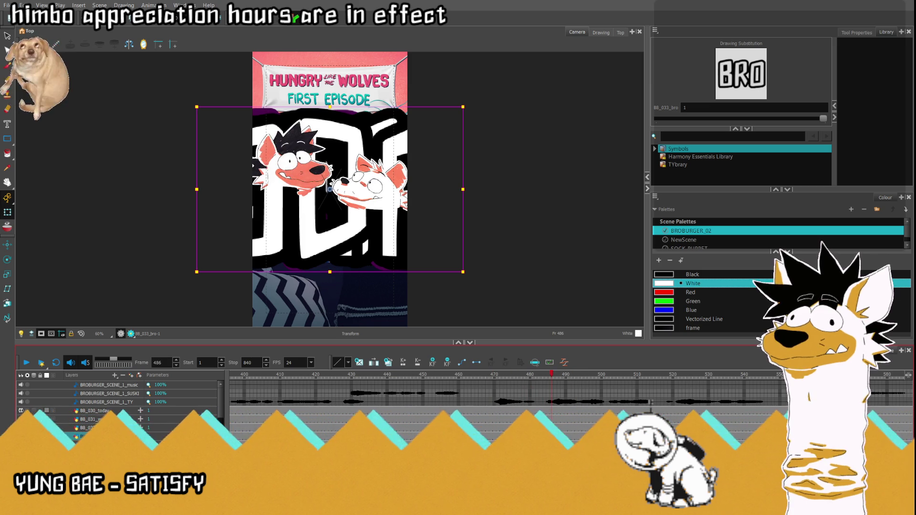
left_click(196, 412)
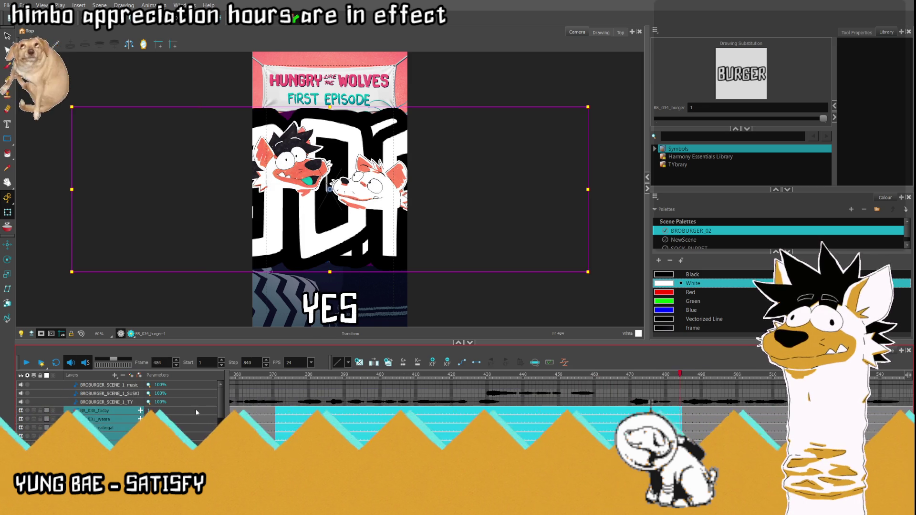
- Select the TODAY layer and scrub the playhead forward to frame 534
scroll(236, 411, "left", 10)
scroll(186, 415, "left", 5)
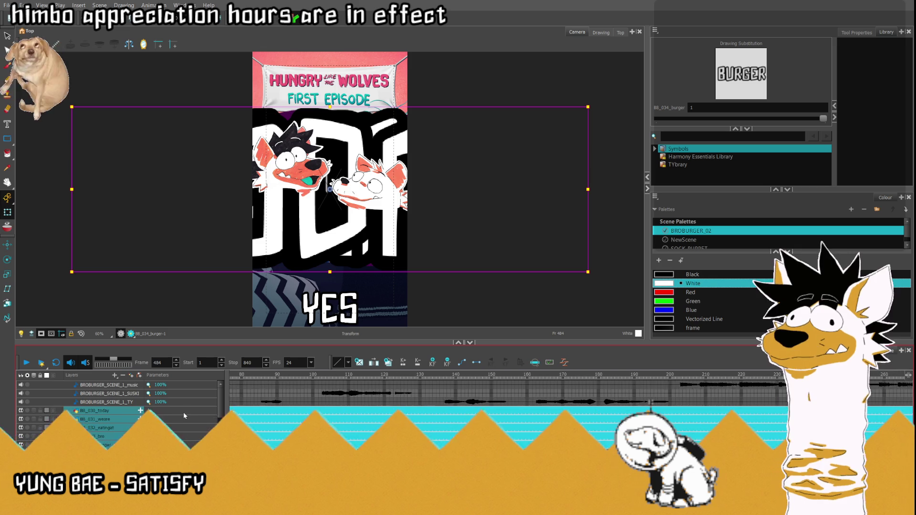
scroll(182, 411, "left", 5)
left_click(182, 412)
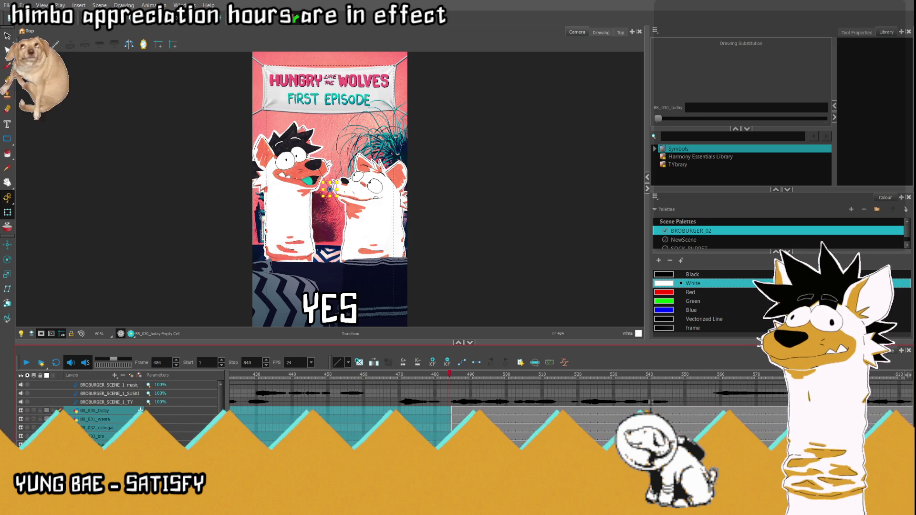
left_click(464, 412)
left_click_drag(464, 411, 472, 411)
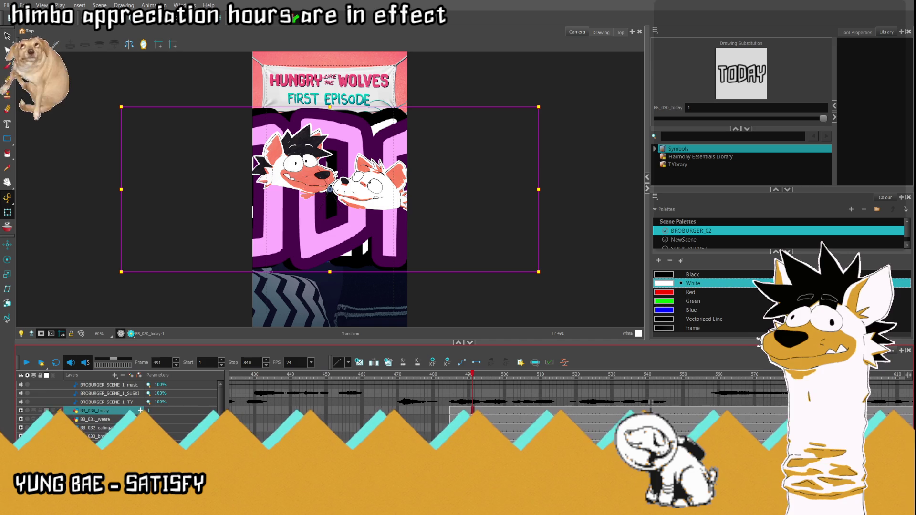
left_click(601, 399)
mouse_move(602, 399)
left_mouse_down()
mouse_move(633, 403)
mouse_move(628, 382)
left_mouse_up()
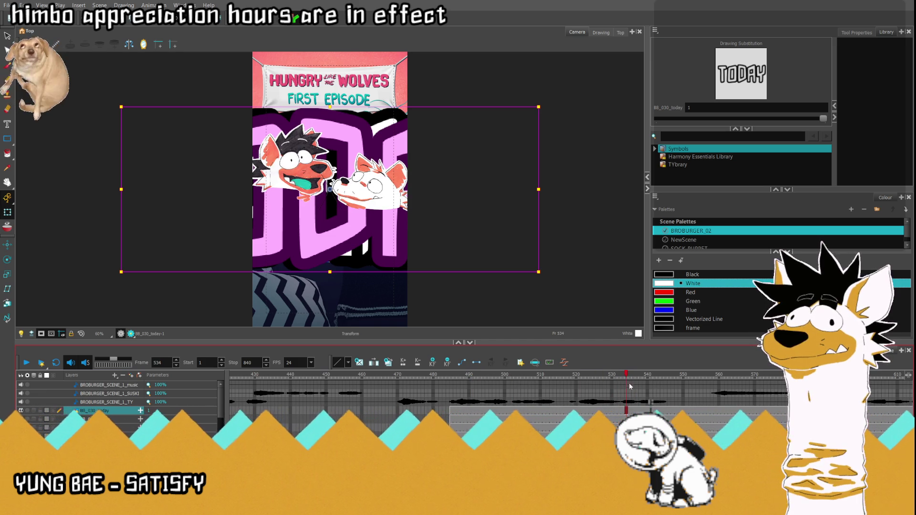
- Check the EATING AT, BRO, BURGER and TODAY word layers one by one
left_click(628, 427)
left_click(620, 437)
left_click(606, 445)
left_click(583, 410)
- Move all the title words lower in the frame, then raise TODAY onto the characters
scroll(235, 180, "down", 1)
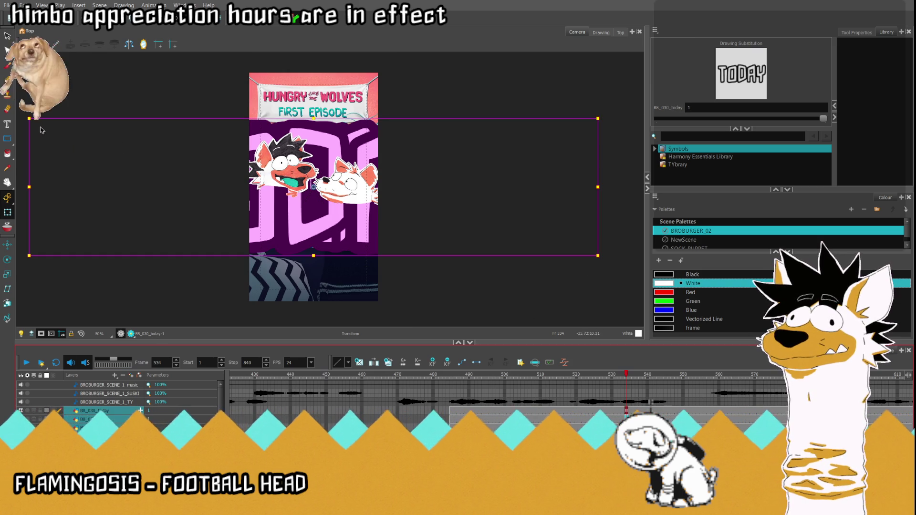
left_click(95, 445, "shift")
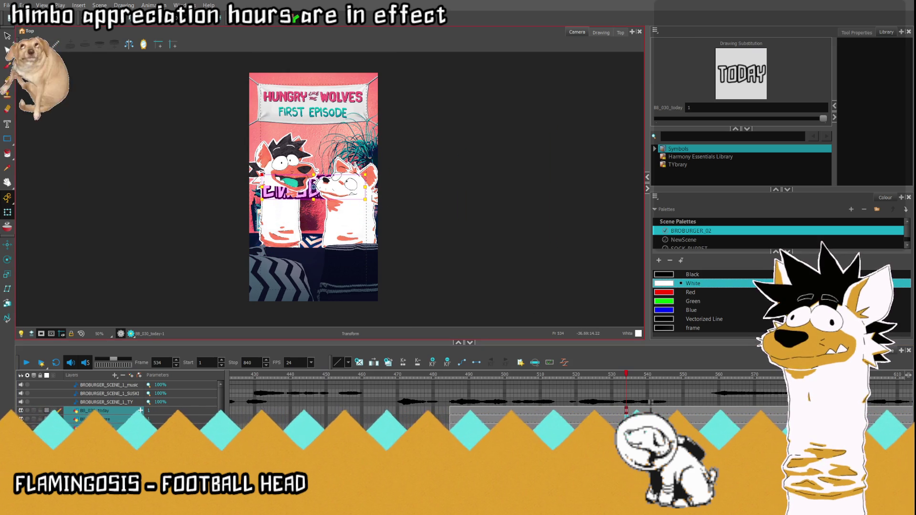
left_click_drag(313, 191, 312, 258)
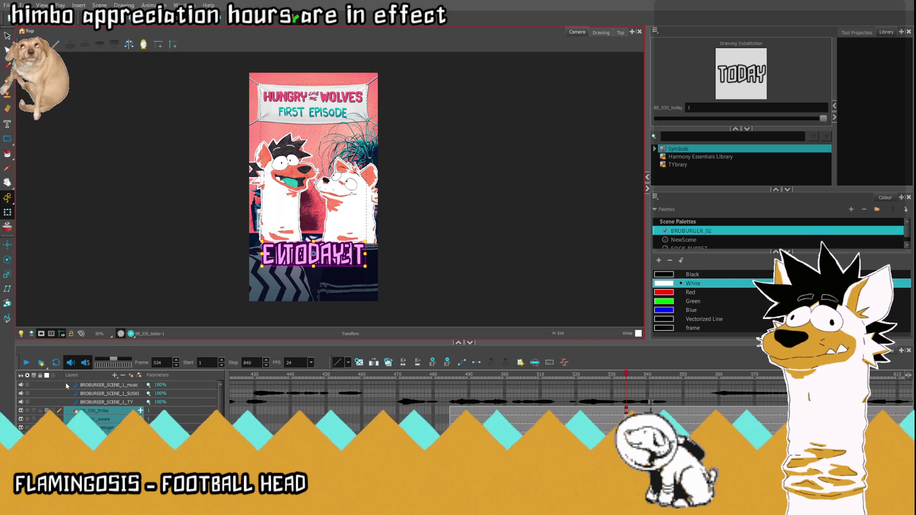
key("shift+m")
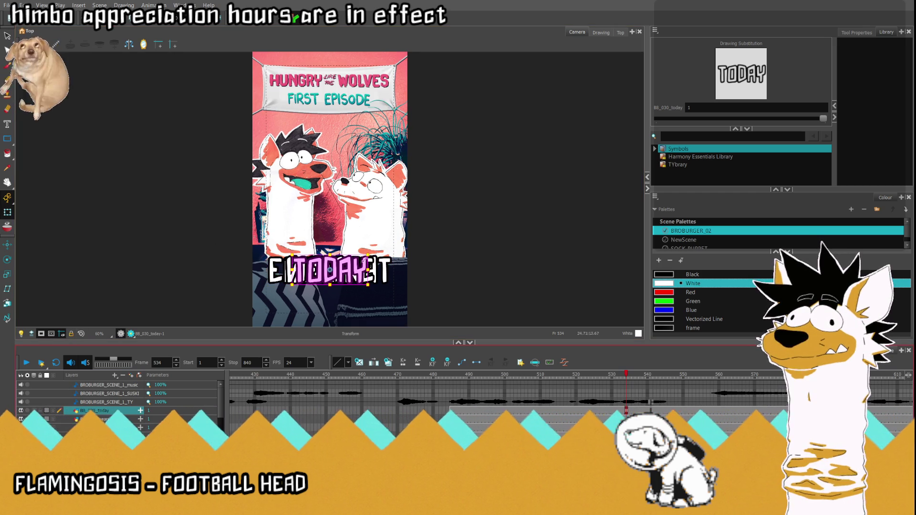
left_click_drag(336, 273, 336, 221)
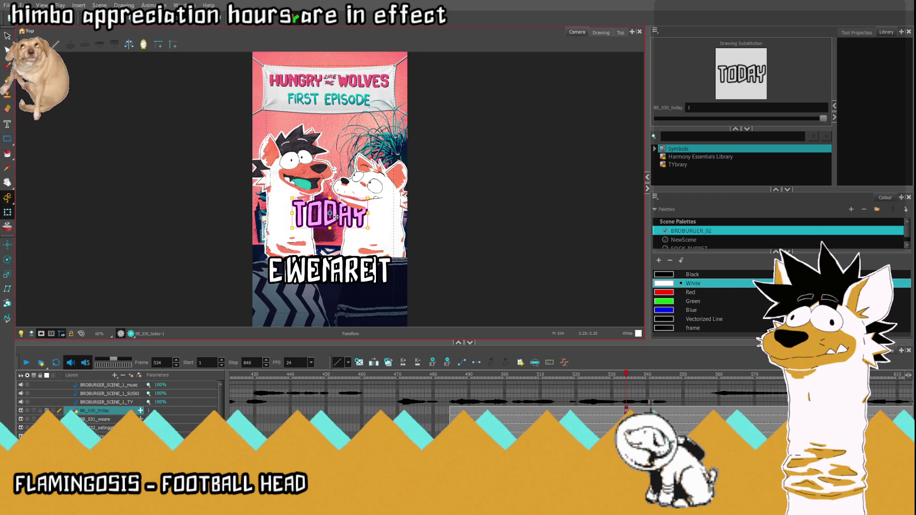
- Place WE ARE under TODAY and BRO behind EATING AT, undoing a BURGER move
left_click(110, 419)
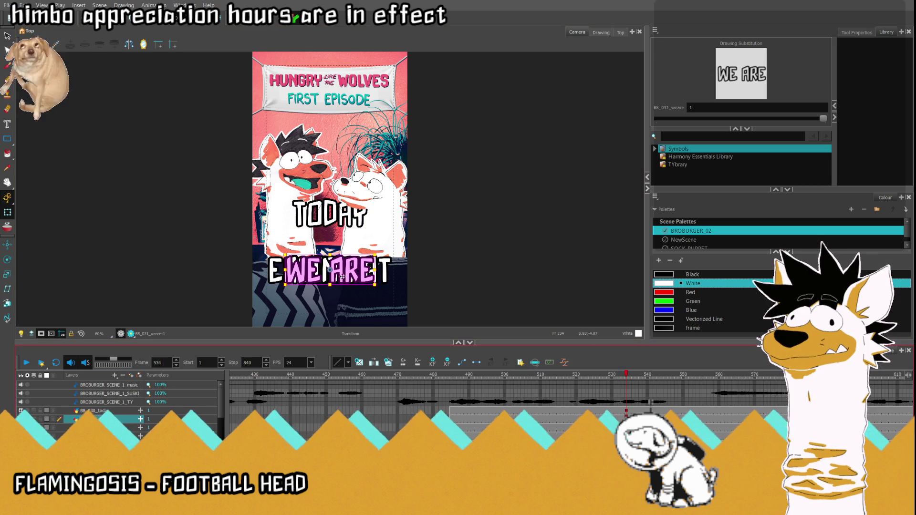
left_click_drag(343, 274, 343, 245)
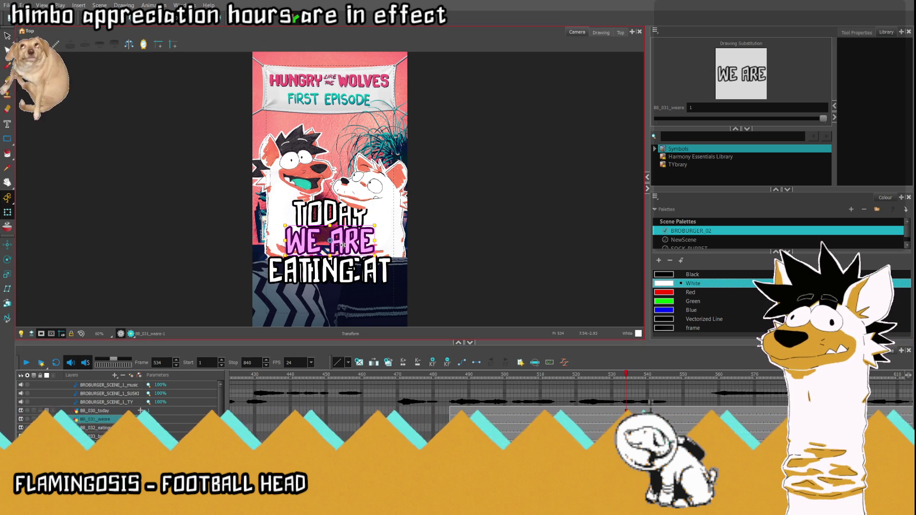
left_click(336, 279)
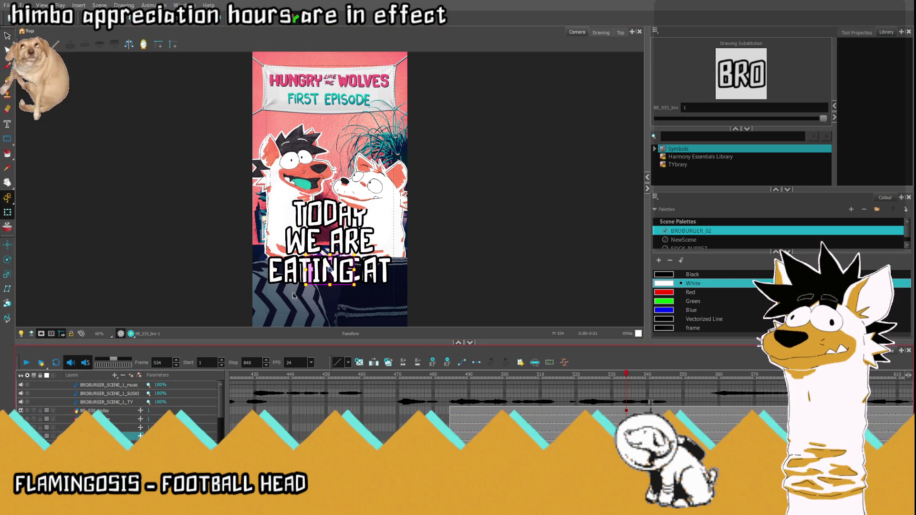
left_click_drag(336, 279, 333, 305)
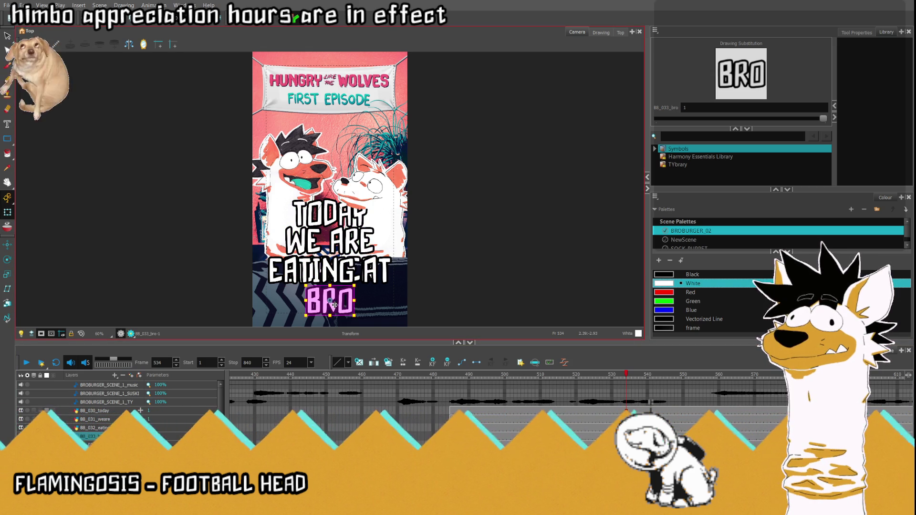
mouse_move(333, 306)
left_mouse_down()
mouse_move(329, 269)
mouse_move(290, 270)
left_mouse_up()
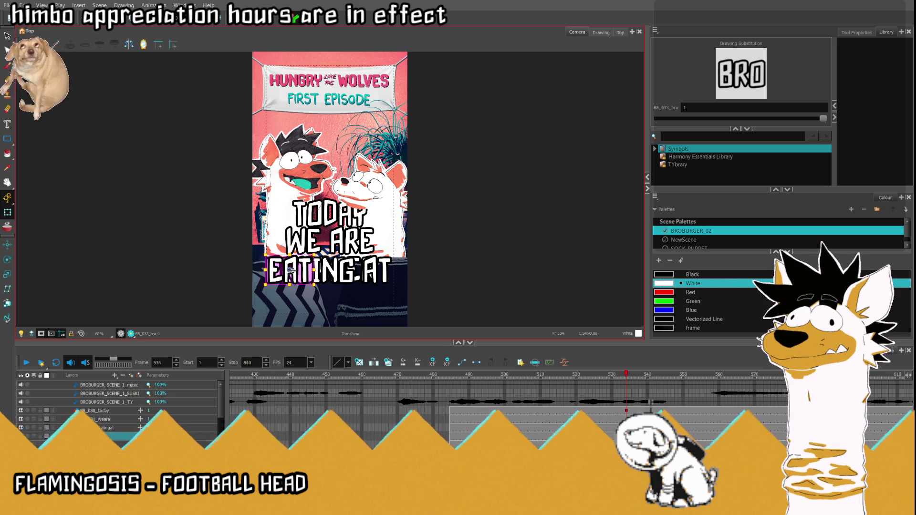
left_click(91, 419)
left_click_drag(335, 270, 363, 270)
key("ctrl+z")
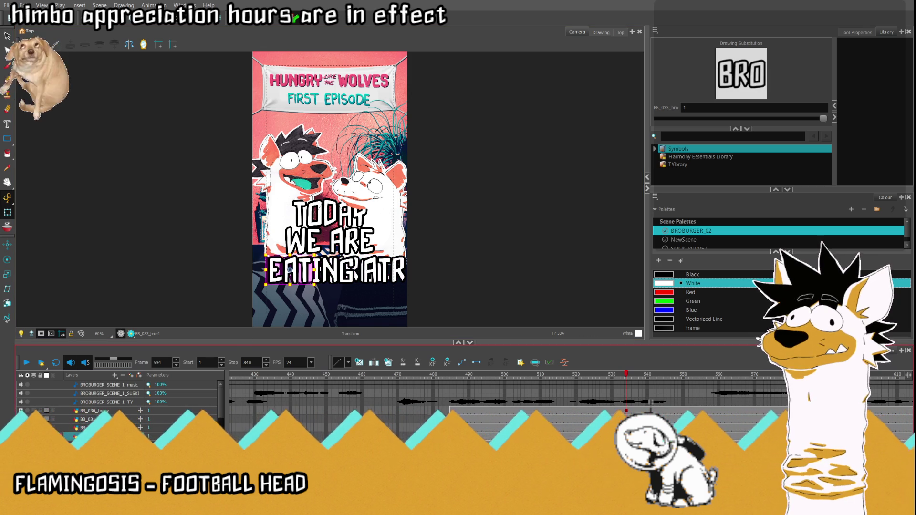
- Raise TODAY, WE ARE and EATING AT, then move the whole title block down slightly
left_click(330, 207)
left_click_drag(331, 216, 333, 180)
left_click(335, 243)
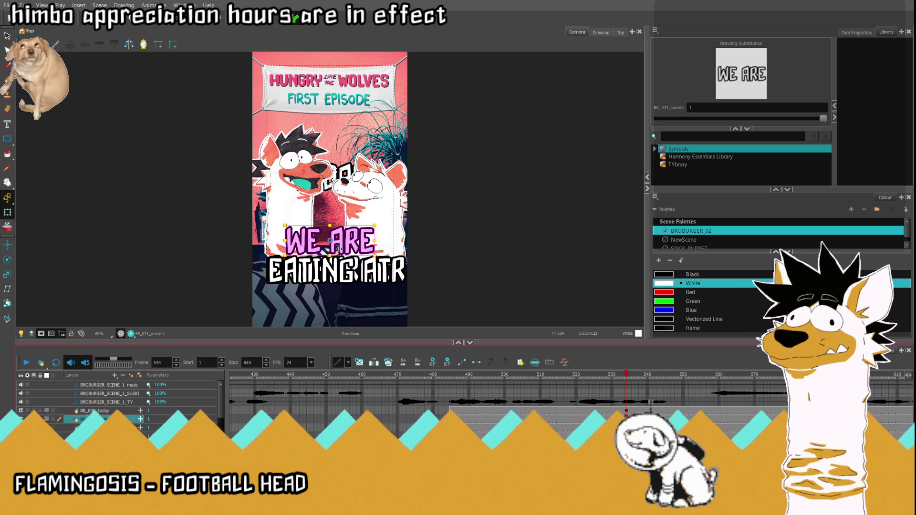
left_click_drag(337, 242, 337, 212)
left_click(308, 279)
left_click_drag(337, 270, 343, 239)
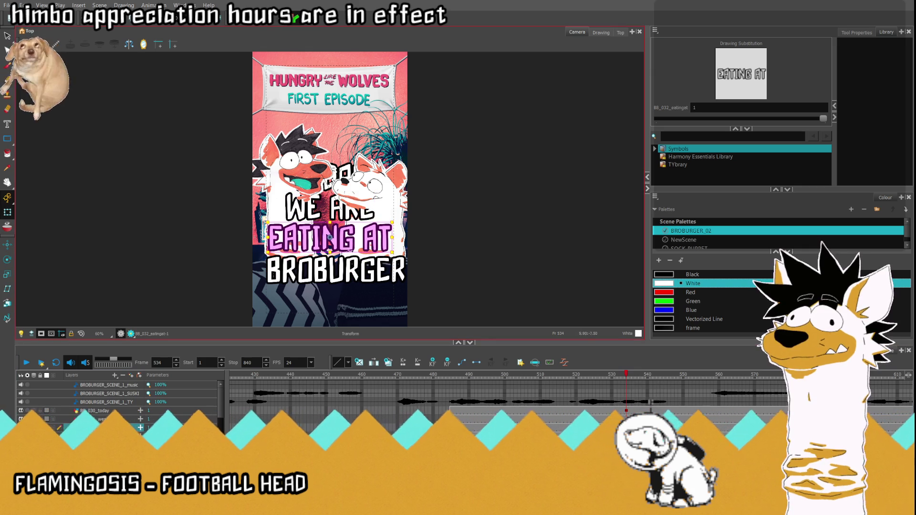
left_click(334, 270)
left_click(626, 411)
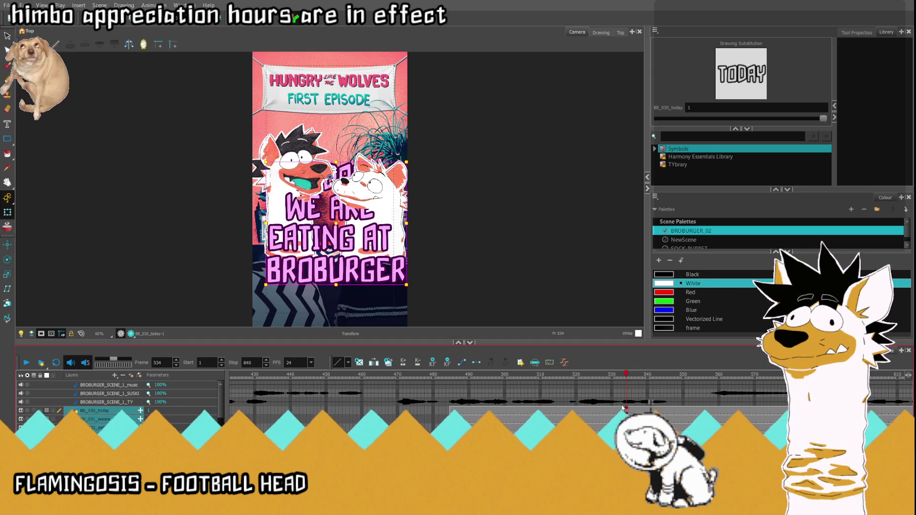
left_click_drag(335, 224, 338, 253)
scroll(338, 253, "down", 2)
scroll(335, 246, "up", 3)
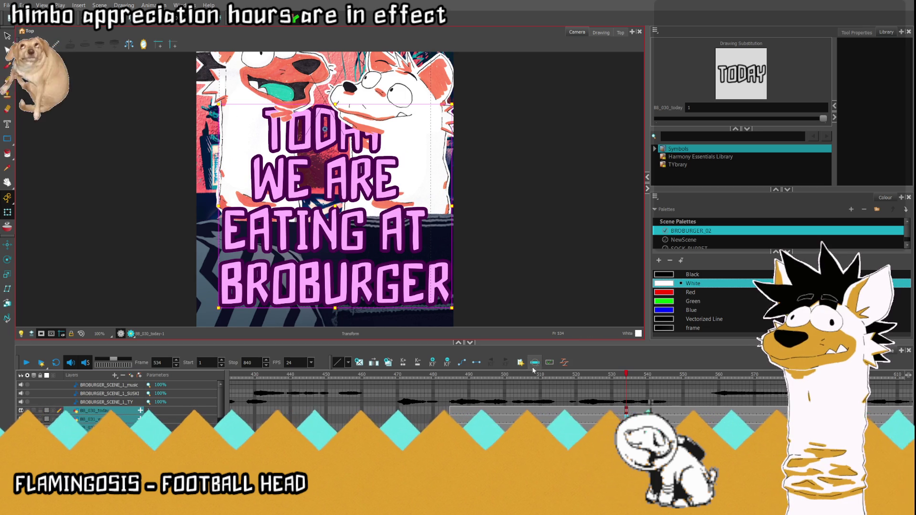
- Shift BRO left of BURGER, then scale the whole title block down and nudge it left
left_click(626, 420)
left_click(627, 437)
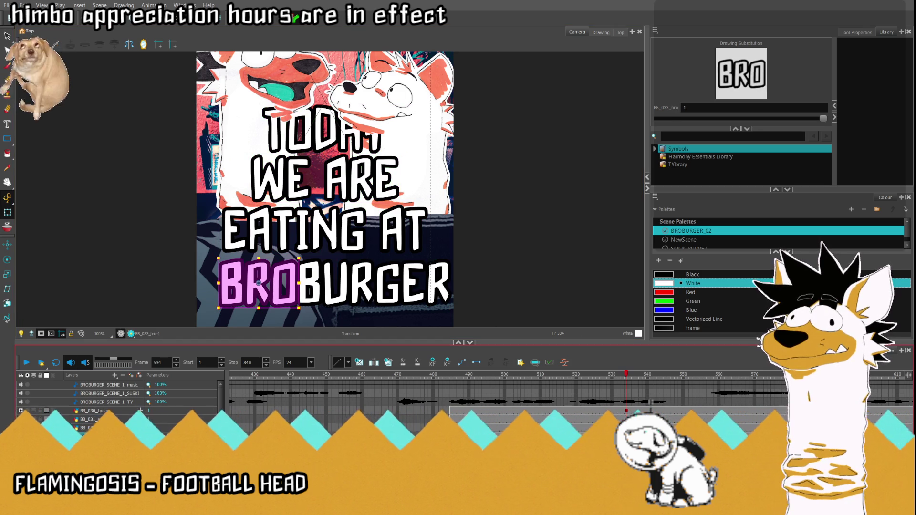
left_click_drag(275, 277, 259, 279)
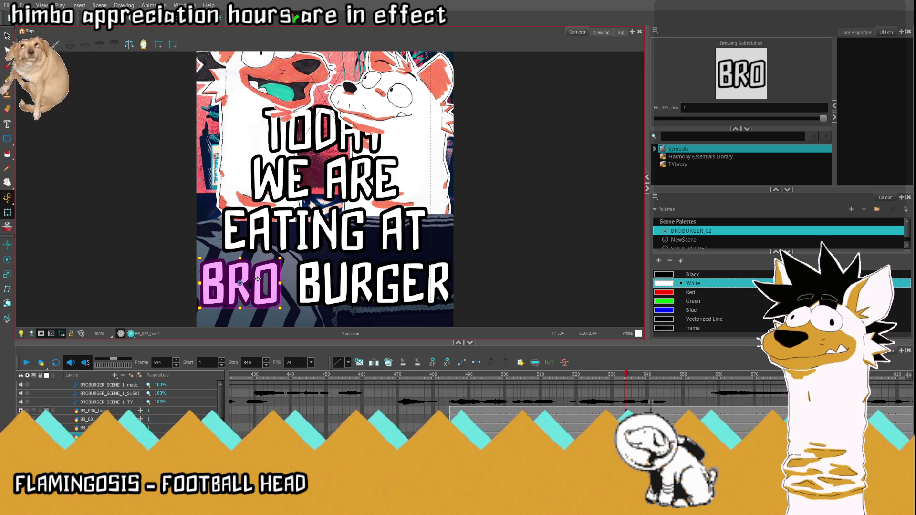
left_click(627, 445)
left_click(627, 412, "shift")
left_click_drag(201, 103, 222, 109)
left_click_drag(289, 189, 327, 222)
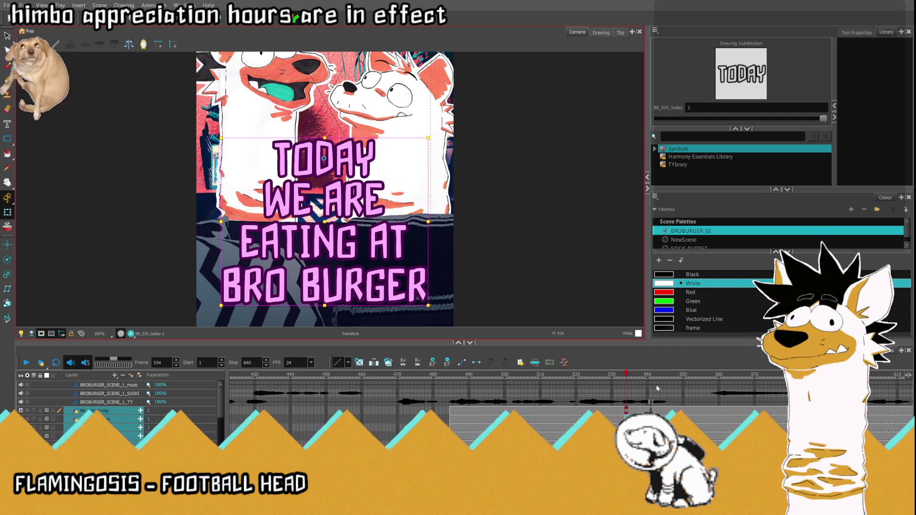
- Lower EATING AT, WE ARE and TODAY slightly so each sits just above the next line
left_click(364, 285)
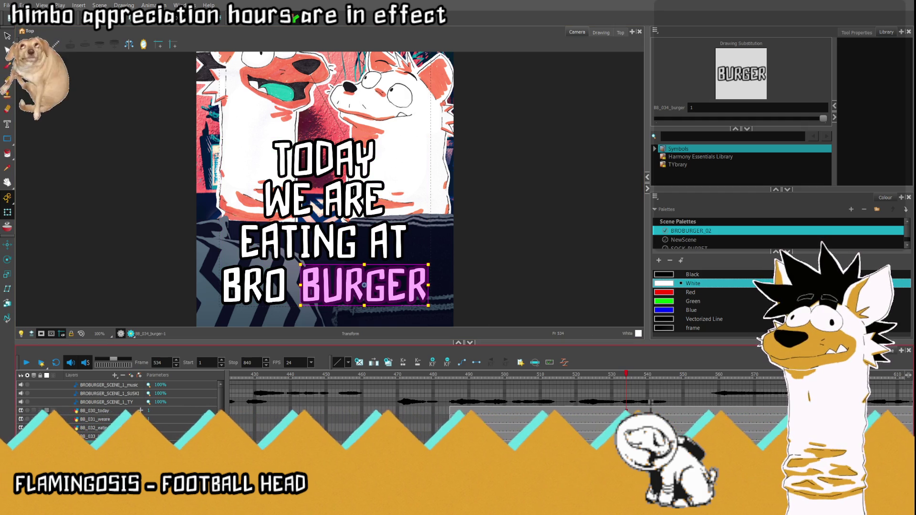
left_click(253, 285)
left_click(324, 240)
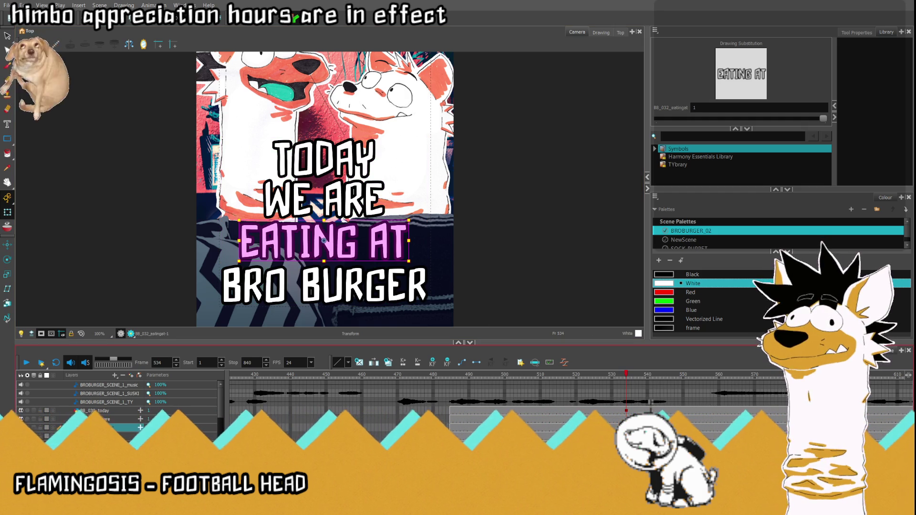
scroll(324, 275, "up", 1)
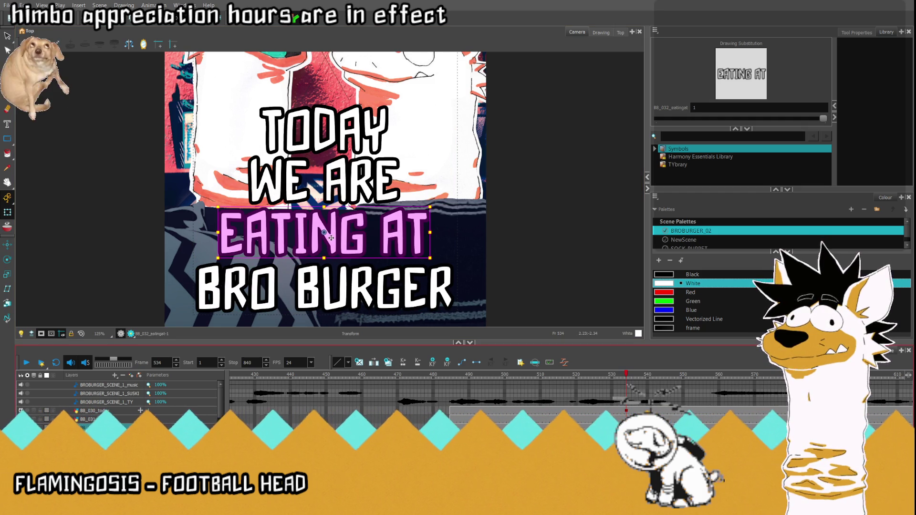
left_click_drag(331, 237, 332, 244)
key("slash")
left_click_drag(330, 182, 333, 195)
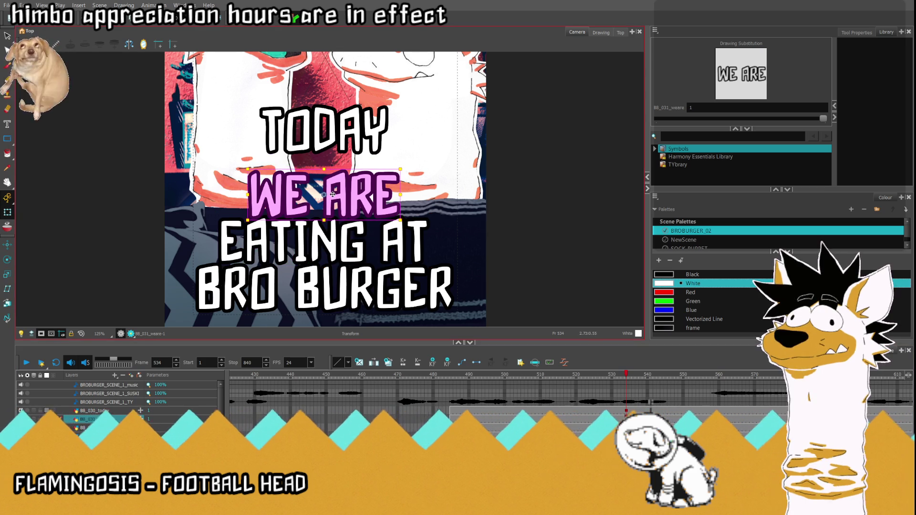
key("slash")
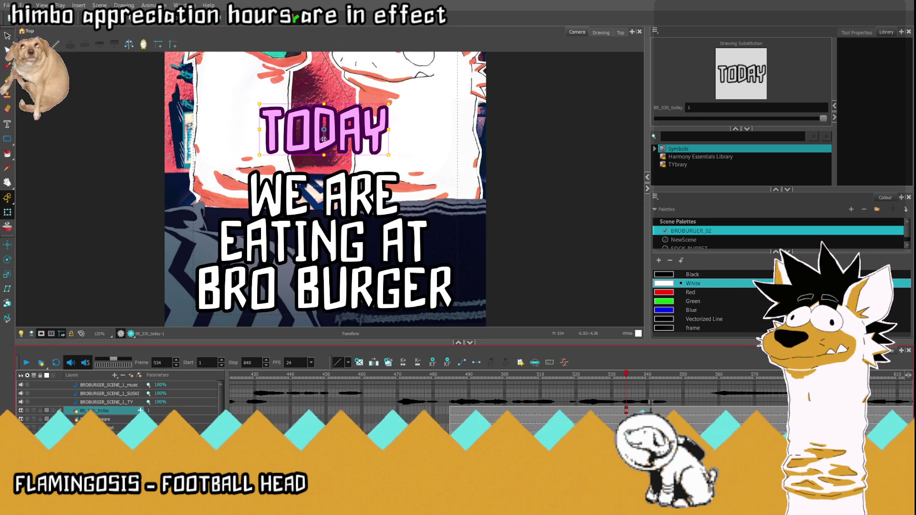
left_click_drag(327, 131, 331, 149)
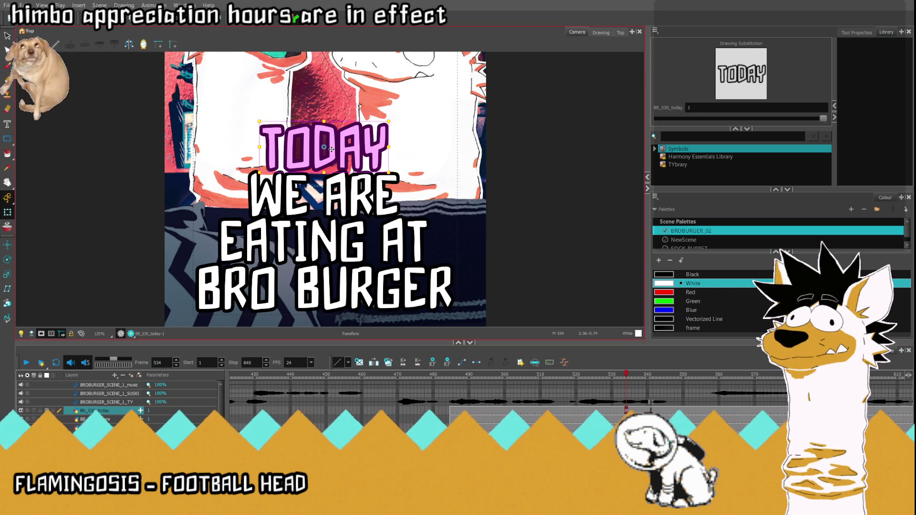
- Shrink the TODAY, WE ARE and EATING AT lines together as one group
scroll(341, 170, "down", 3)
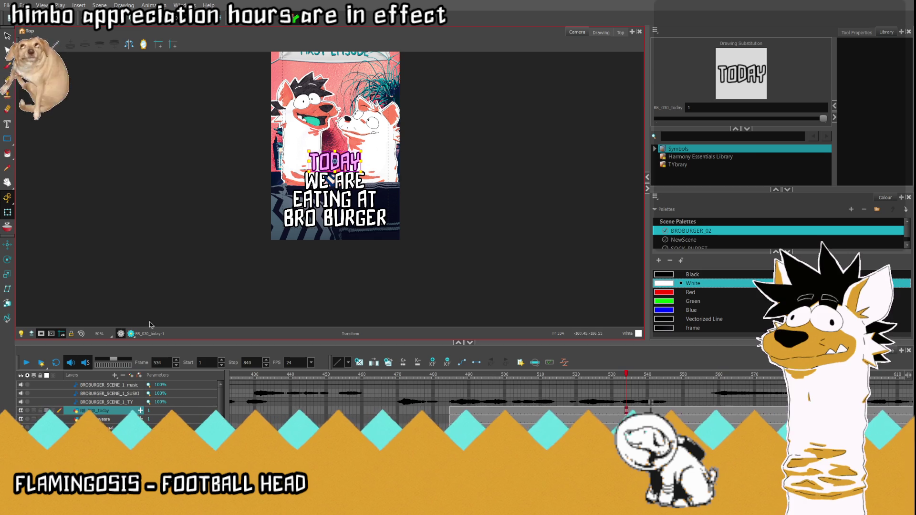
left_click(81, 335)
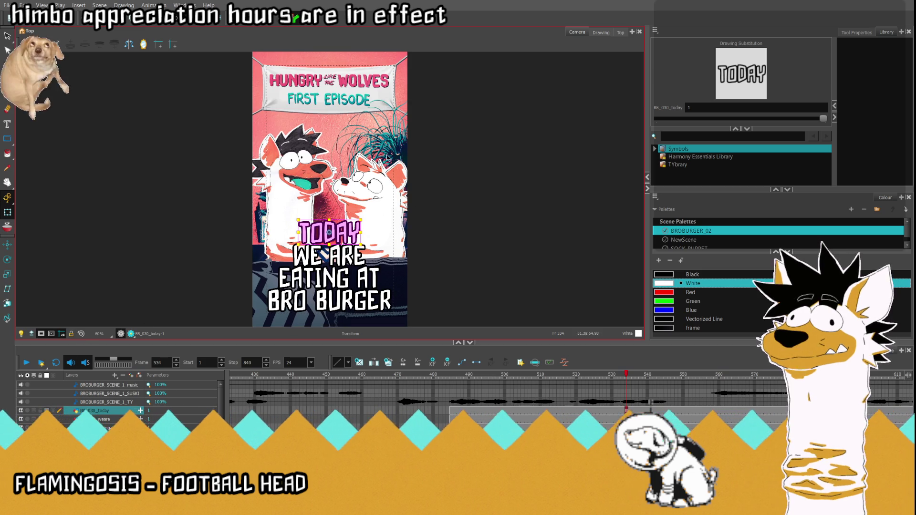
scroll(386, 156, "down", 2)
scroll(351, 221, "up", 5)
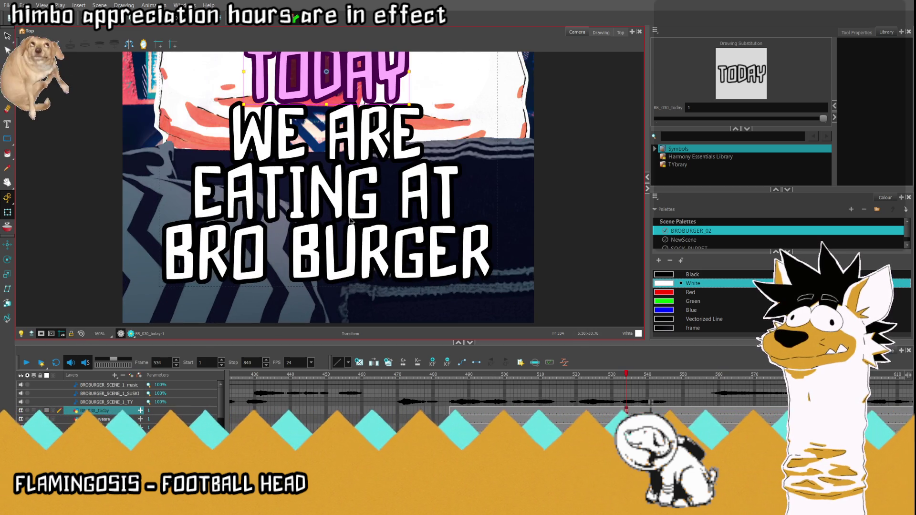
scroll(350, 221, "down", 3)
scroll(349, 178, "up", 2)
left_click(247, 271)
left_click(284, 129)
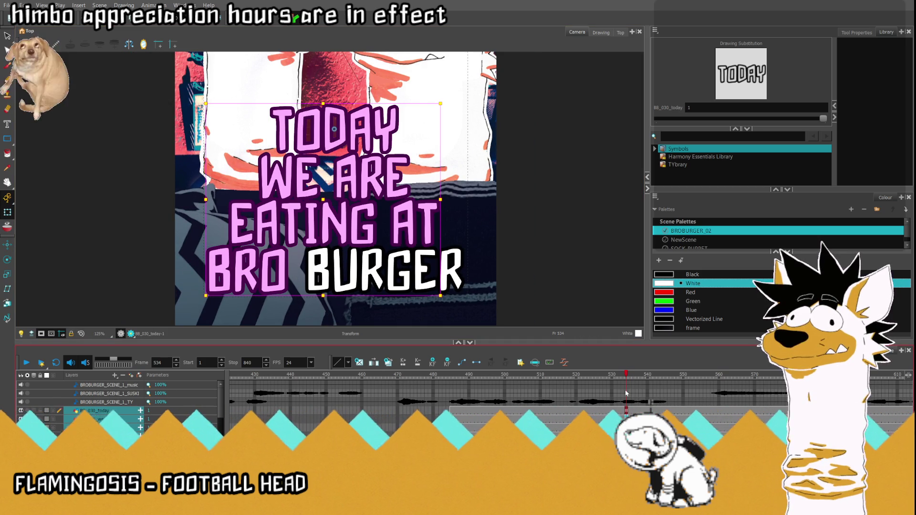
left_click(626, 428)
left_click(628, 412, "shift")
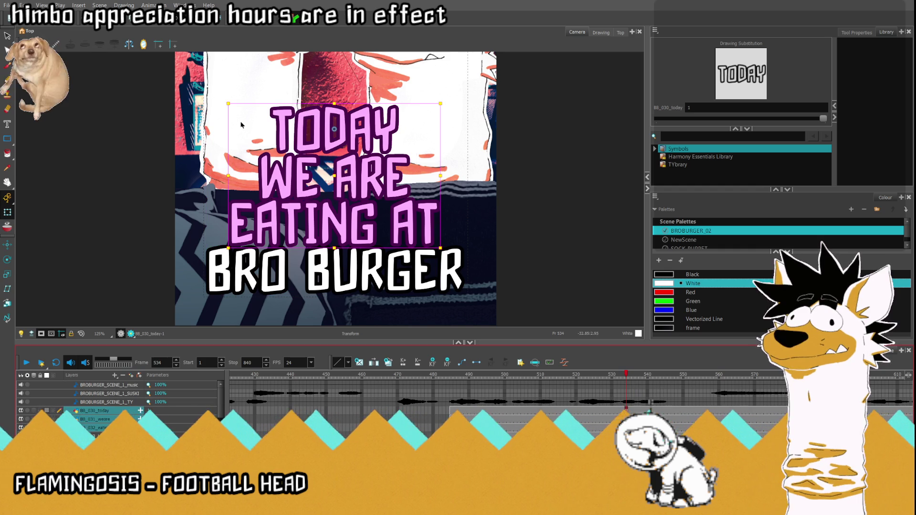
mouse_move(228, 104)
left_mouse_down()
mouse_move(330, 159)
mouse_move(339, 194)
left_mouse_up()
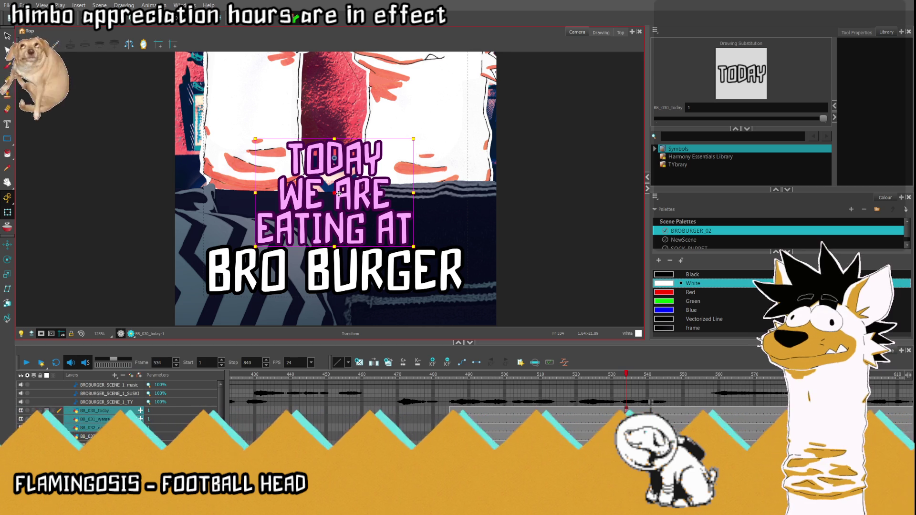
- Squash the BRO BURGER line slightly in height
left_click(249, 270)
left_click(344, 244, "shift")
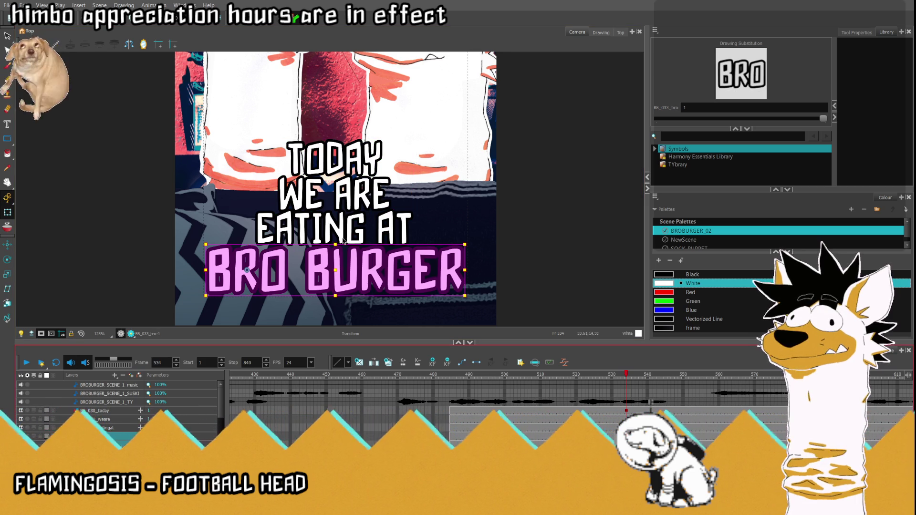
left_click_drag(336, 244, 335, 275)
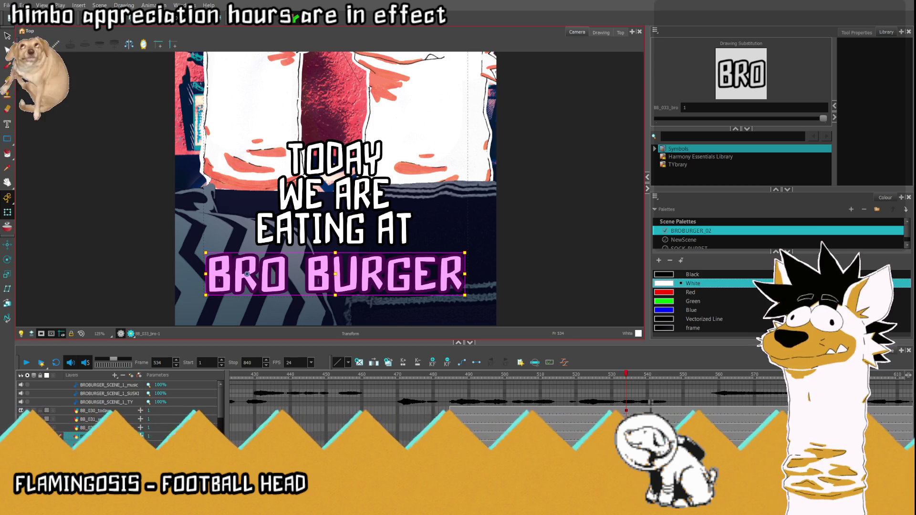
- Shrink the three upper lines again, nudge TODAY down a few pixels, and fit the frame
left_click(334, 227)
mouse_move(405, 224)
left_mouse_down()
mouse_move(251, 135)
mouse_move(266, 146)
left_mouse_up()
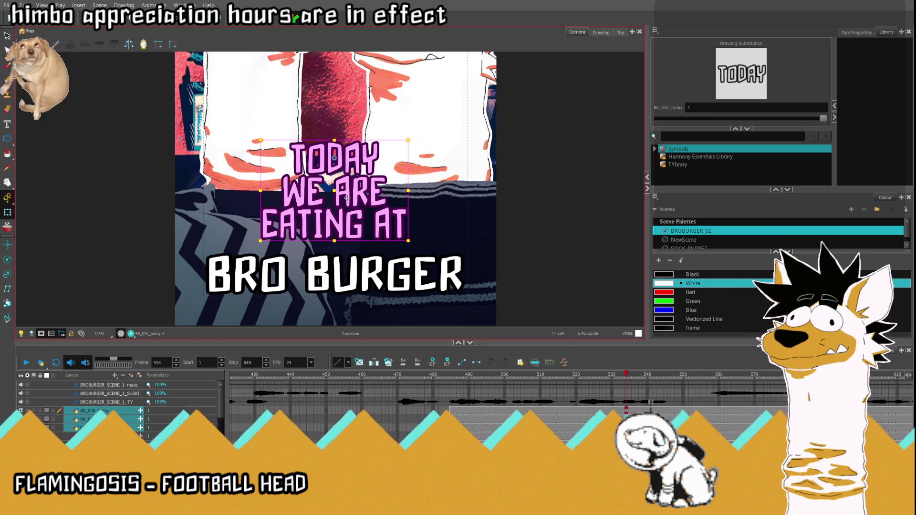
left_click_drag(343, 198, 337, 206)
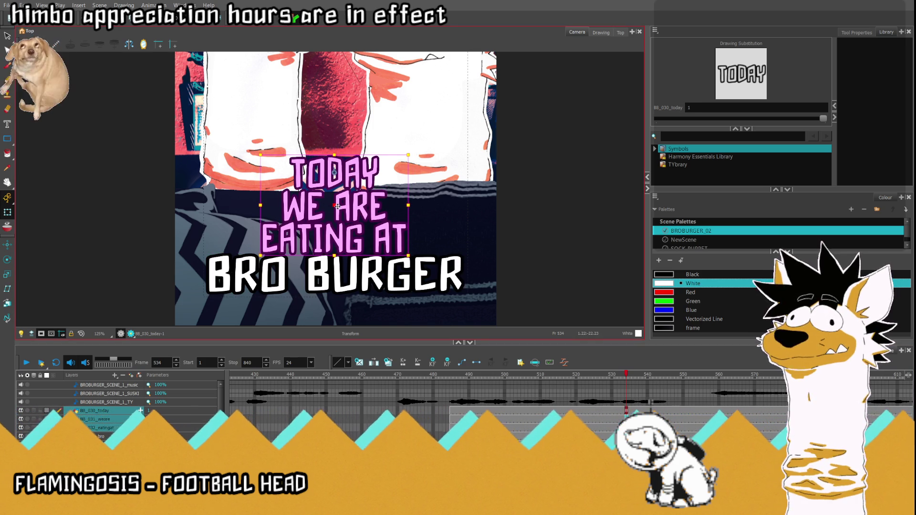
scroll(341, 209, "up", 5)
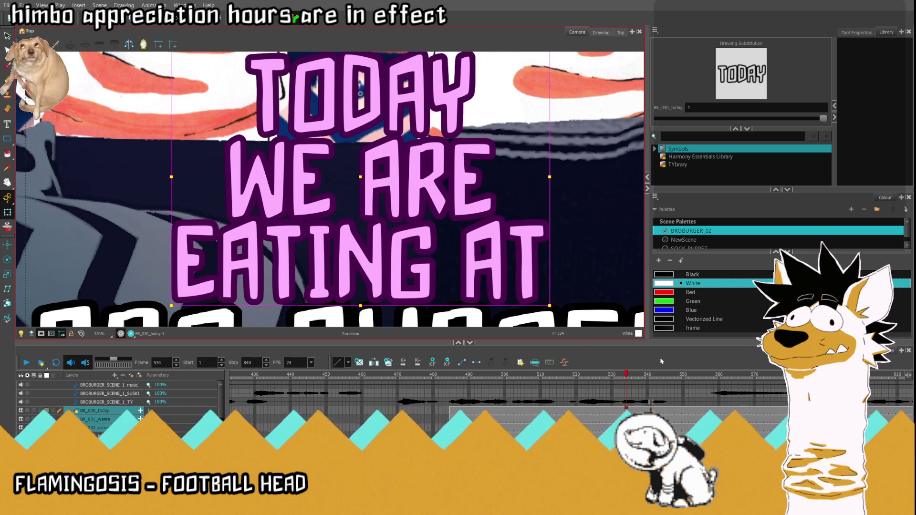
left_click(370, 95)
left_click_drag(371, 94, 372, 98)
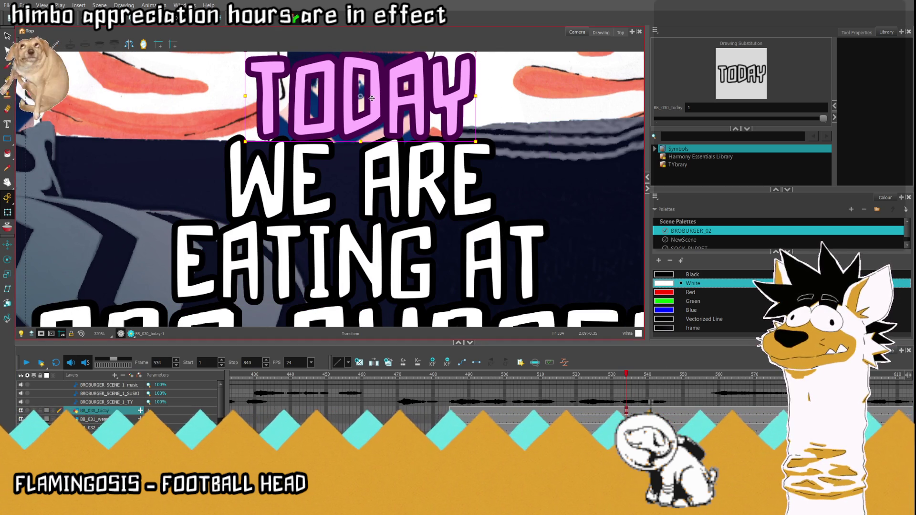
left_click(96, 419)
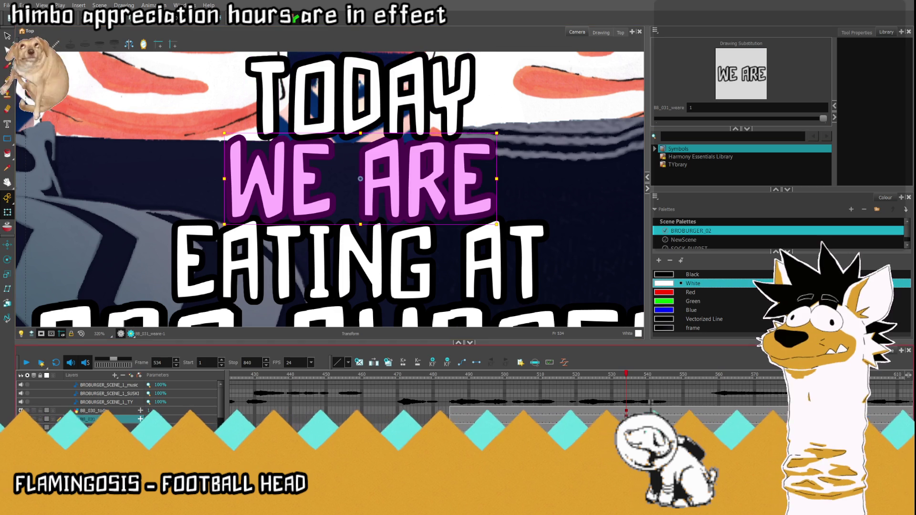
left_click(95, 428)
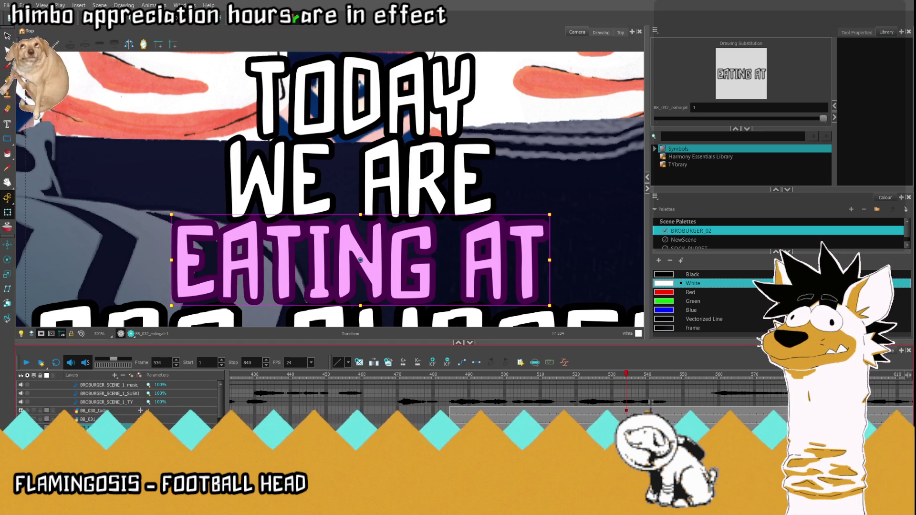
key("shift+m")
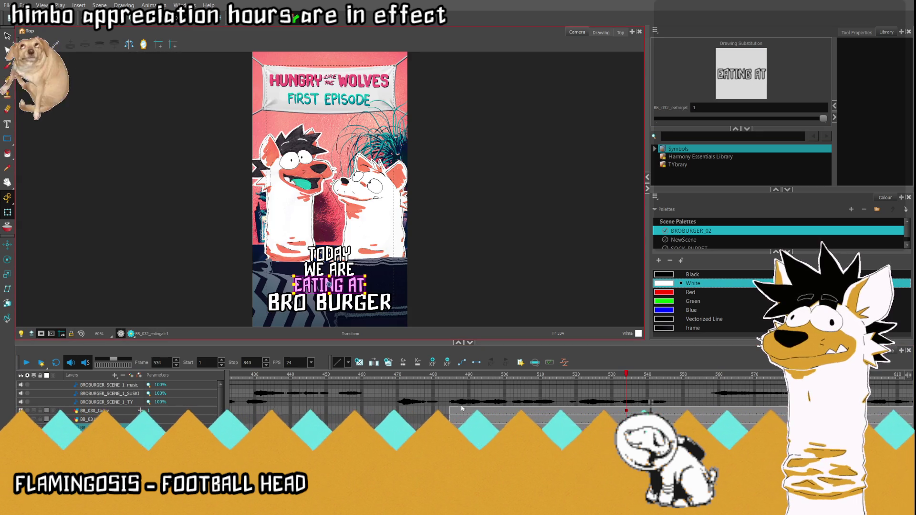
left_click(462, 410)
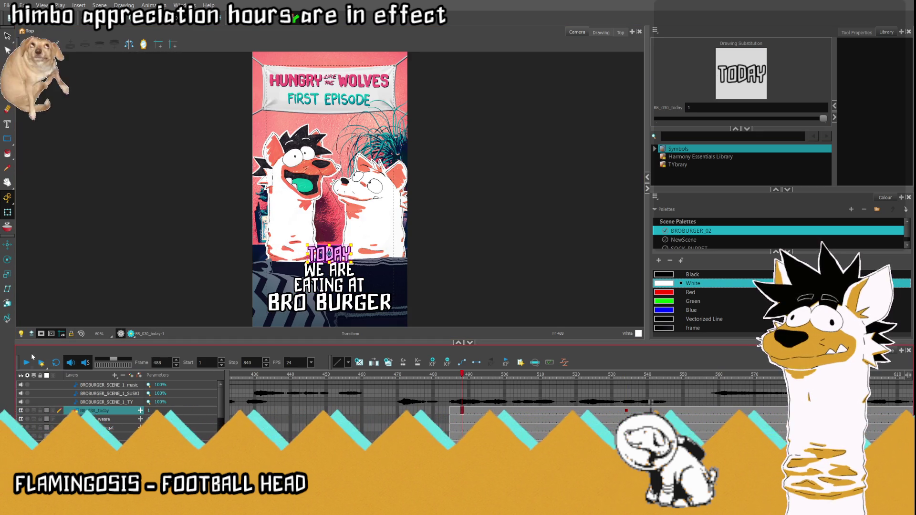
- Play back from around frame 484 to check when TODAY enters
left_click(27, 363)
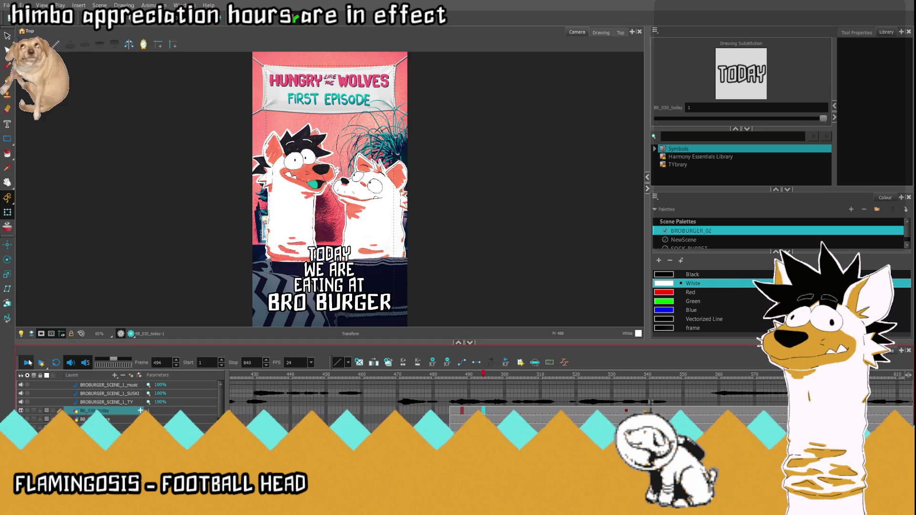
left_click(27, 363)
left_click(624, 410)
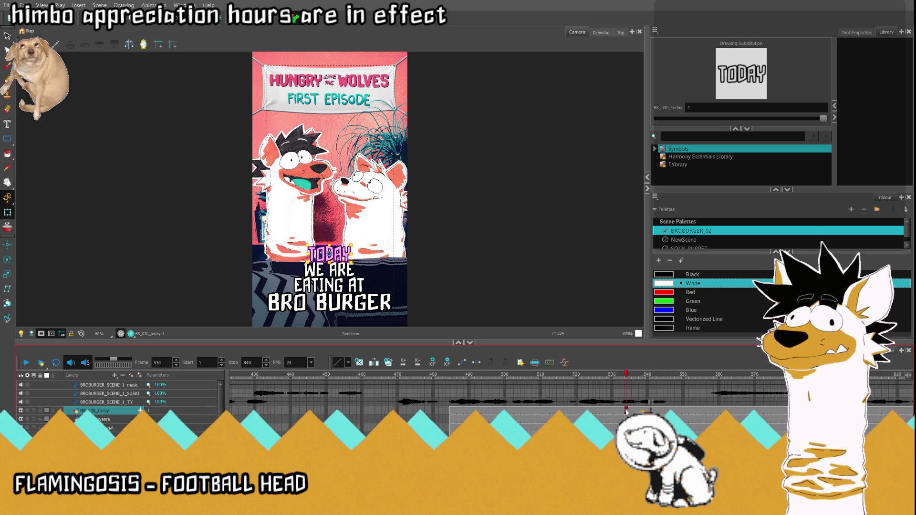
left_click(452, 410)
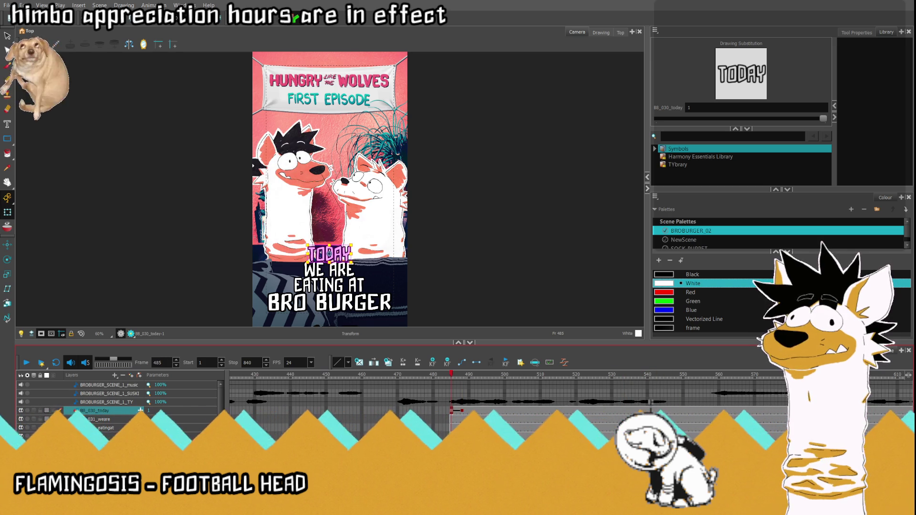
key("comma")
left_click(27, 364)
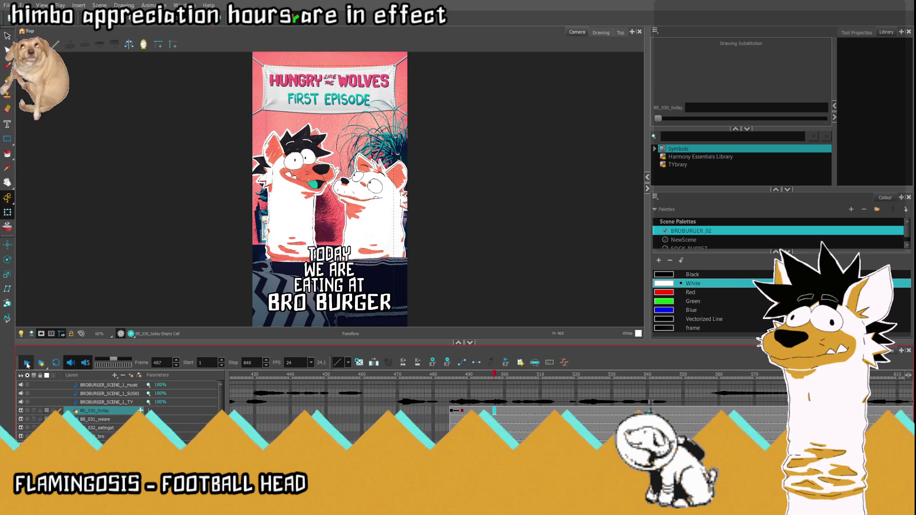
left_click(462, 411)
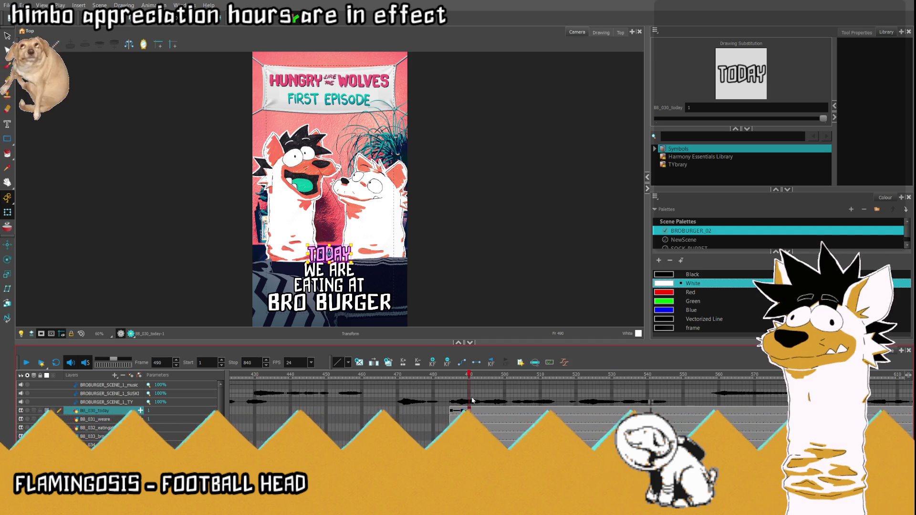
- Select the WE ARE layer and scrub to frames 491–492 to time its entrance
left_click(490, 410)
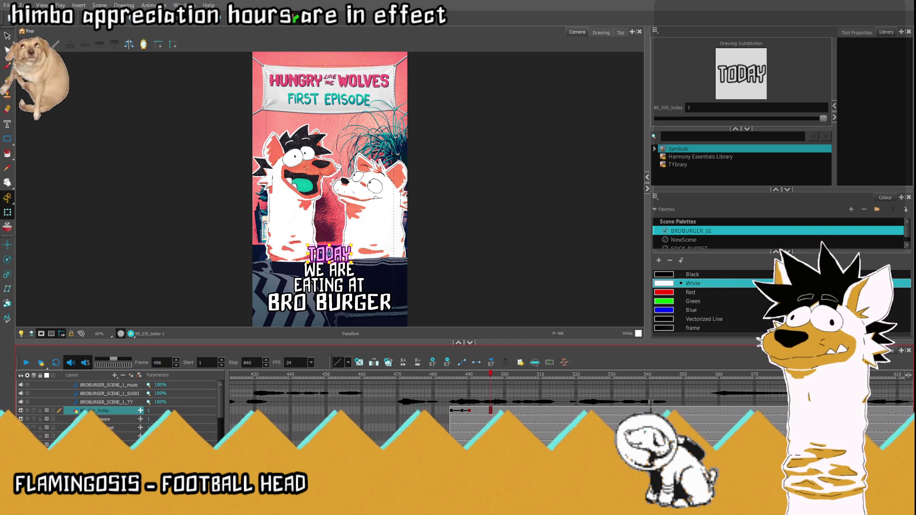
left_click(501, 420)
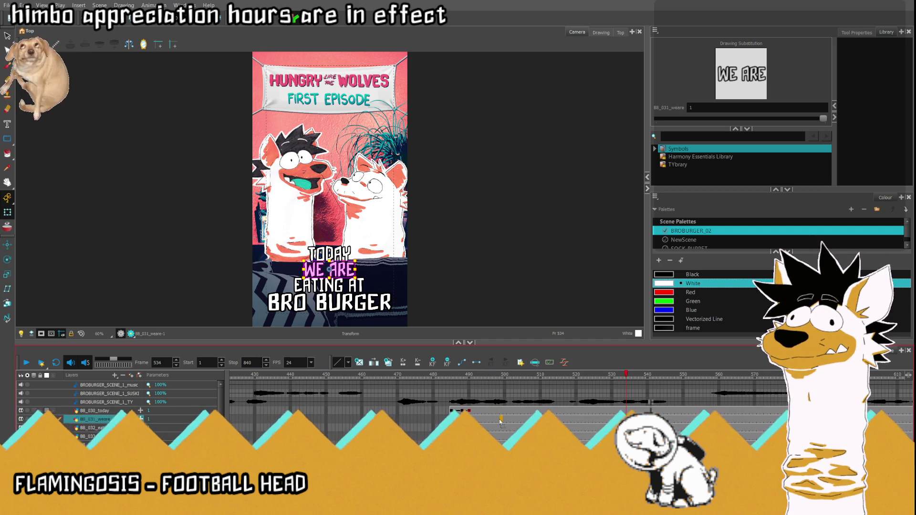
left_click_drag(497, 375, 479, 376)
key("comma")
key("comma")
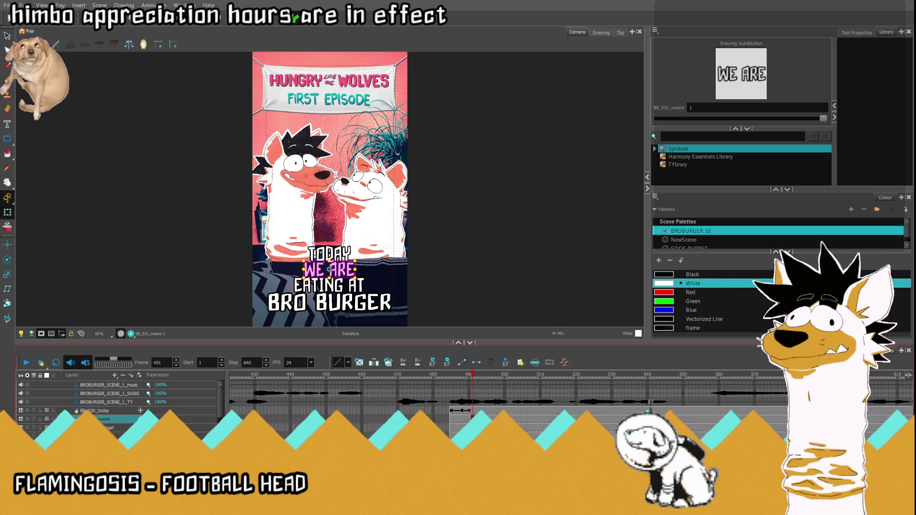
left_click_drag(472, 376, 515, 386)
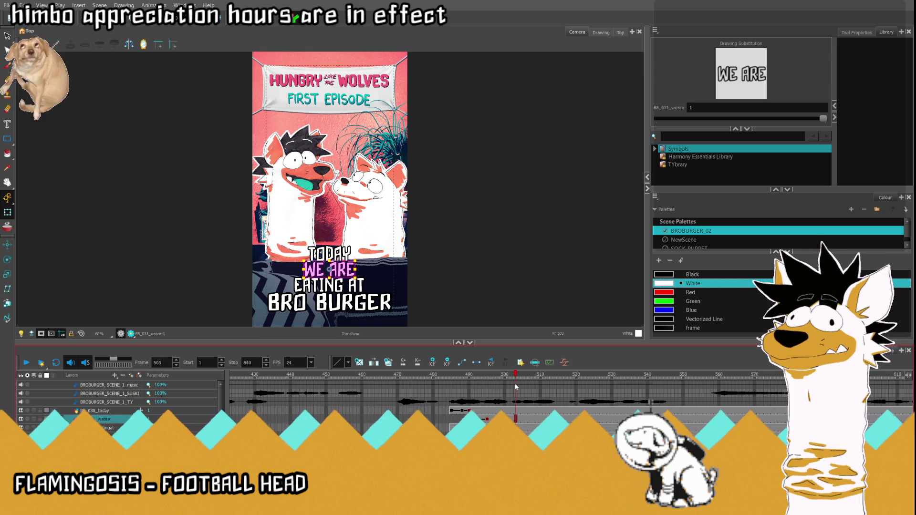
- Delete EATING AT's cells before frame 501 so it starts after TODAY
left_click(626, 428)
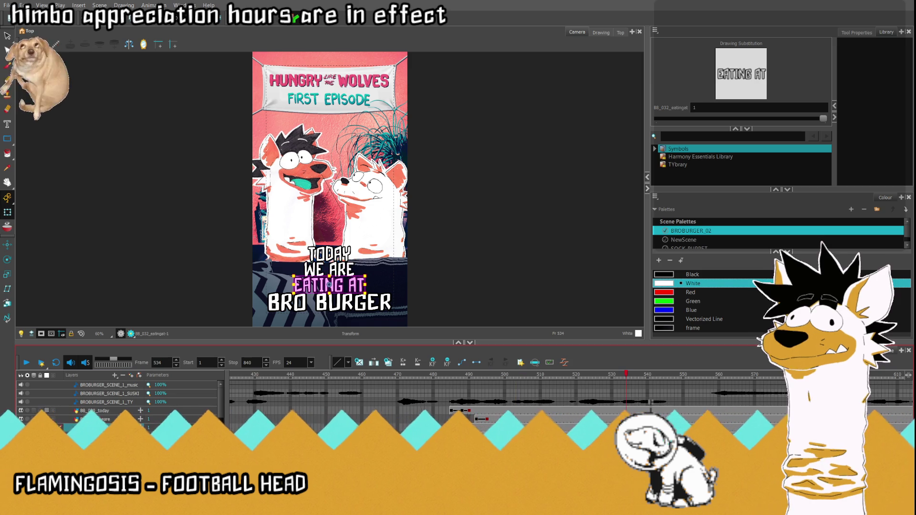
left_click(519, 425)
key("comma")
key("comma")
key("comma")
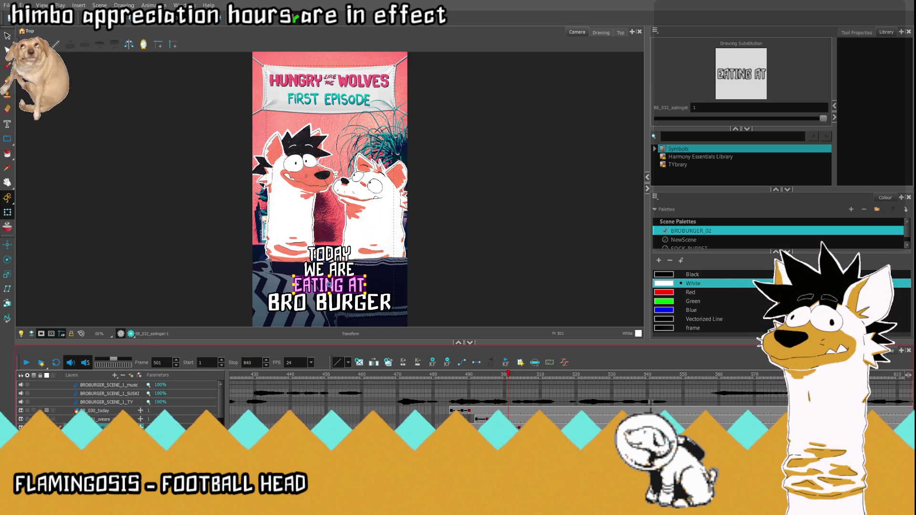
key("comma")
key("Delete")
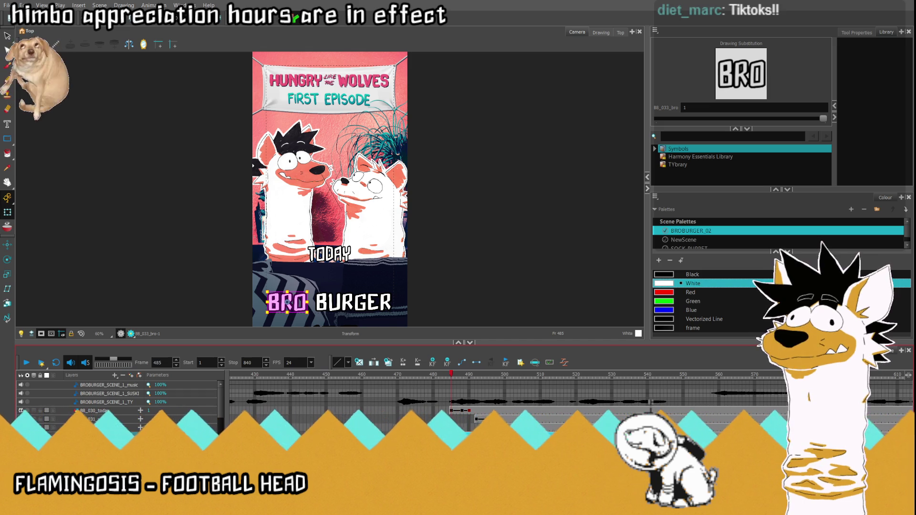
left_click(509, 429)
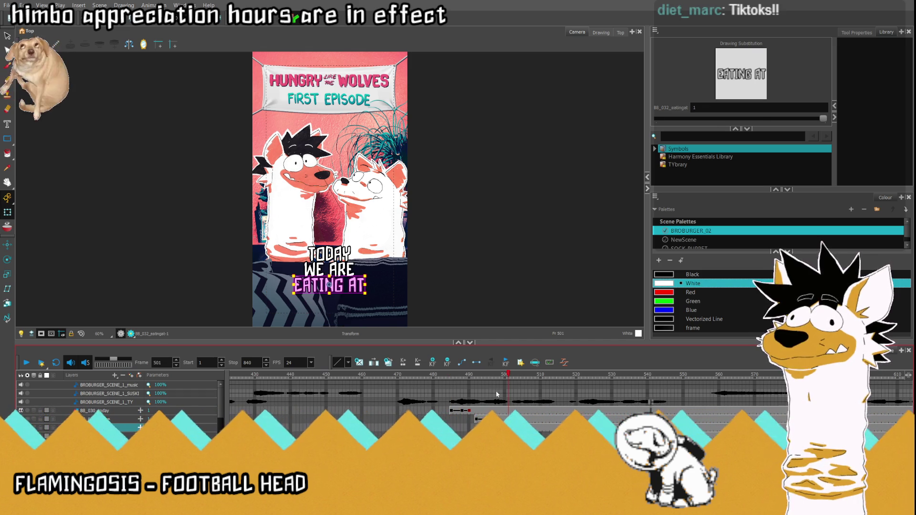
left_click(451, 410)
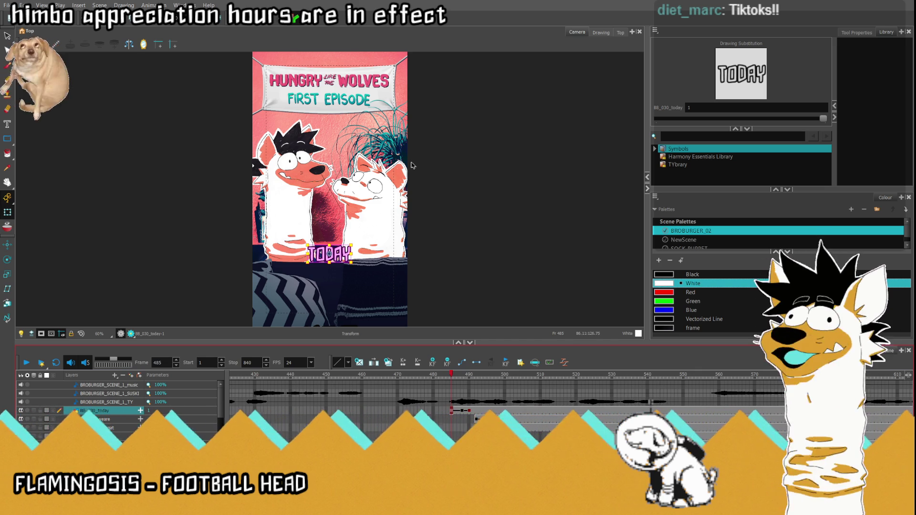
scroll(381, 198, "down", 2)
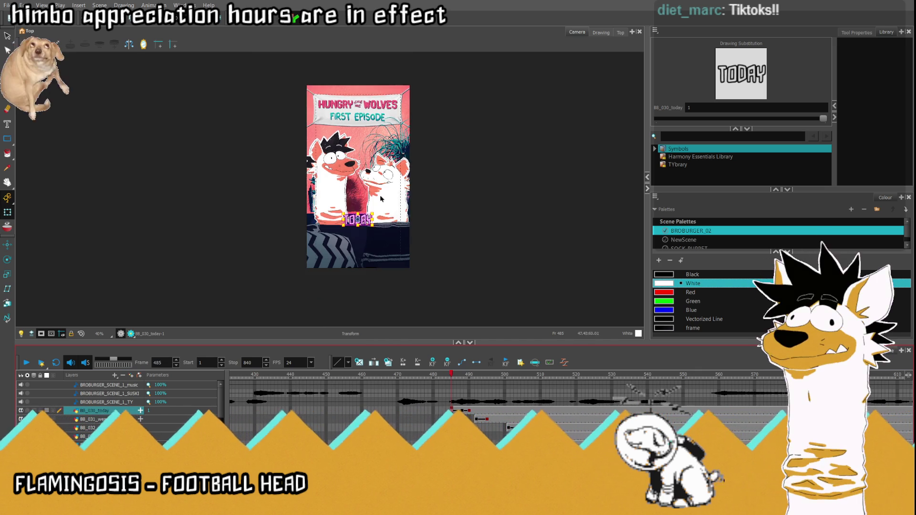
key("shift+z")
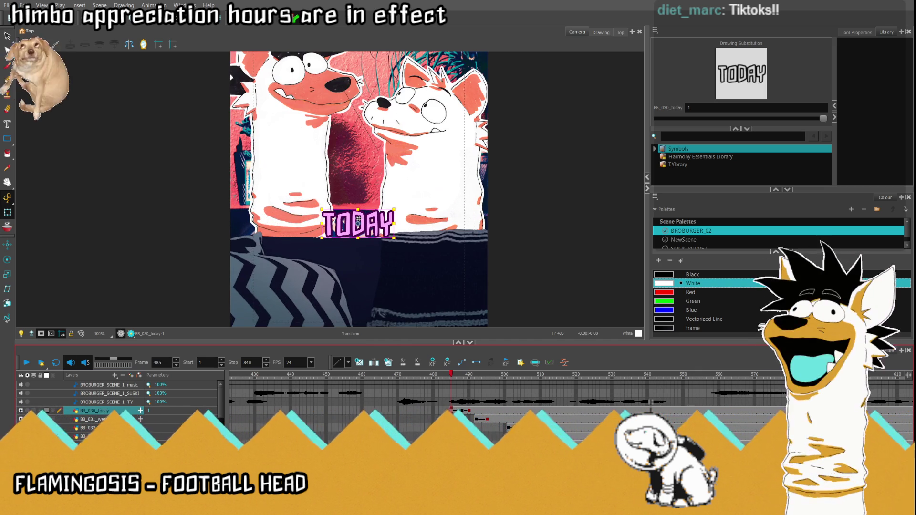
key("comma")
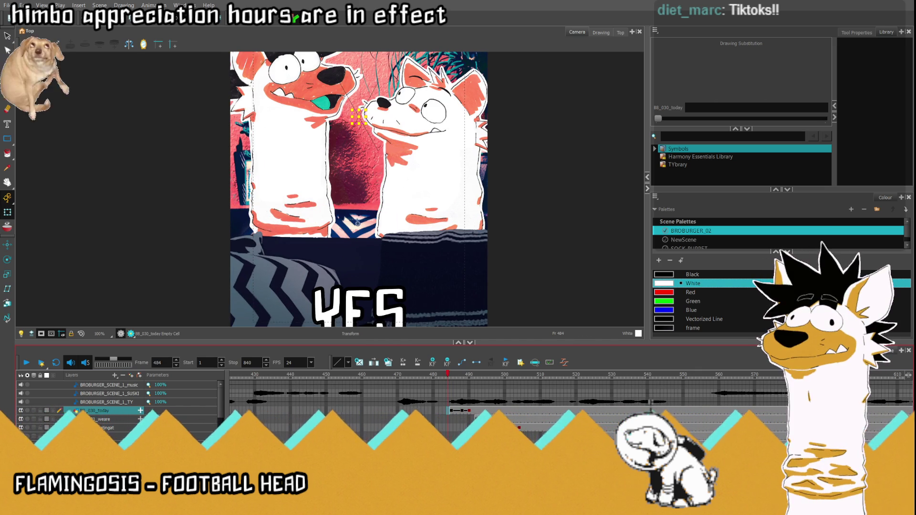
key("period")
key("comma")
key("comma")
key("comma")
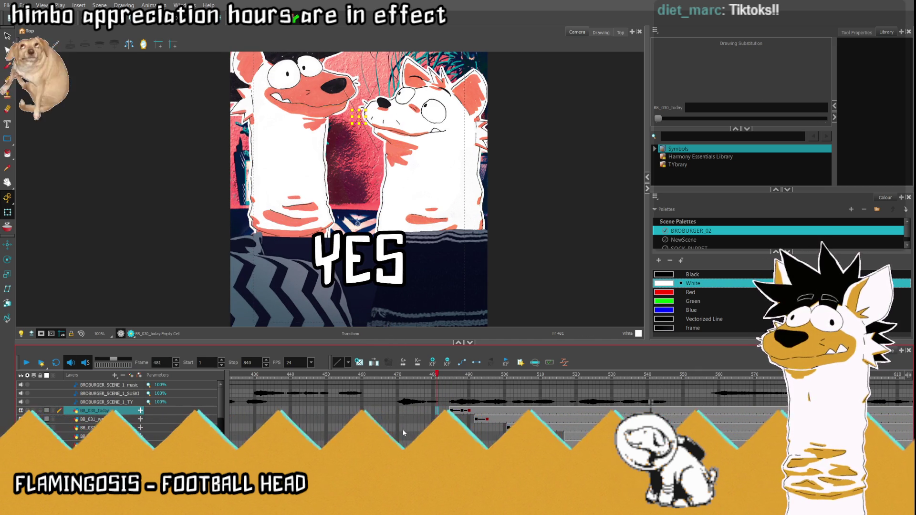
key("comma")
key("comma")
key("comma")
scroll(283, 191, "down", 1)
scroll(325, 145, "up", 1)
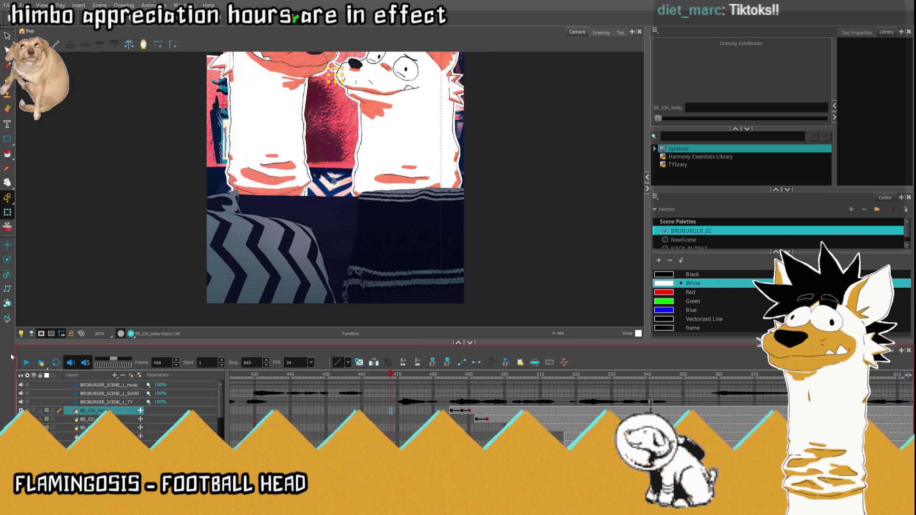
left_click(26, 362)
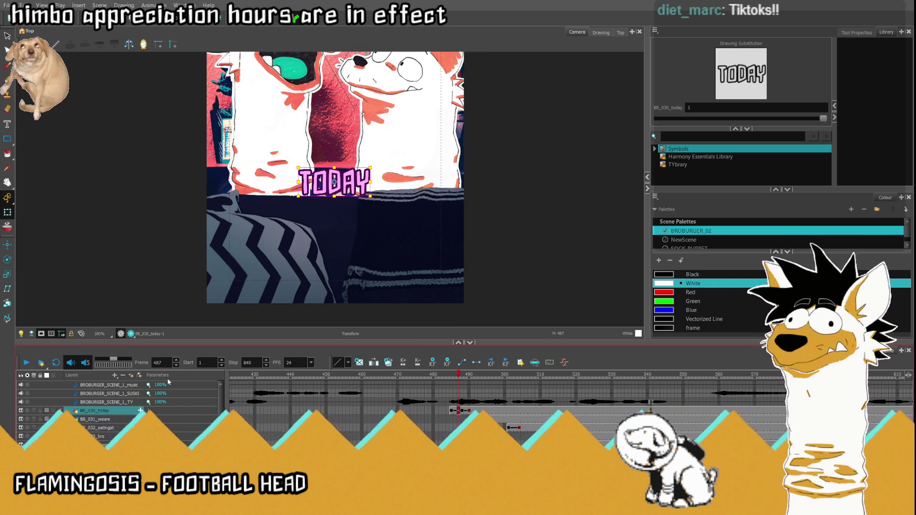
left_click(393, 376)
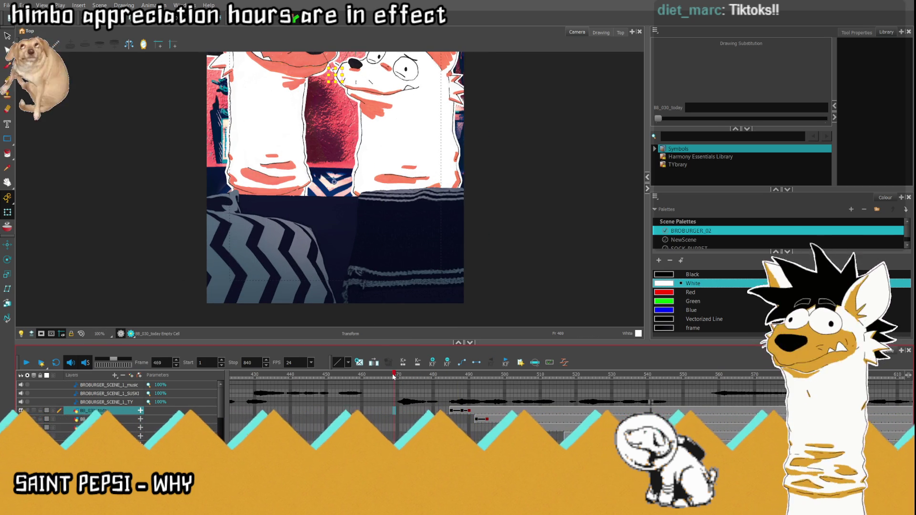
left_click(26, 363)
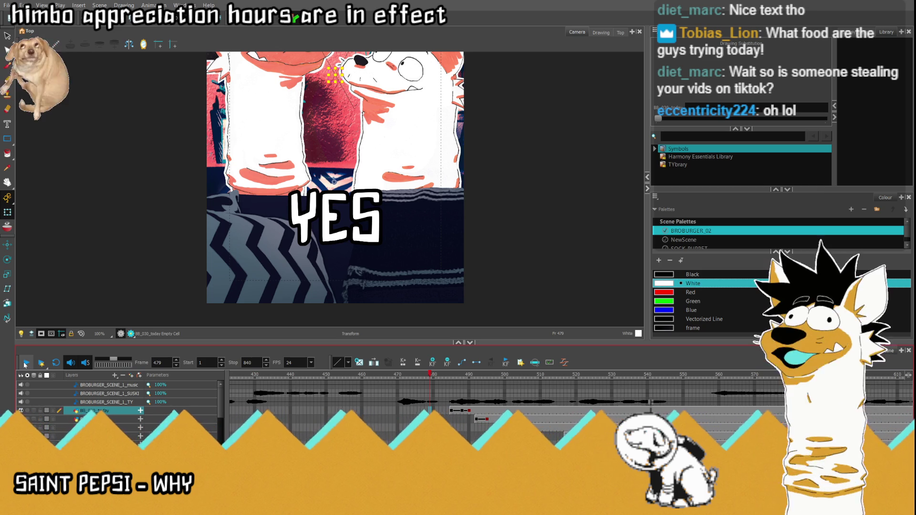
left_click(490, 419)
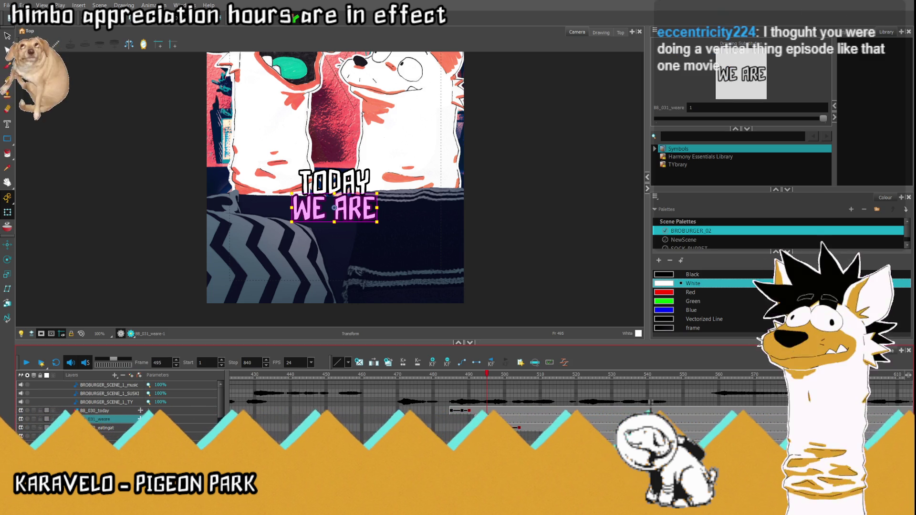
- Key TODAY off-camera left at frame 485 so it slides in to centre by frame 488
key("comma")
key("period")
key("comma")
key("comma")
key("comma")
key("comma")
left_click(464, 411)
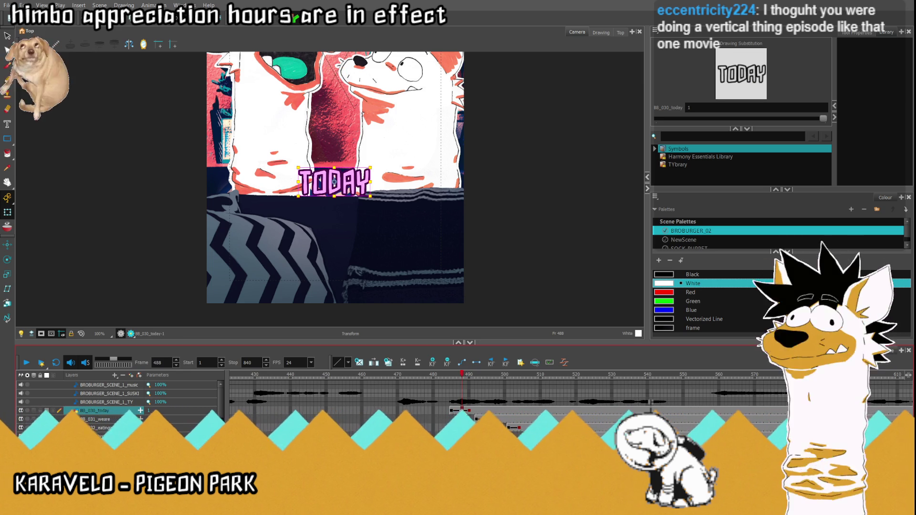
key("comma")
key("comma")
key("comma")
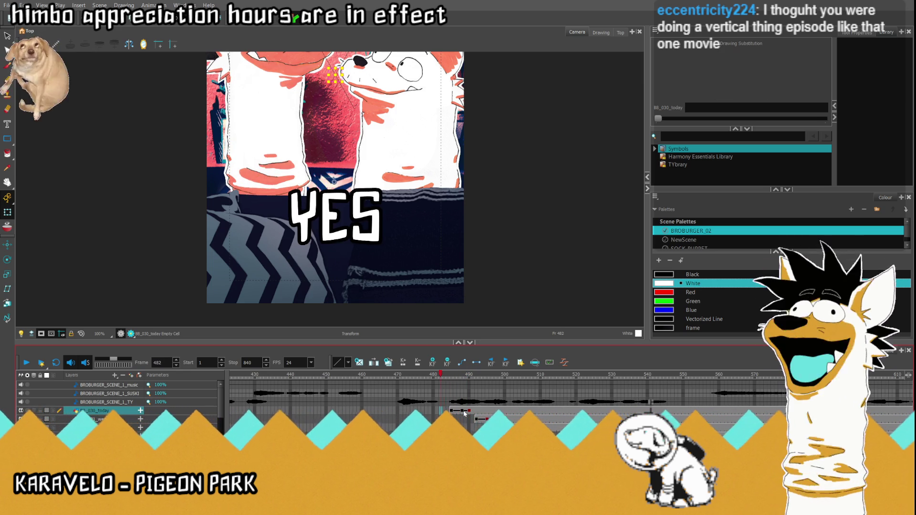
key("period")
key("period")
key("period")
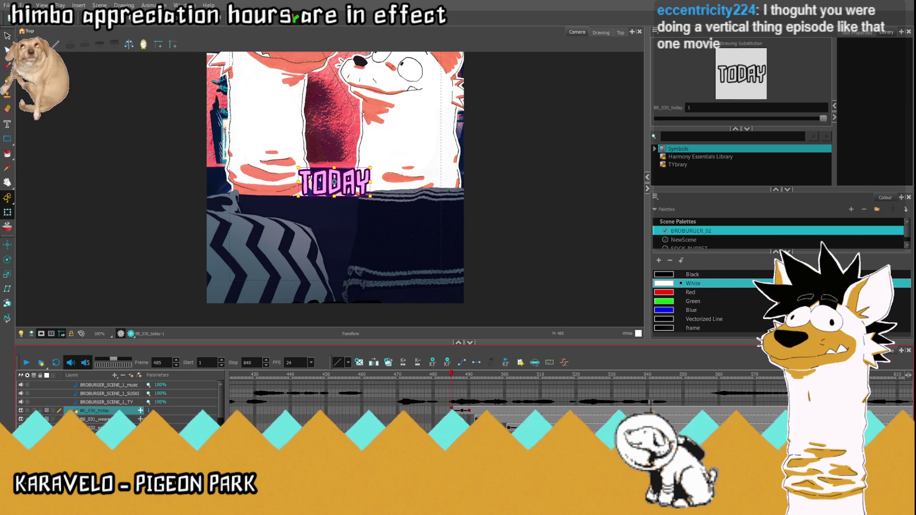
left_click_drag(341, 183, 174, 196)
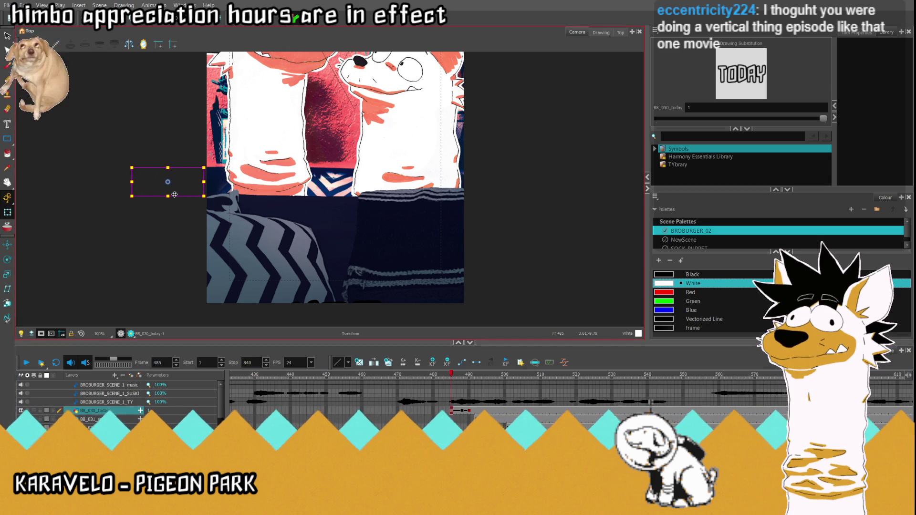
key("period")
key("period")
key("period")
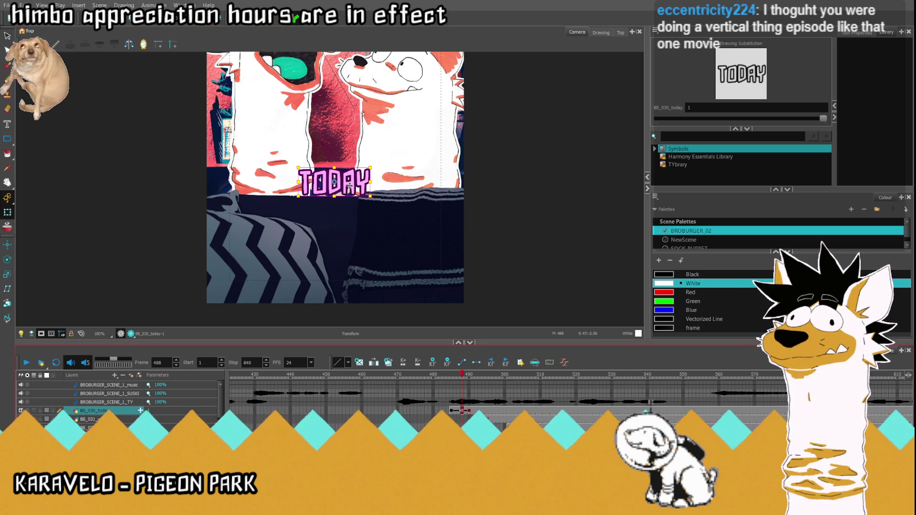
left_click(433, 375)
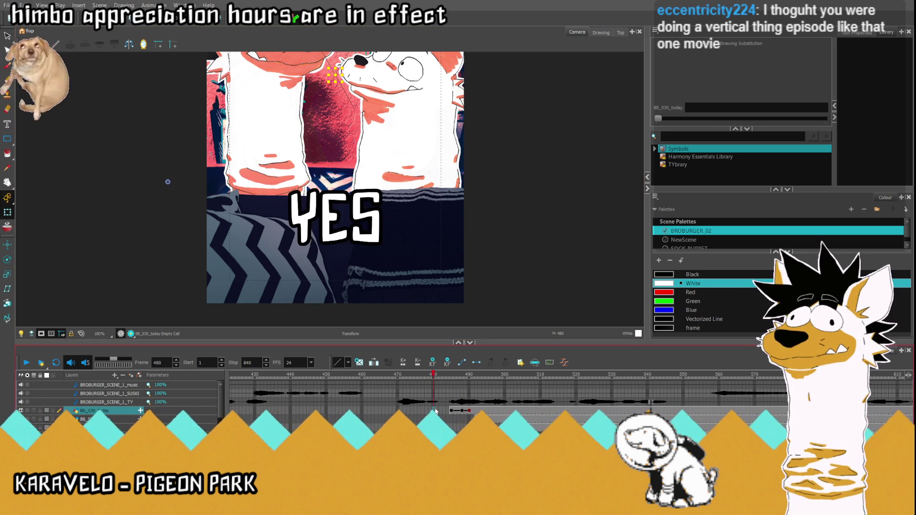
key("Return")
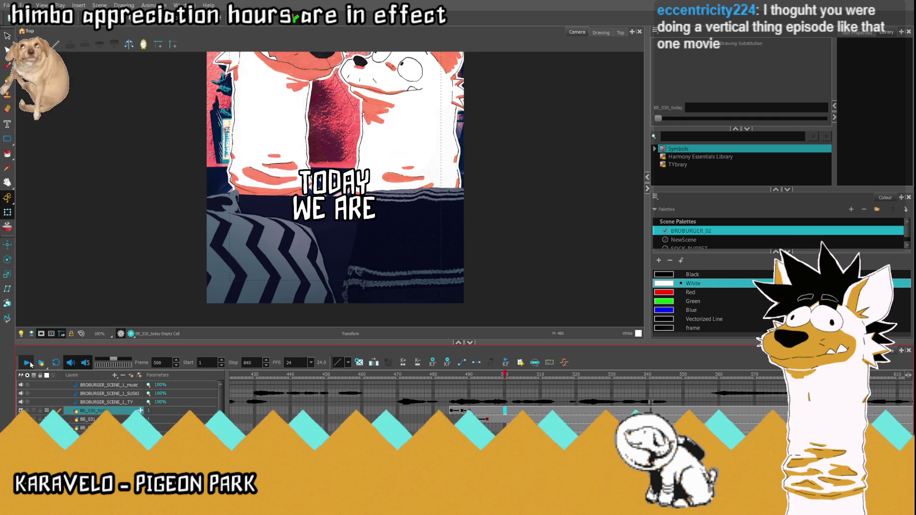
- Nudge WE ARE slightly left at frame 495 and key it off-camera right at frame 492
left_click(487, 419)
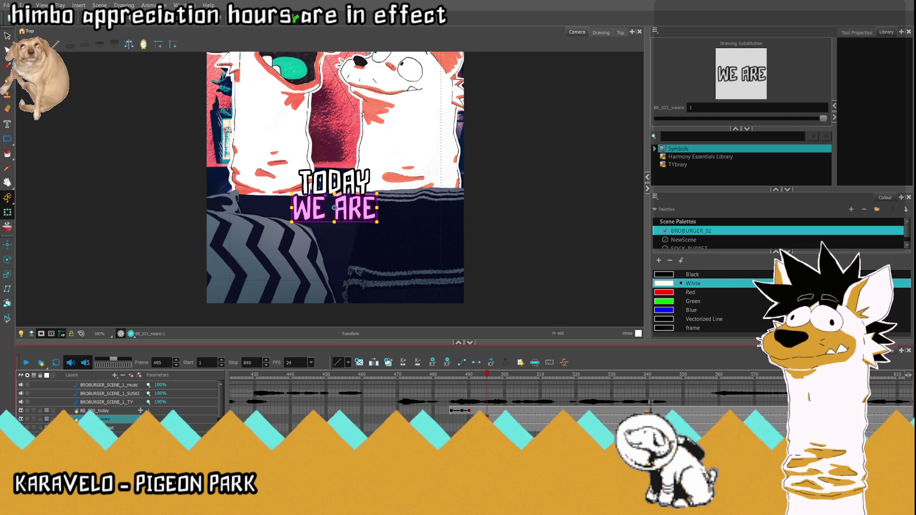
left_click(494, 423)
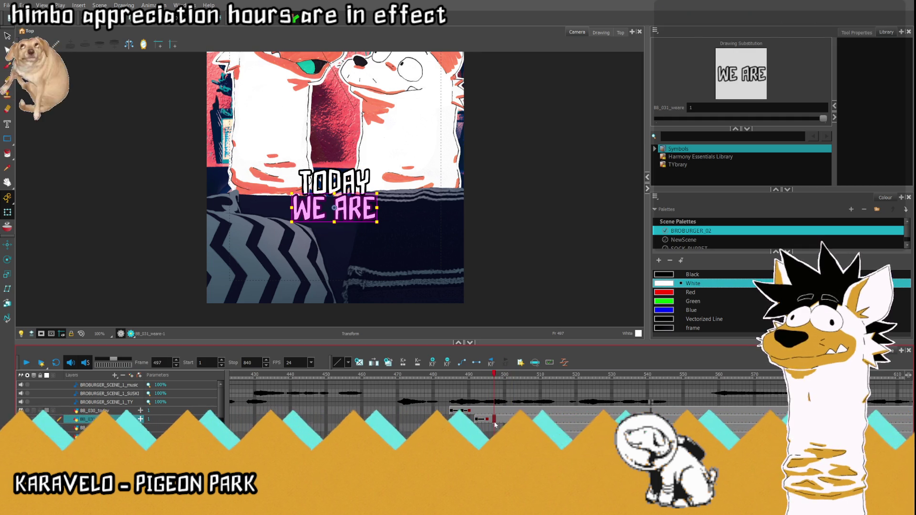
key("comma")
key("comma")
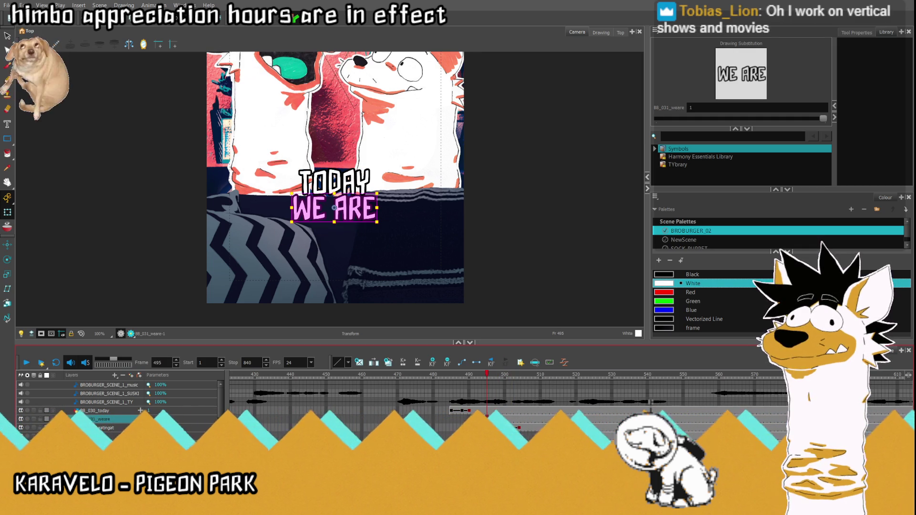
left_click_drag(355, 209, 353, 209)
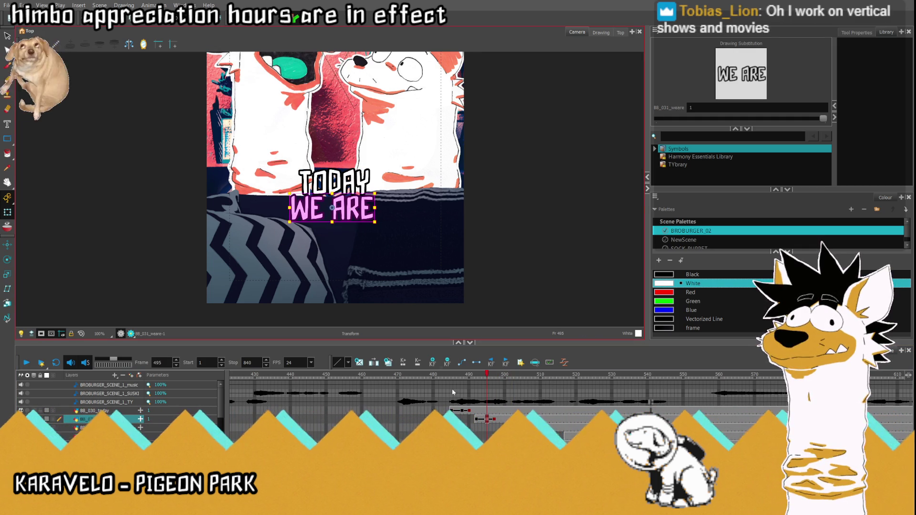
key("comma")
key("comma")
key("comma")
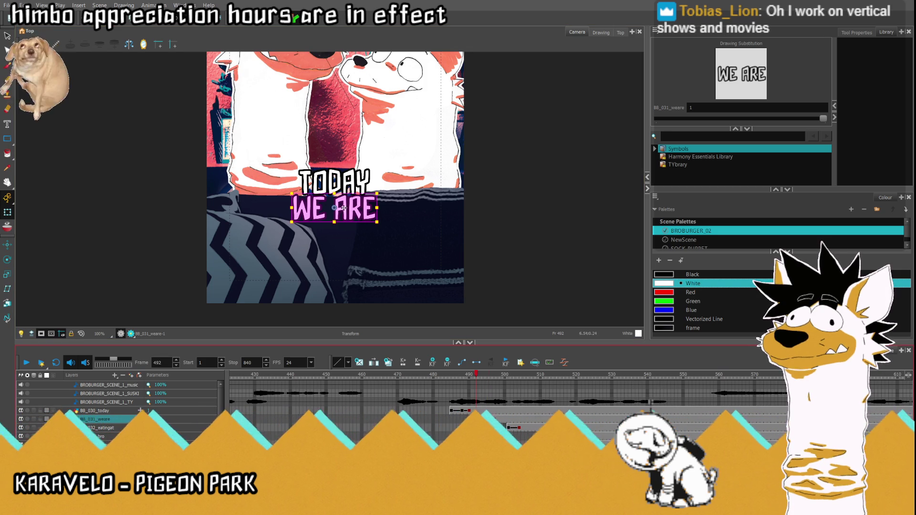
left_click_drag(341, 218, 515, 218)
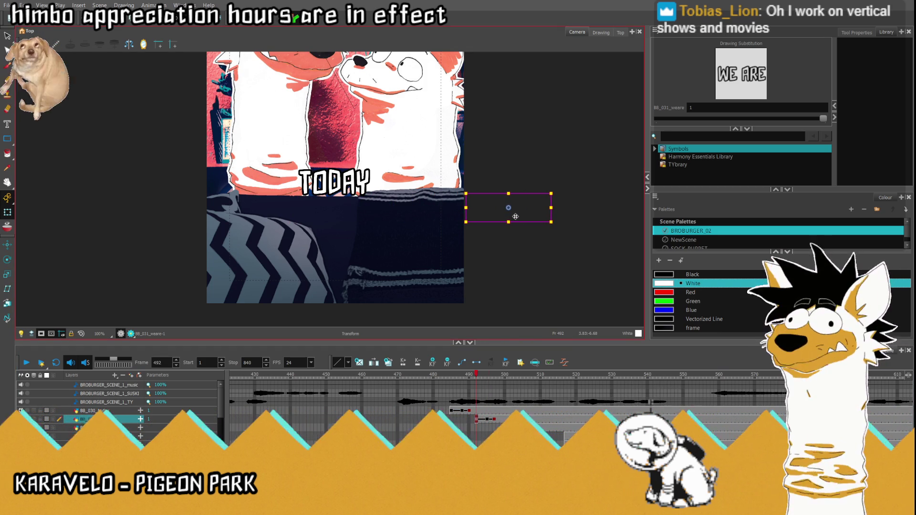
left_click(440, 413)
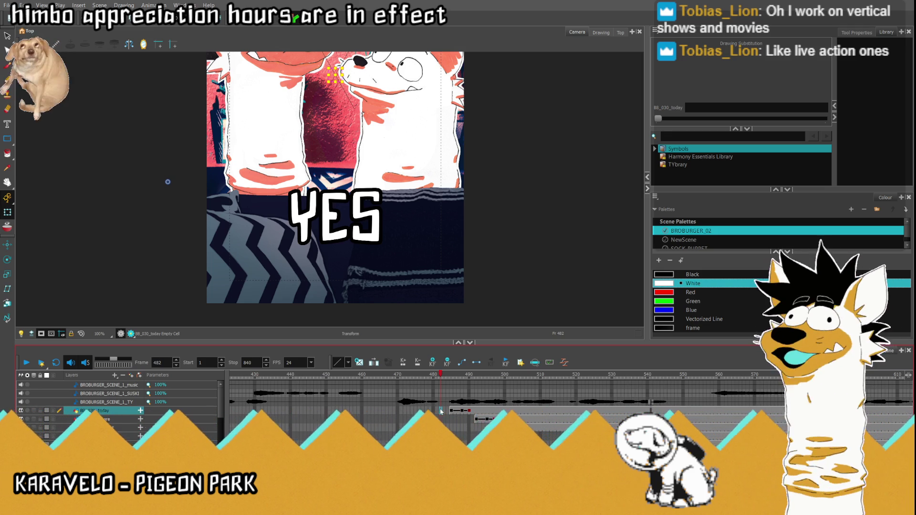
scroll(328, 77, "down", 3)
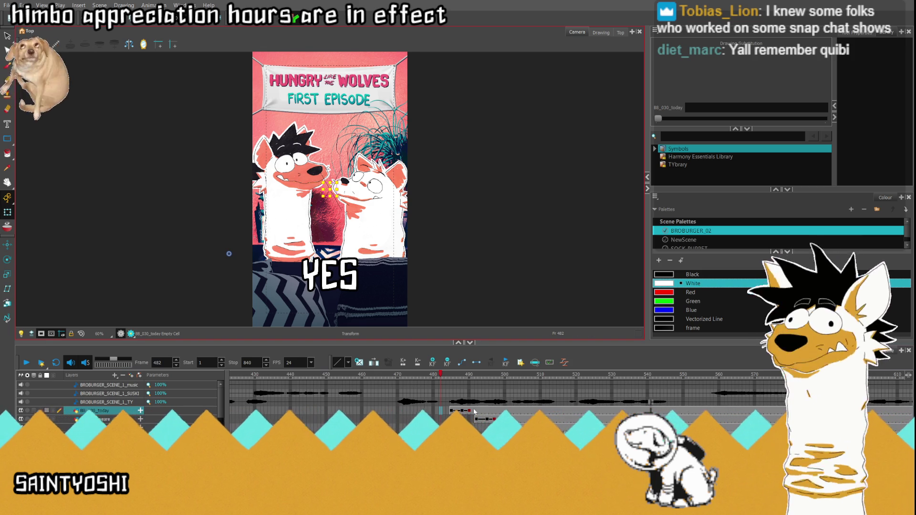
key("period")
key("period")
- Nudge EATING AT up at frame 504 and key it below the camera frame at frame 501
left_click(26, 363)
left_click(330, 285)
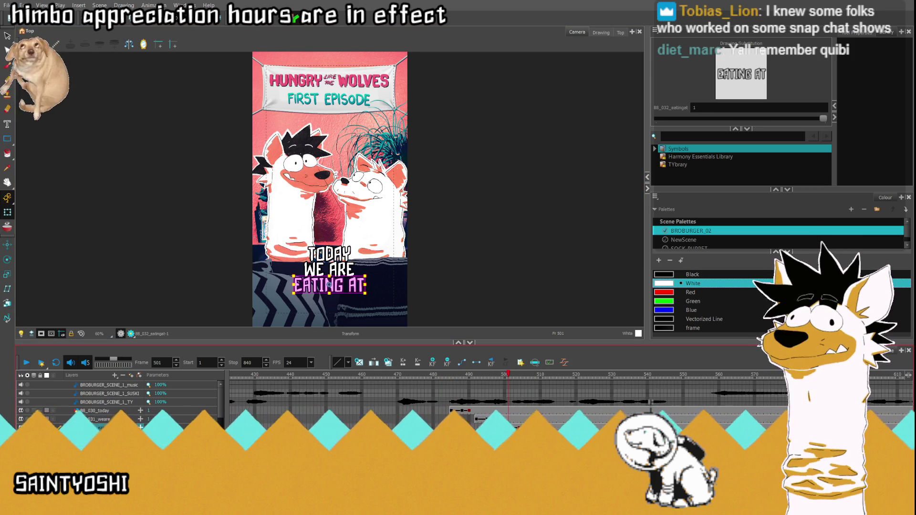
key("period")
key("period")
key("period")
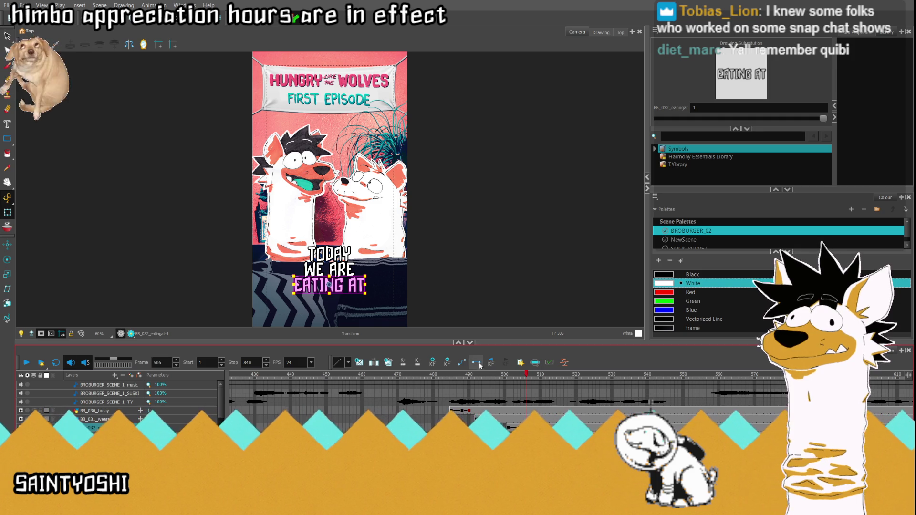
key("comma")
key("comma")
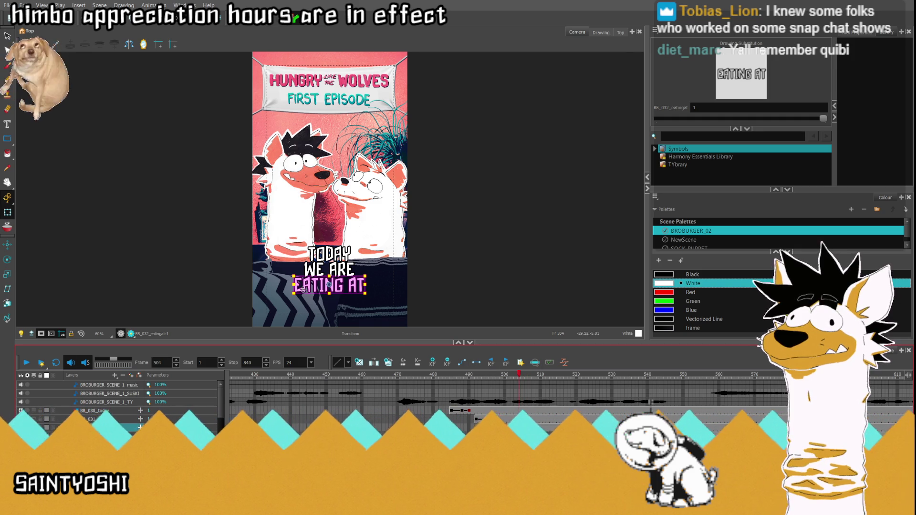
scroll(313, 293, "up", 4)
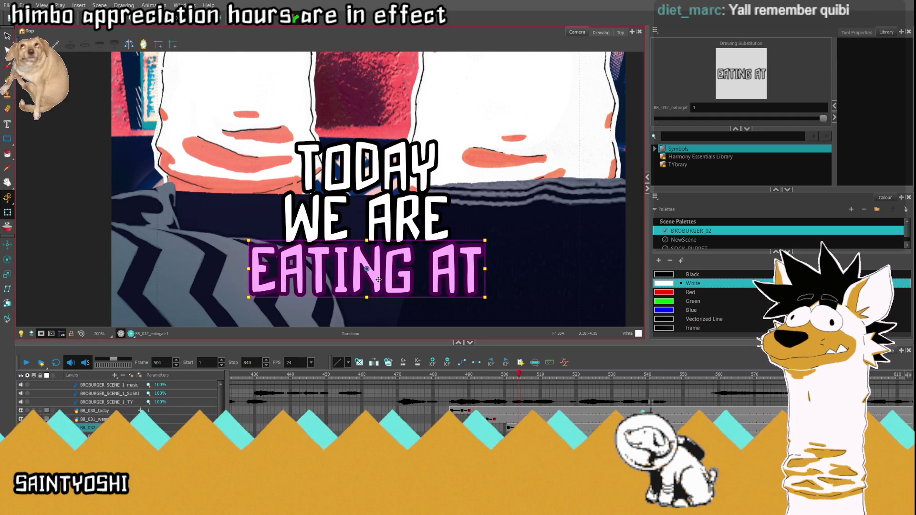
left_click_drag(378, 282, 377, 280)
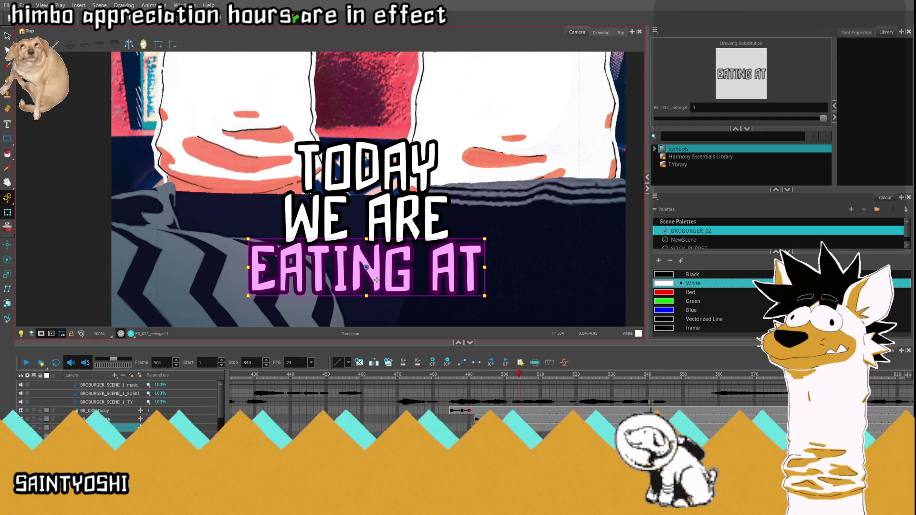
left_click(509, 428)
key("shift+m")
left_click_drag(380, 188, 382, 243)
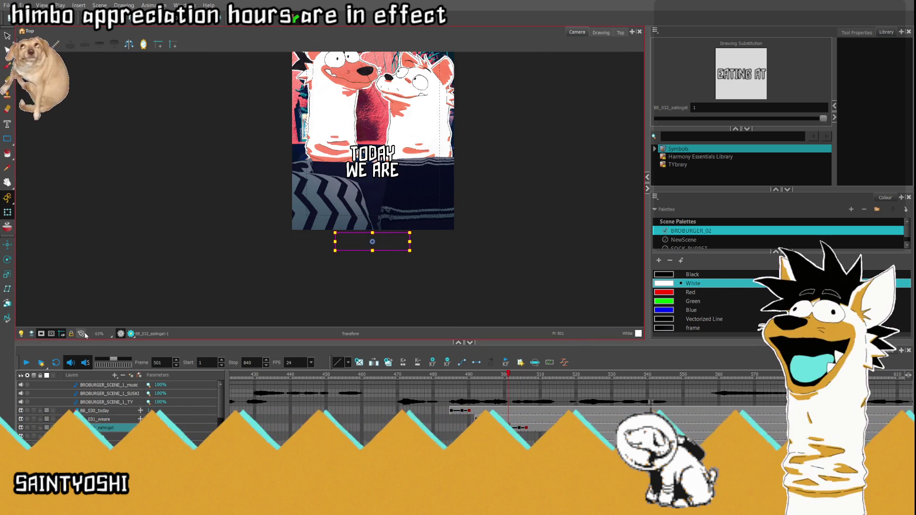
key("shift+m")
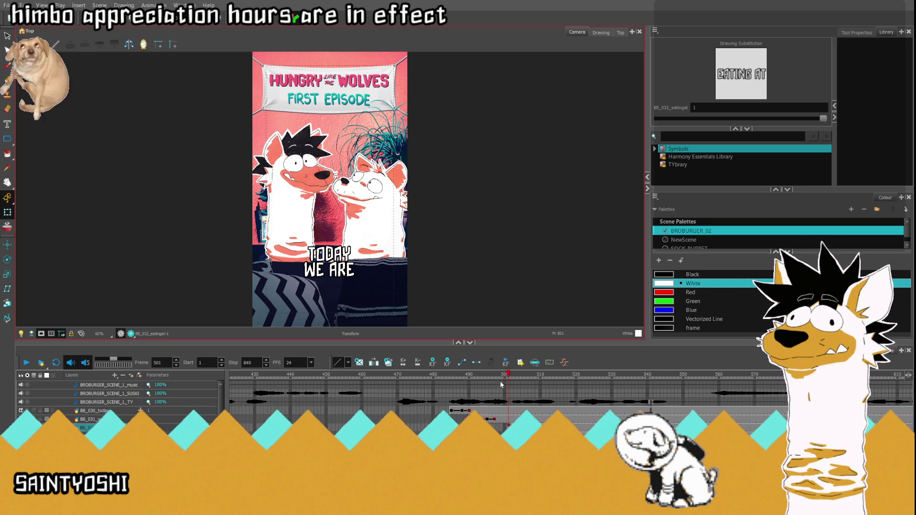
left_click(451, 375)
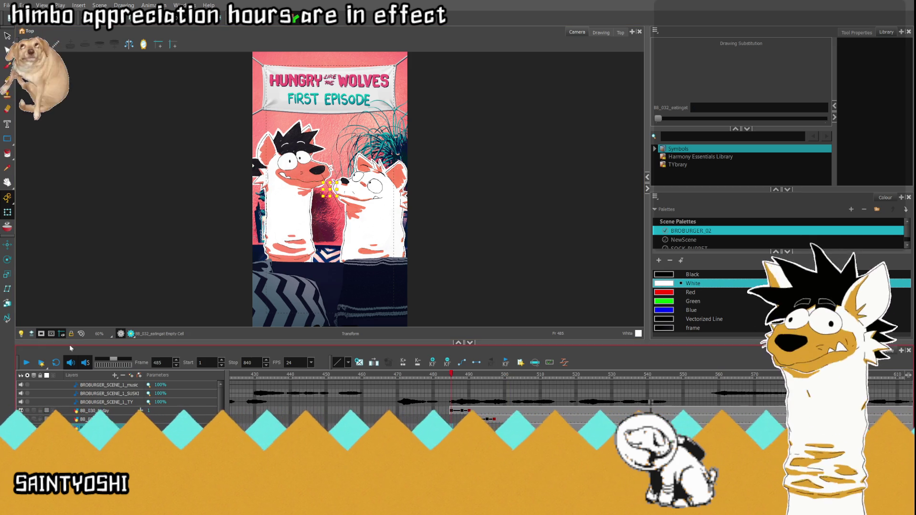
- Play the captions through to frame 531, then select the BRO word at frame 534
left_click(27, 364)
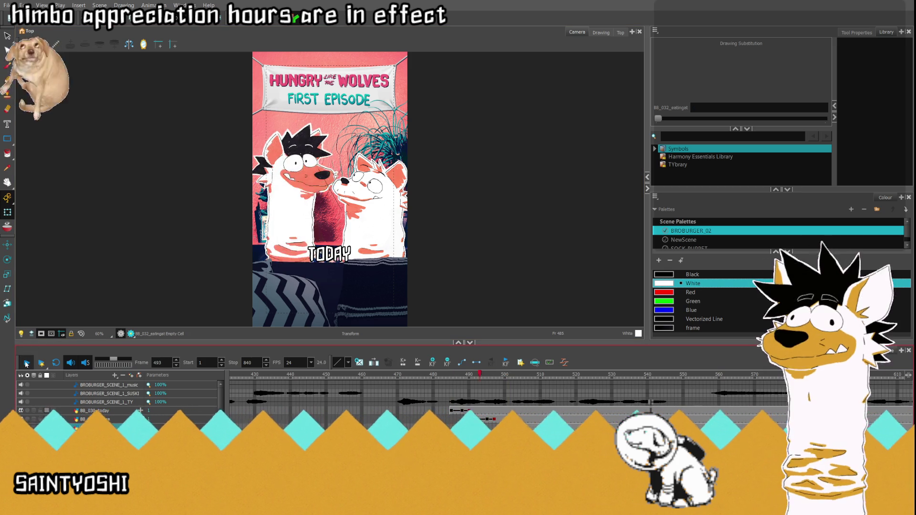
left_click(26, 364)
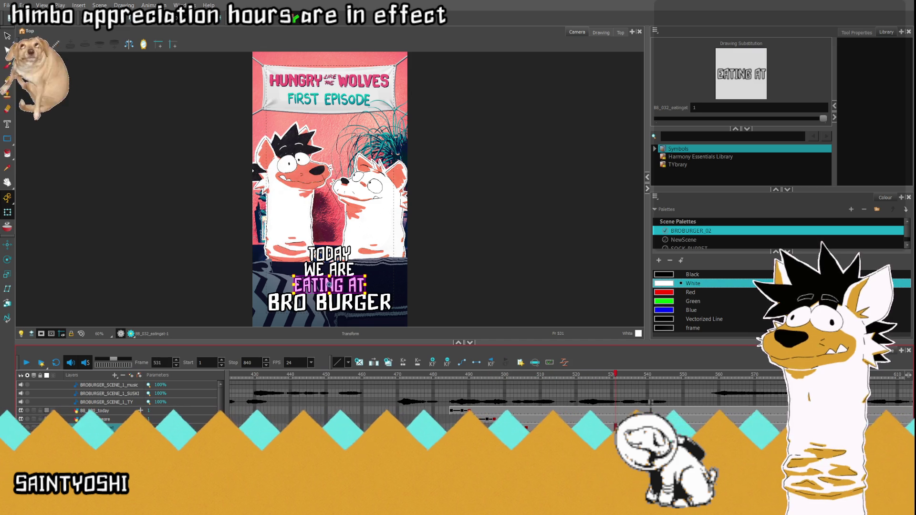
key("period")
key("period")
key("period")
left_click(286, 302)
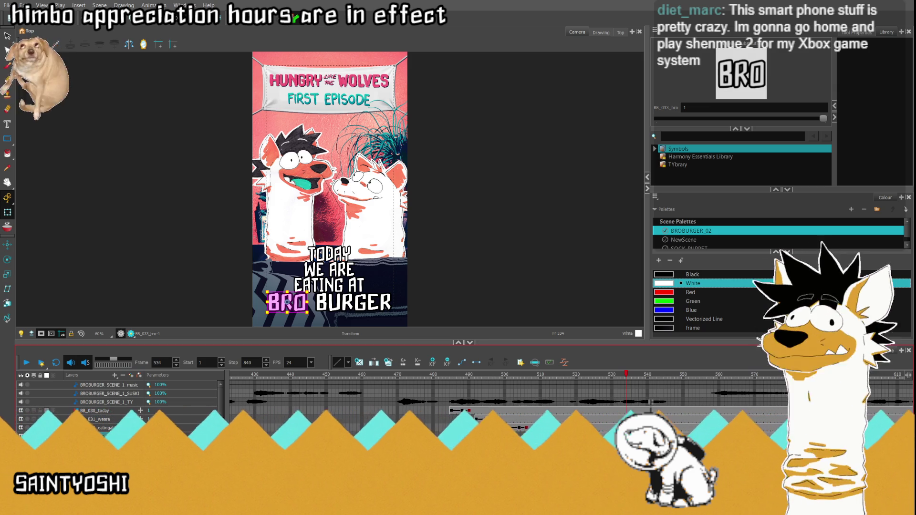
scroll(487, 256, "down", 2)
- Shrink BRO to a tiny point at frame 519 and enlarge it slightly at frame 520
scroll(401, 291, "up", 5)
scroll(389, 263, "up", 1)
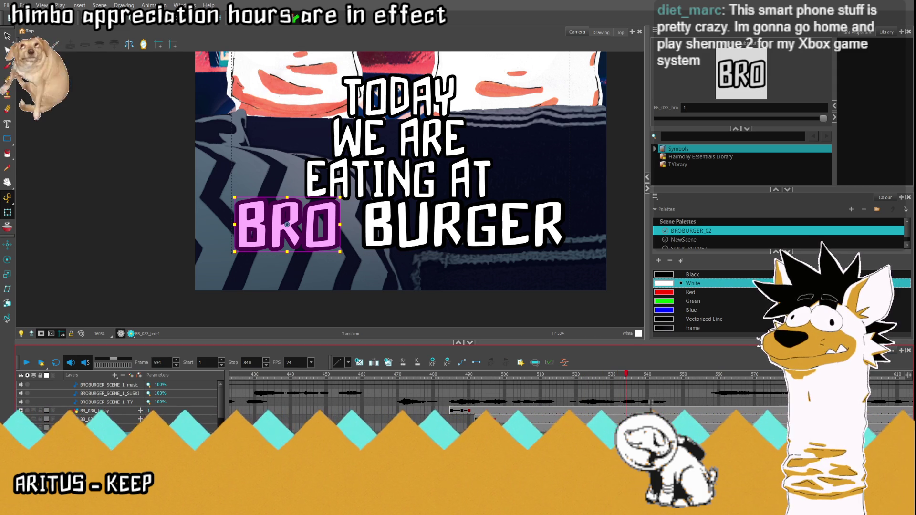
left_click(566, 374)
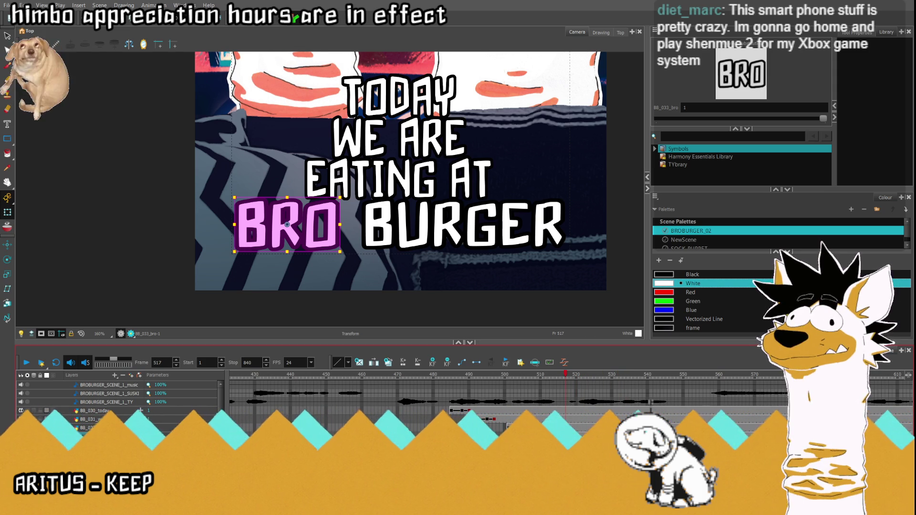
left_click(576, 374)
key("period")
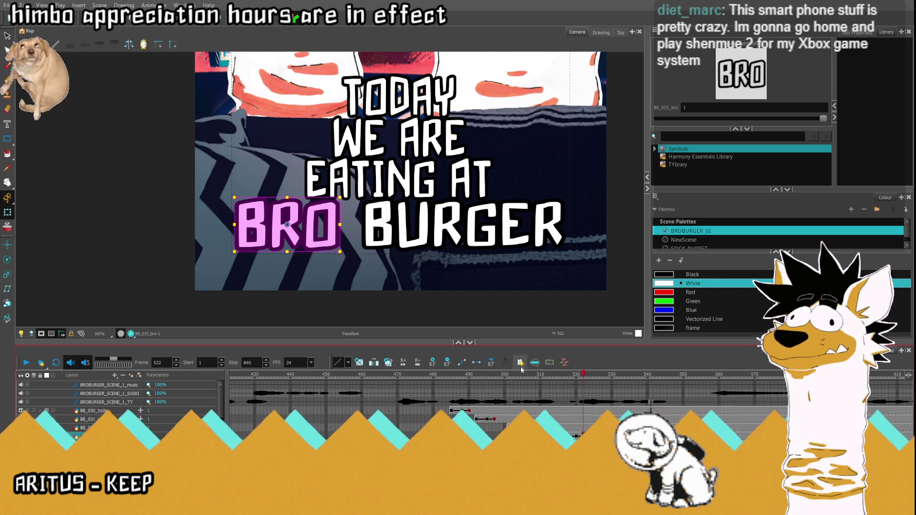
key("comma")
key("comma")
key("comma")
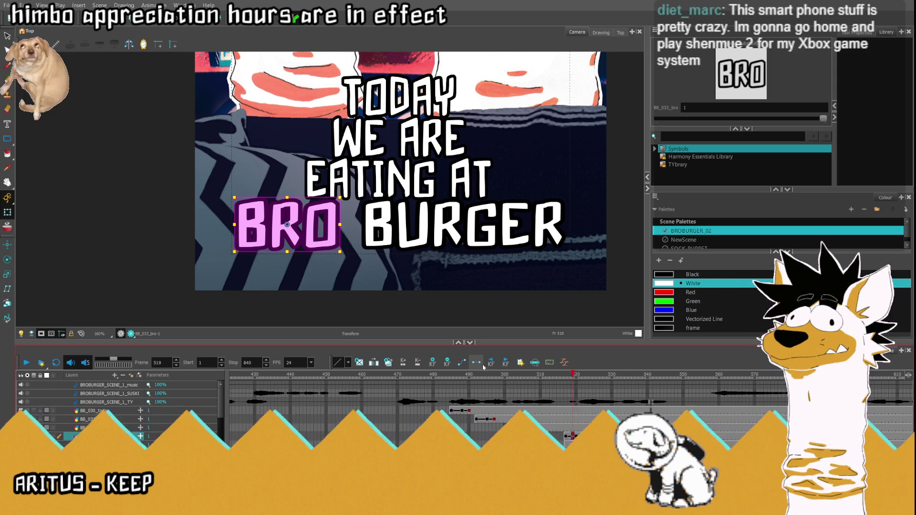
left_click_drag(287, 224, 280, 224)
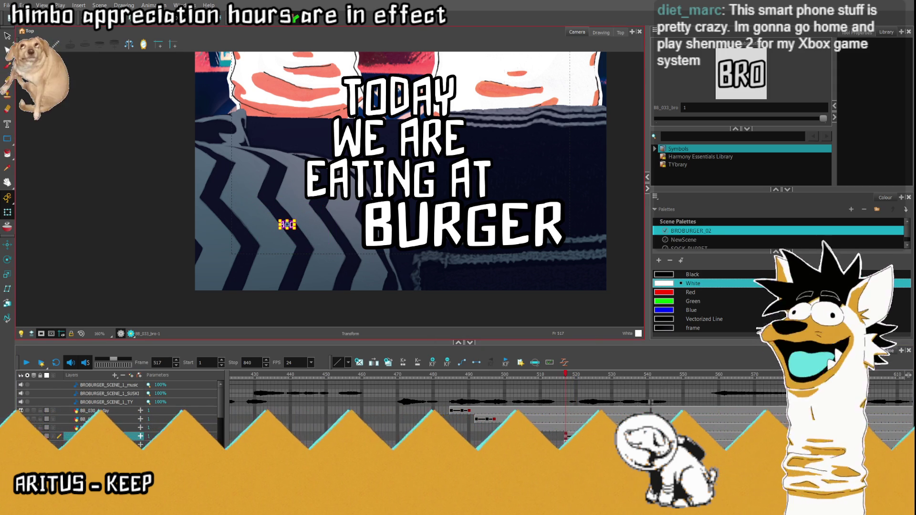
key("period")
key("period")
key("period")
left_click_drag(236, 196, 233, 196)
- Preview BRO's pop-in from frame 513, then select the BURGER word at frame 534
left_click(553, 438)
left_click(26, 363)
left_click(27, 363)
left_click(626, 445)
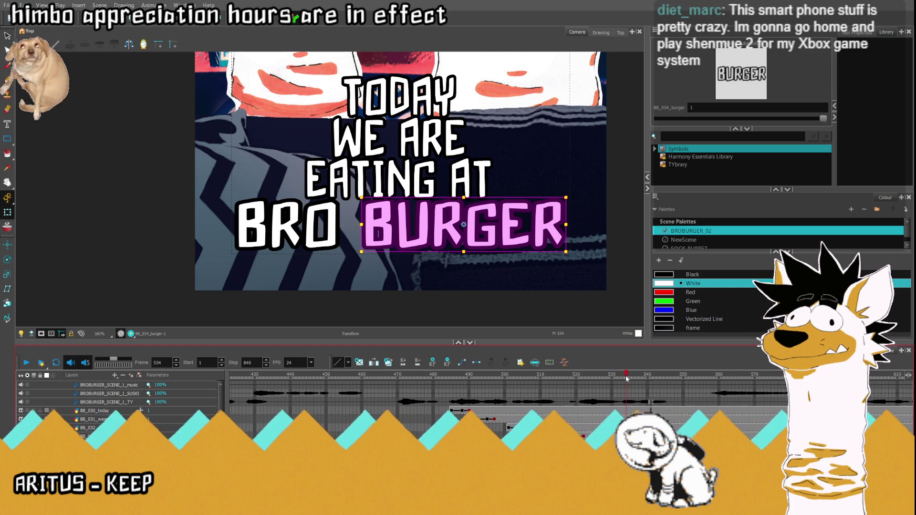
key("comma")
key("comma")
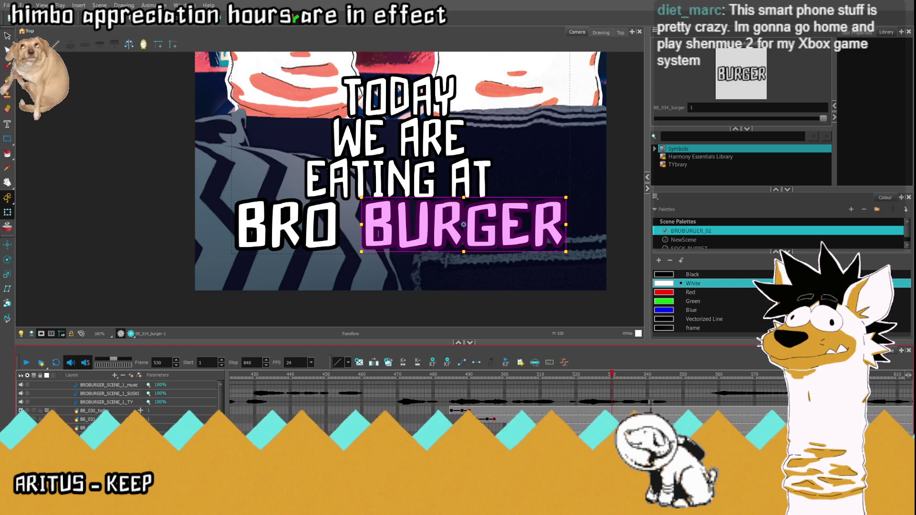
- Enlarge BURGER slightly at frame 534 and shrink it to a tiny point at frame 531
key("period")
key("period")
key("period")
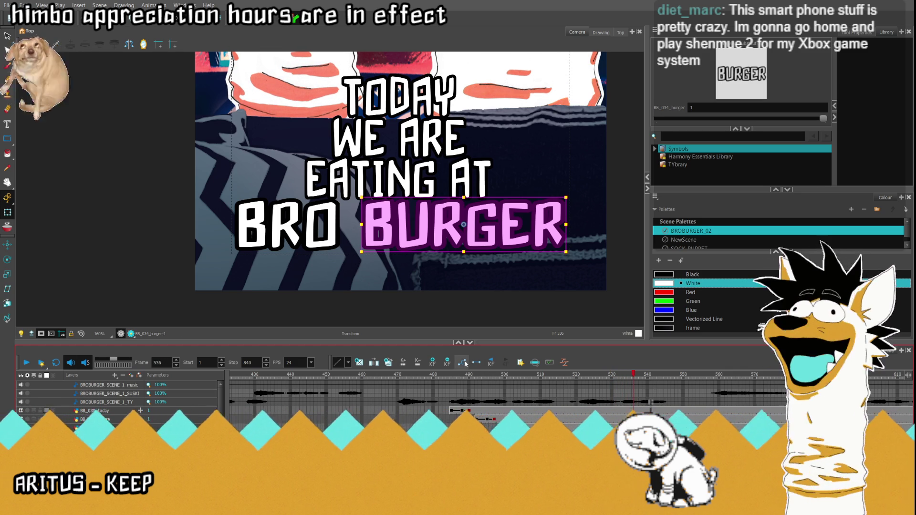
key("comma")
key("comma")
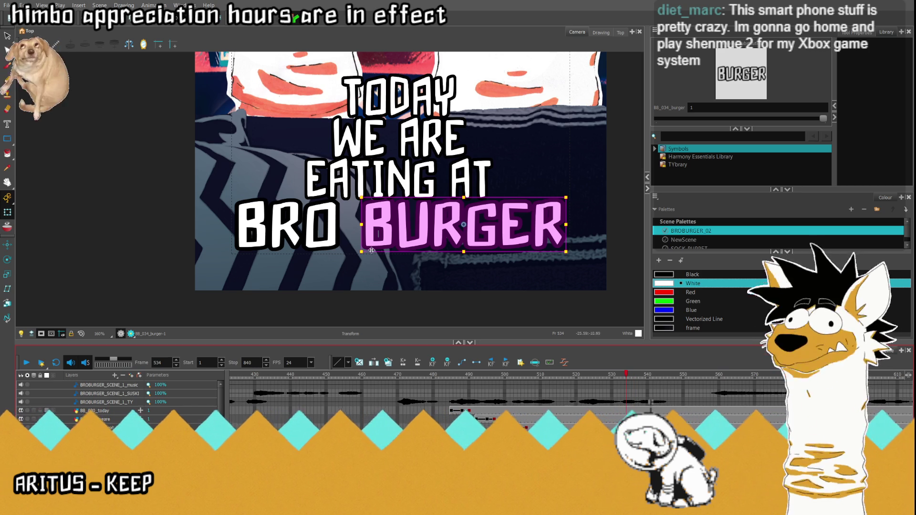
left_click(361, 197)
left_click_drag(361, 197, 360, 195)
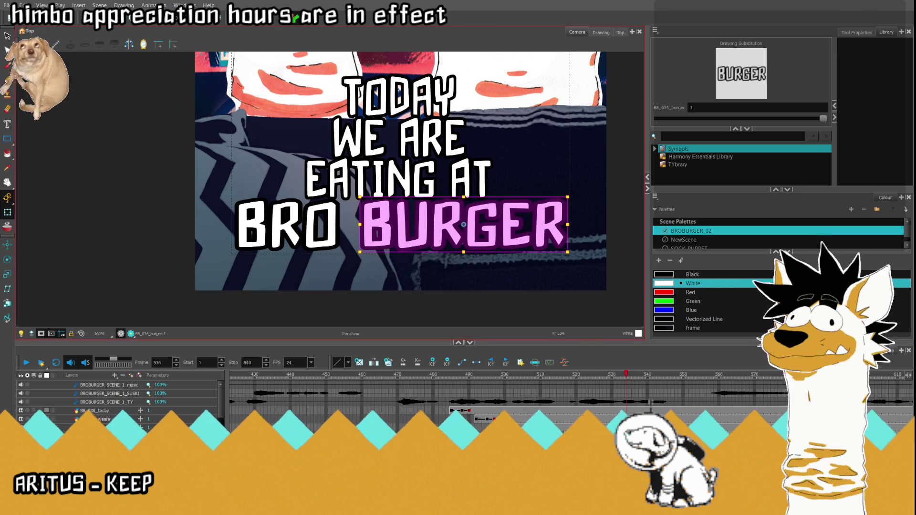
left_click(605, 420)
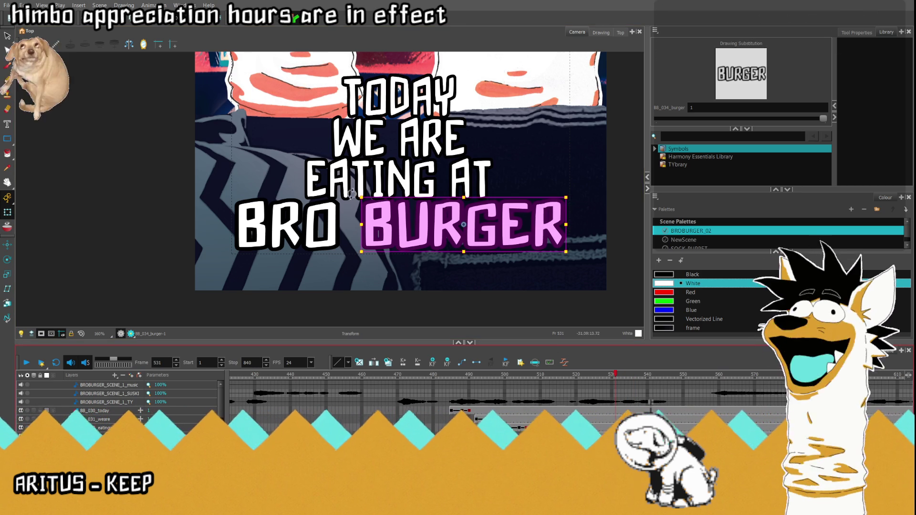
left_click_drag(359, 196, 457, 225)
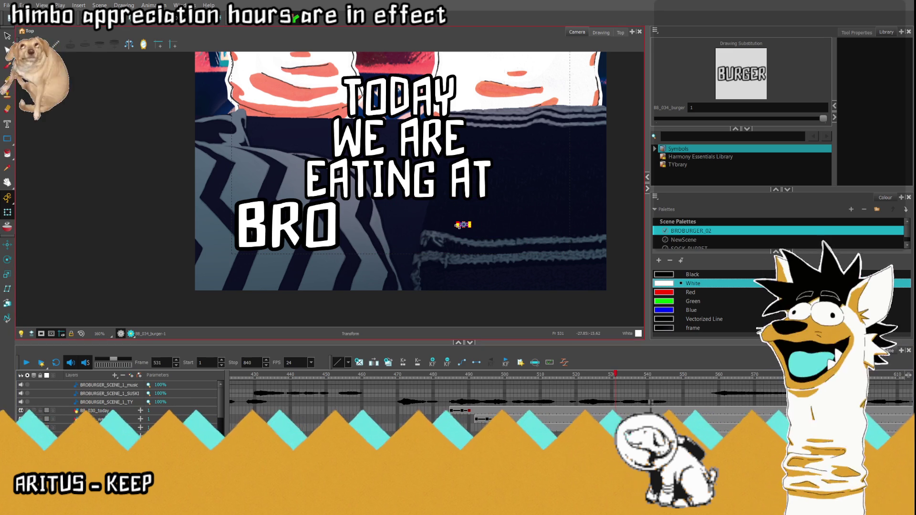
- Compare BRO's frame 517 start with BURGER's frame 531 start by stepping and playing
left_click(566, 436)
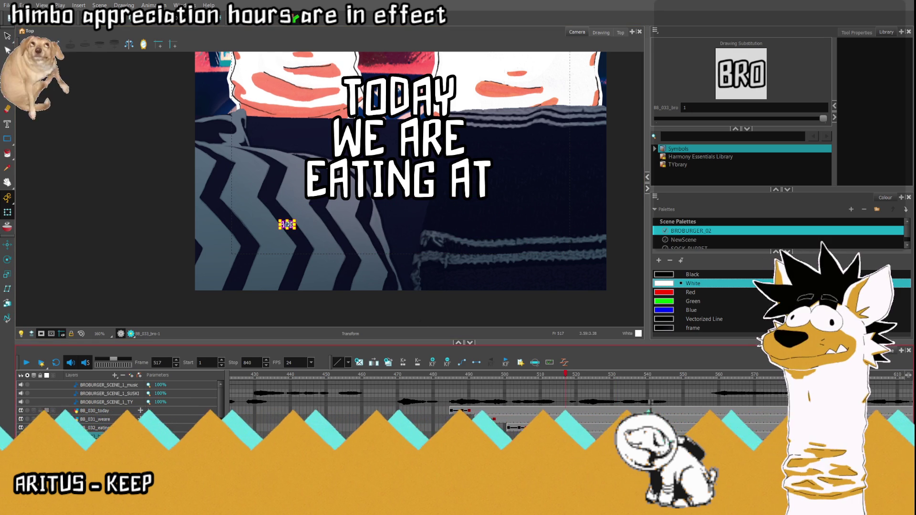
left_click(279, 220)
key("comma")
key("comma")
key("comma")
left_click(26, 363)
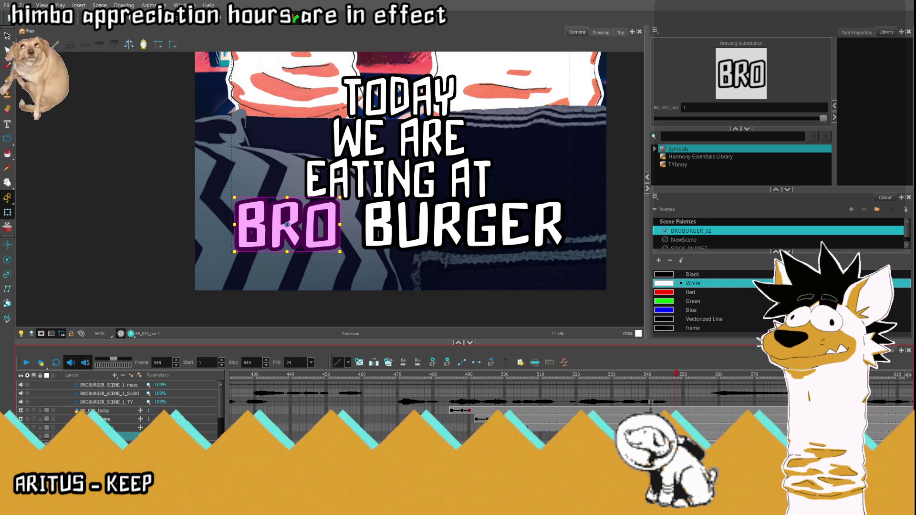
left_click(626, 445)
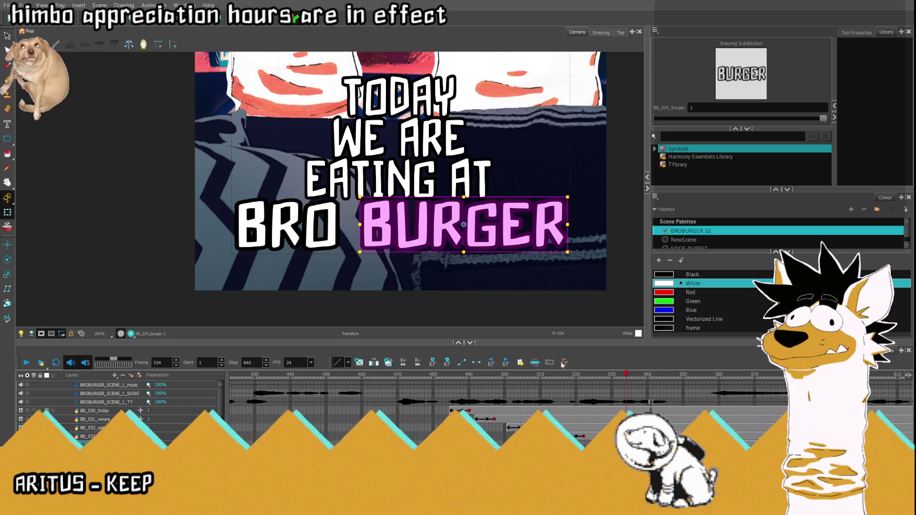
key("comma")
key("comma")
key("comma")
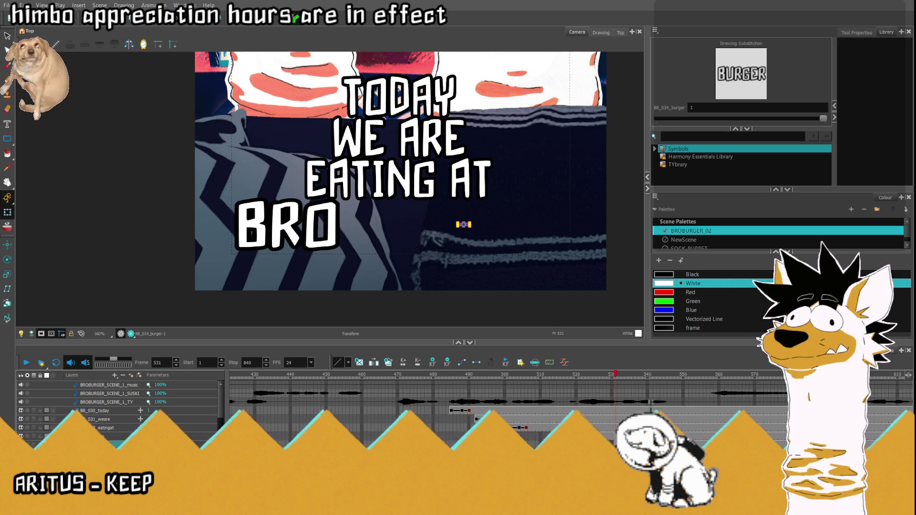
left_click(566, 419)
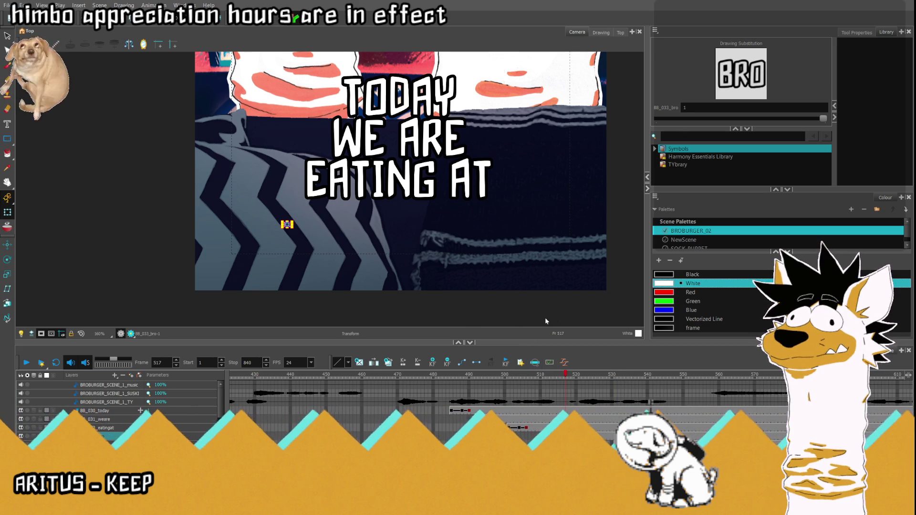
key("period")
key("period")
key("period")
key("period")
key("period")
key("period")
key("period")
key("period")
key("period")
key("period")
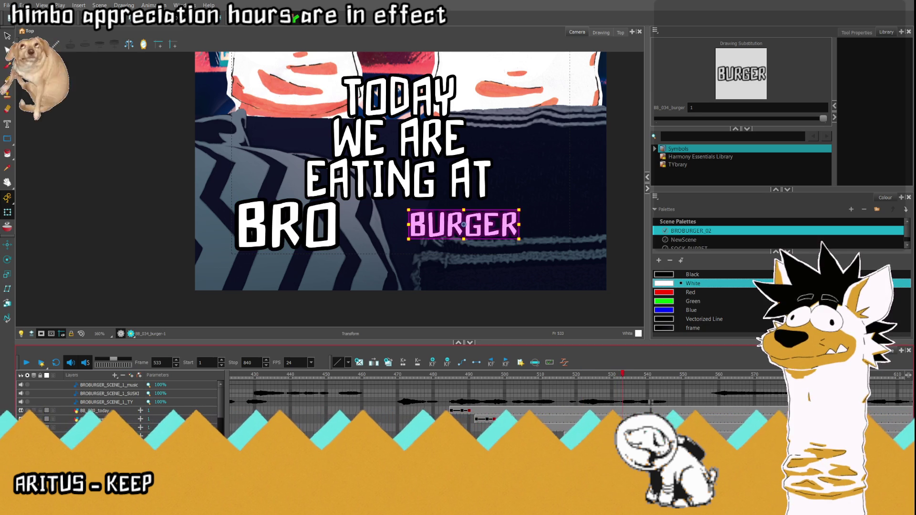
key("comma")
key("comma")
key("comma")
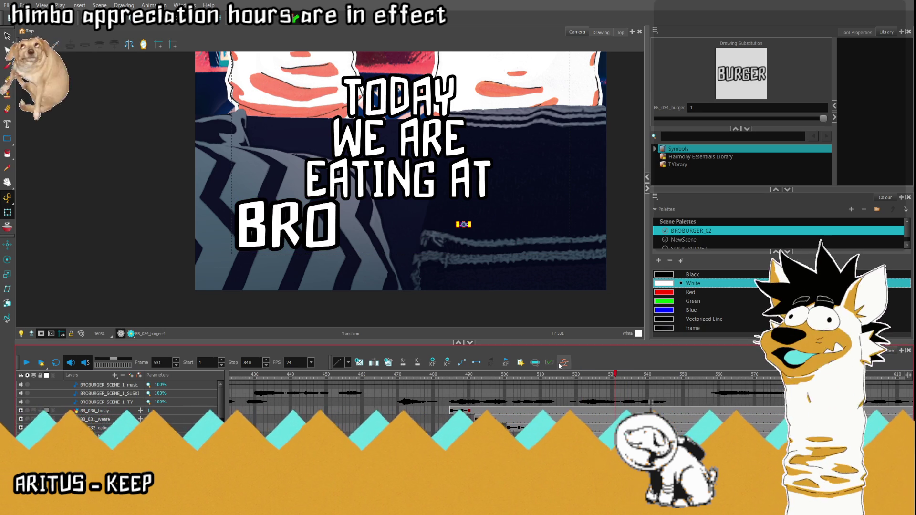
- Fit the vertical frame, play the title sequence from frame 481, then move to frame 538
left_click(437, 402)
left_click(82, 334)
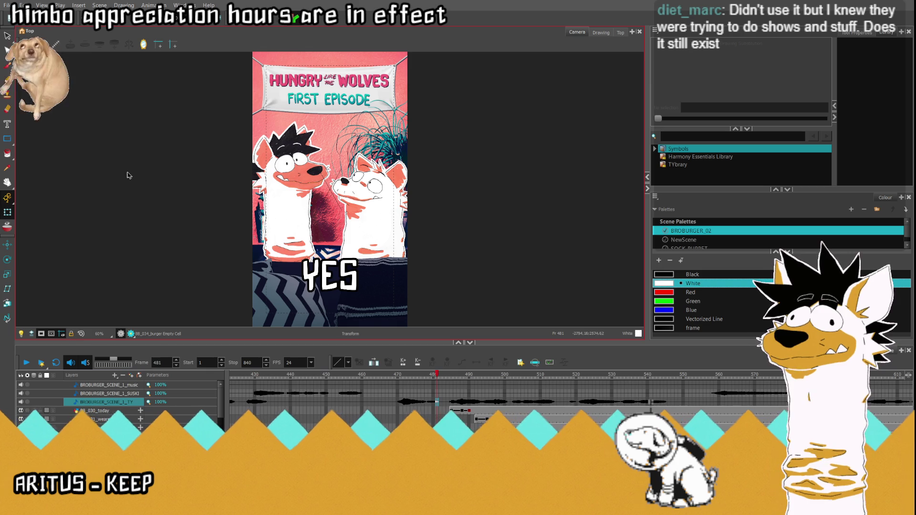
left_click(25, 365)
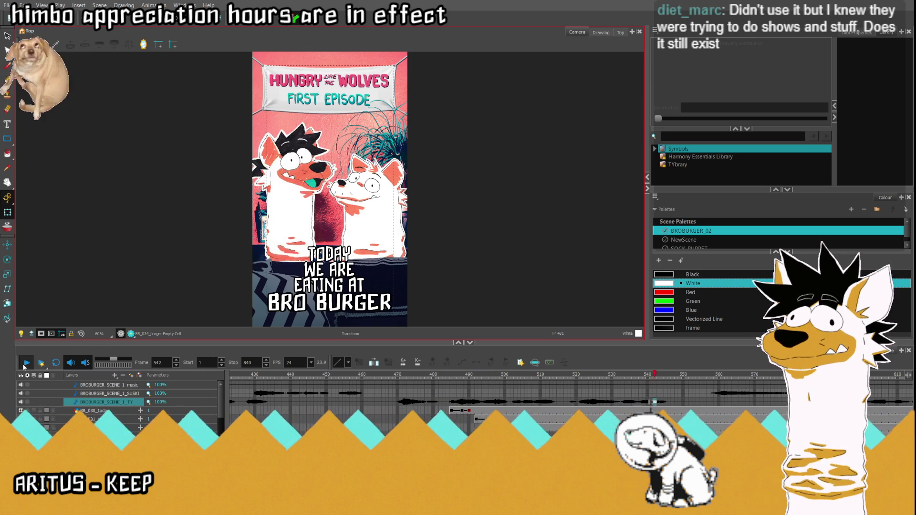
left_click(25, 364)
left_click(26, 364)
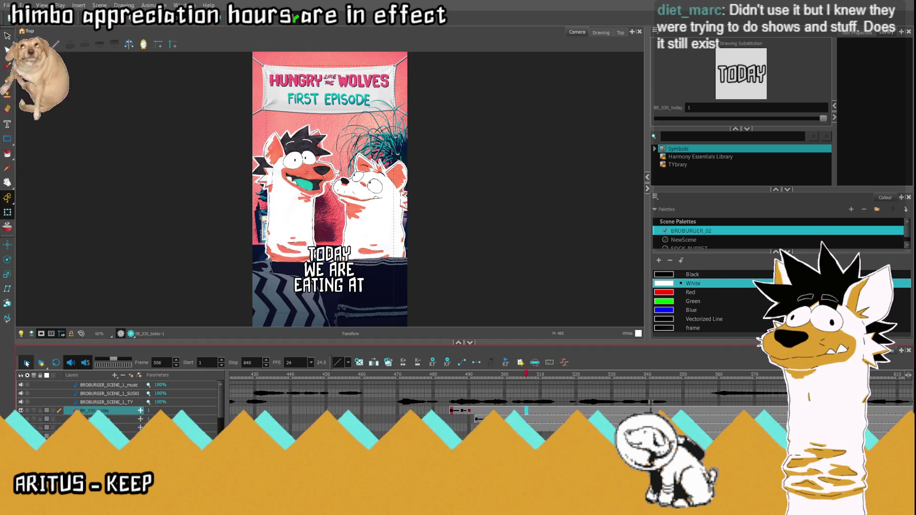
left_click(26, 364)
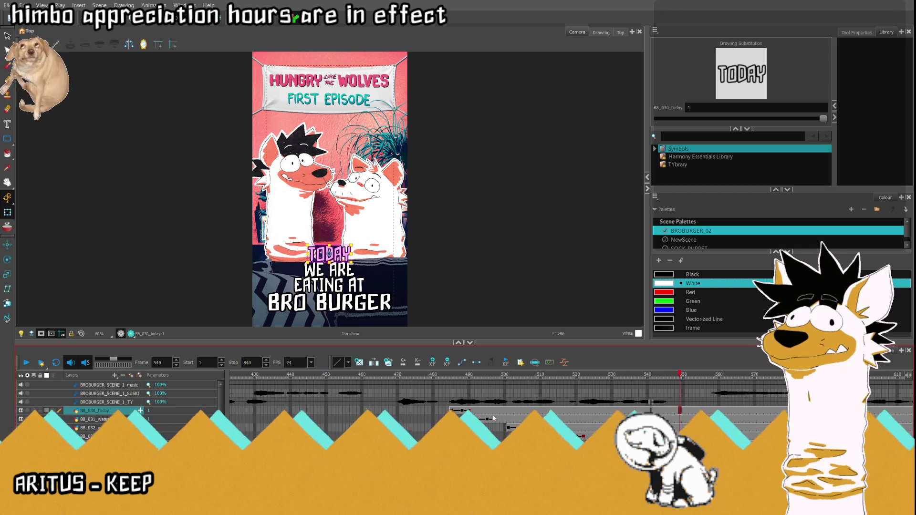
left_click_drag(577, 445, 629, 445)
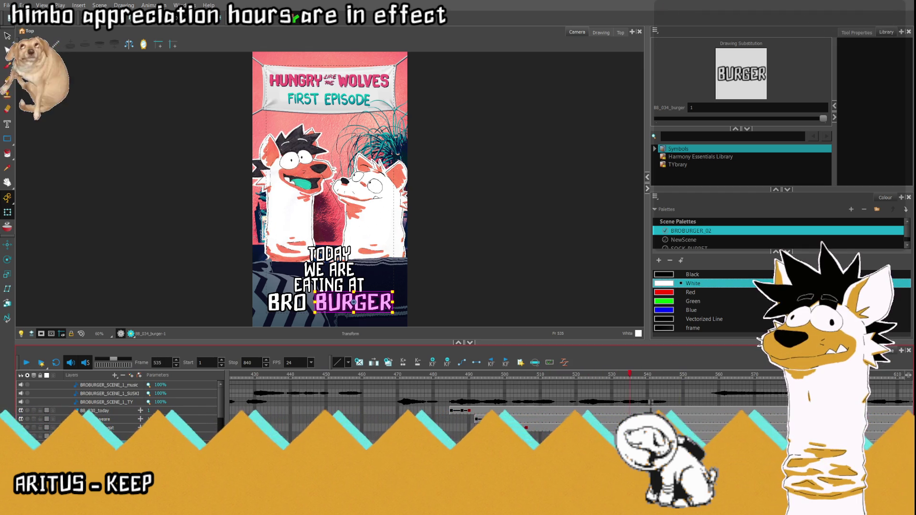
left_click(635, 382)
left_click(639, 382)
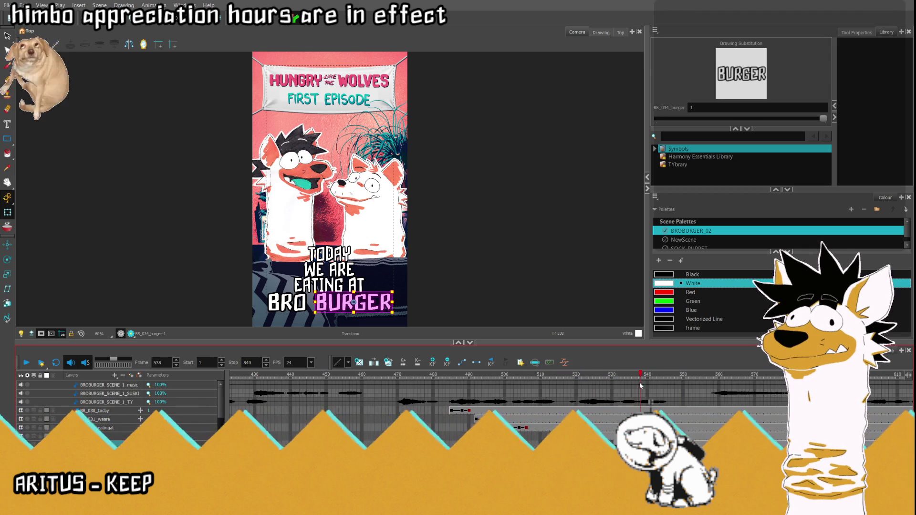
scroll(368, 319, "up", 3)
- Slant both BURGER and BRO into italics with the Transform tool
scroll(367, 319, "up", 1)
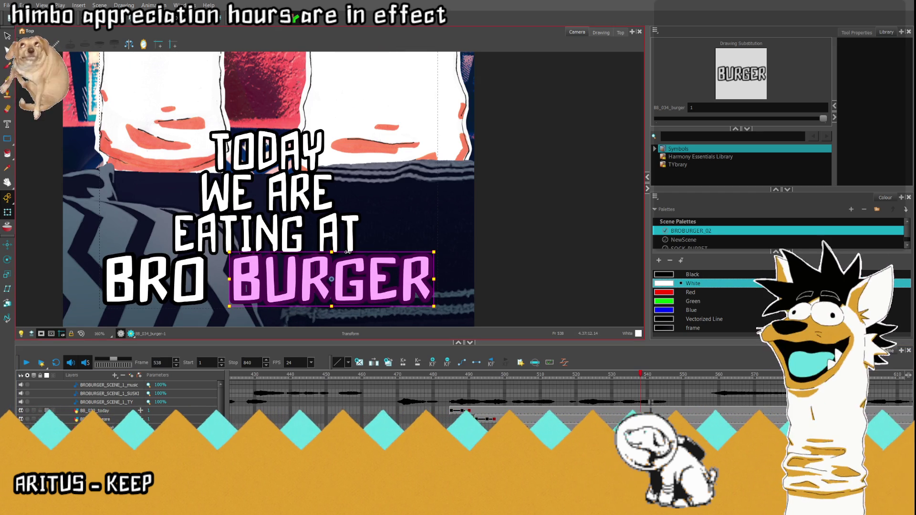
left_click_drag(347, 251, 354, 252)
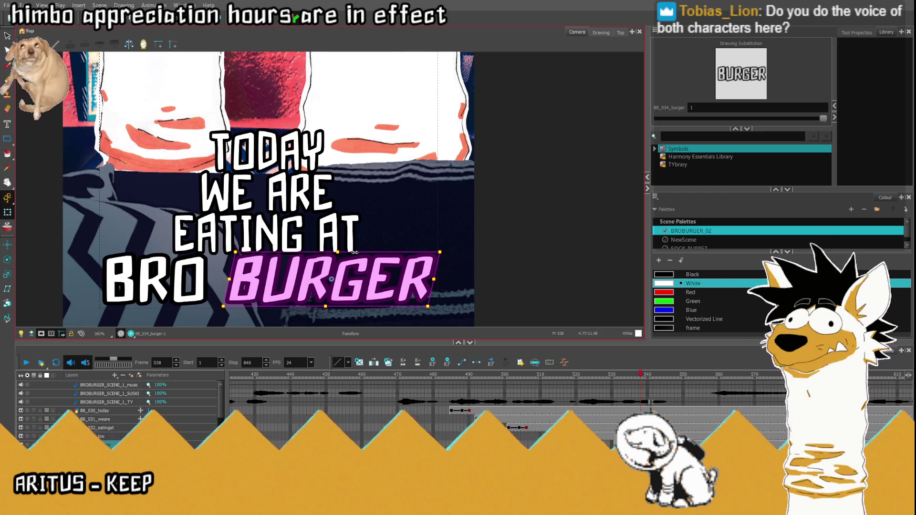
left_click(191, 279)
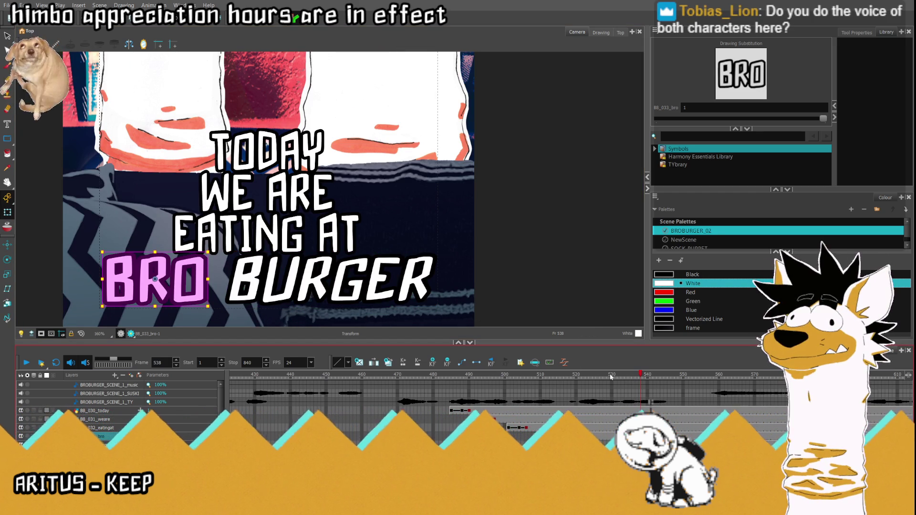
left_click_drag(191, 254, 198, 252)
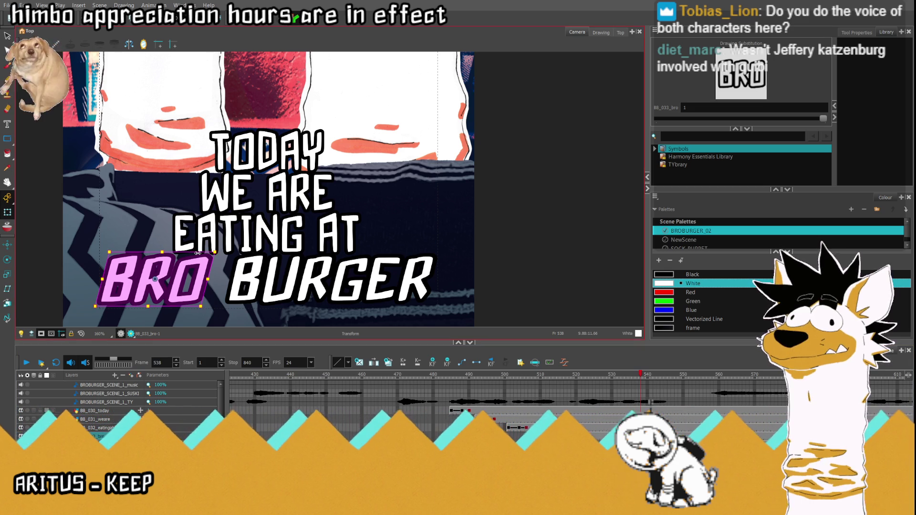
key("comma")
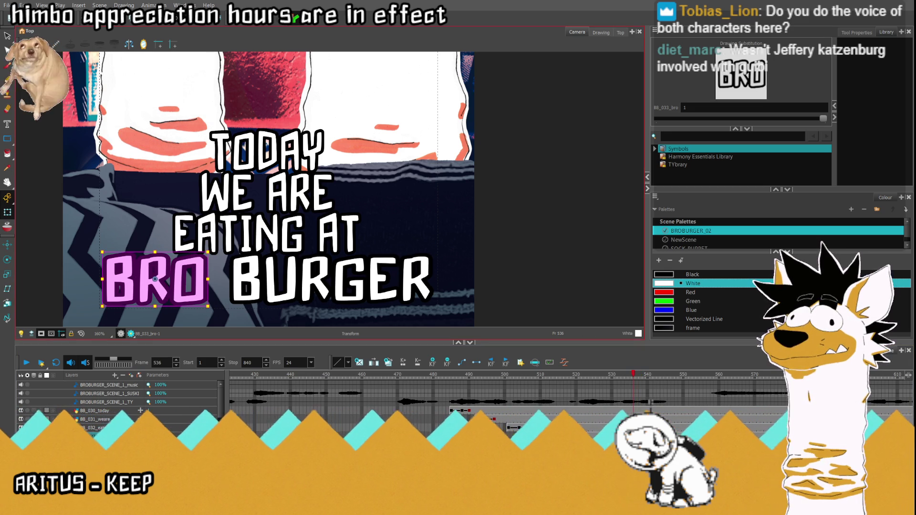
key("slash")
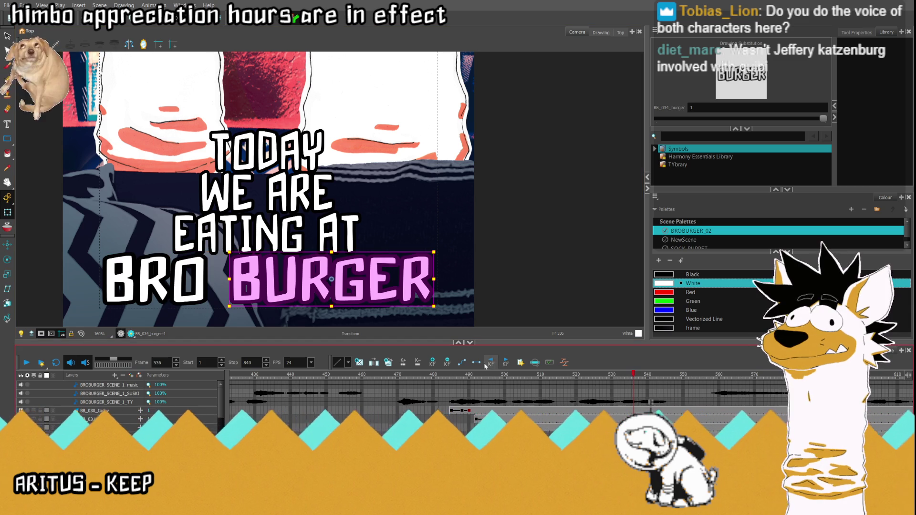
- Replay the slanted title from frame 527, then return to frame 538 with BRO selected
left_click(601, 436)
left_click(27, 363)
left_click(599, 386)
left_click(25, 362)
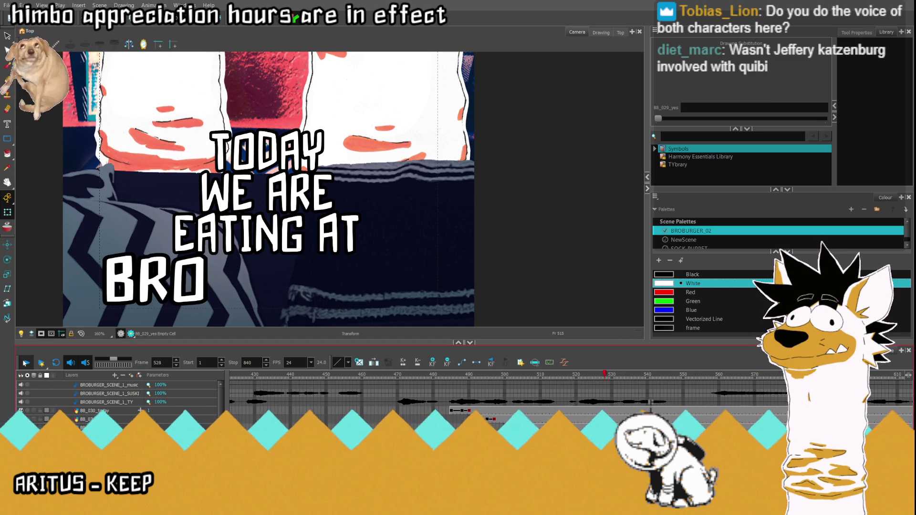
left_click(601, 384)
left_click(26, 363)
left_click(27, 364)
left_click(612, 374)
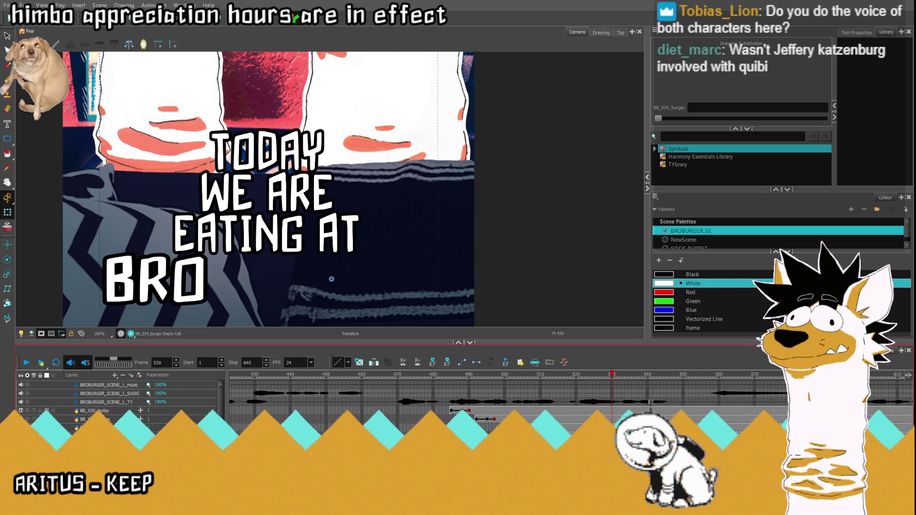
left_click(641, 375)
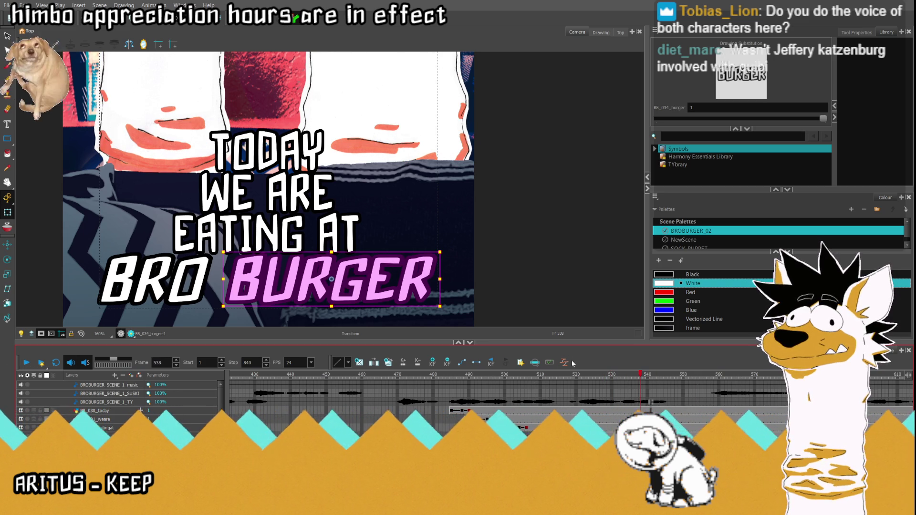
key("period")
key("period")
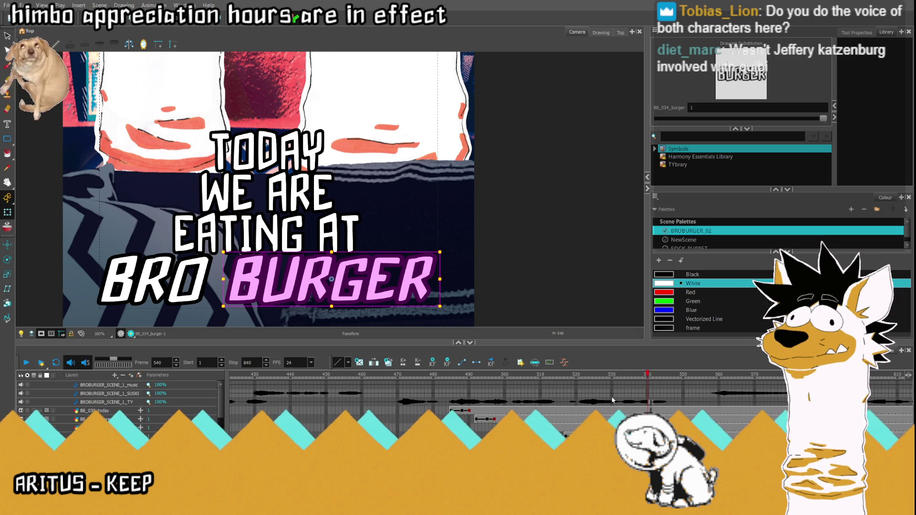
key("comma")
key("comma")
left_click(179, 253)
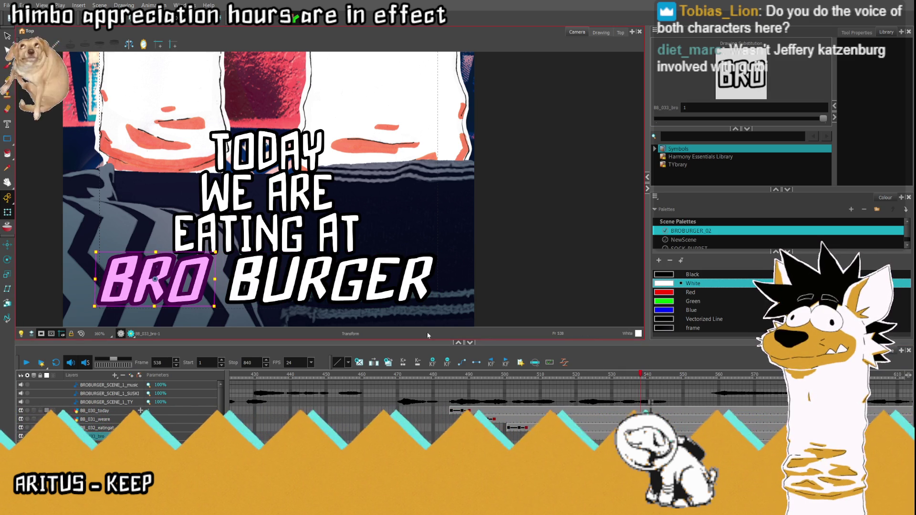
- Skew BURGER slightly at frame 538 and play back its entrance
left_click(291, 288)
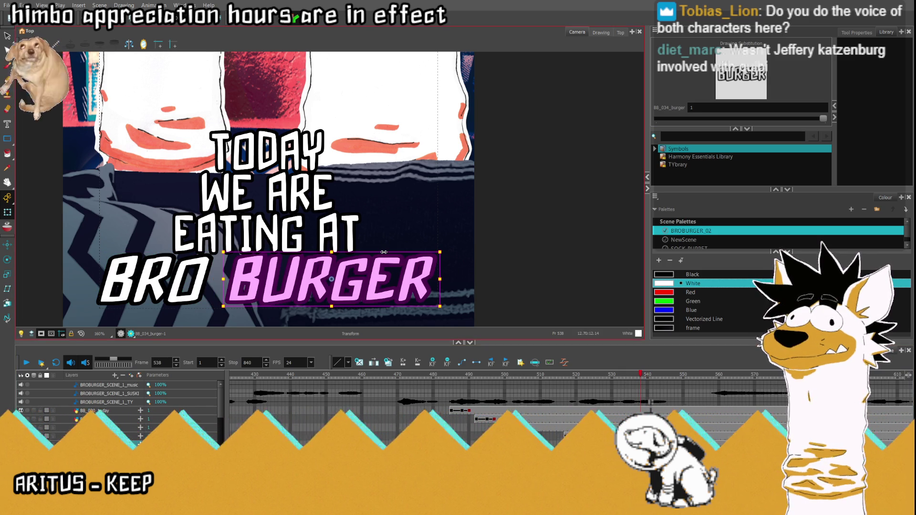
left_click_drag(385, 252, 387, 252)
key("period")
key("period")
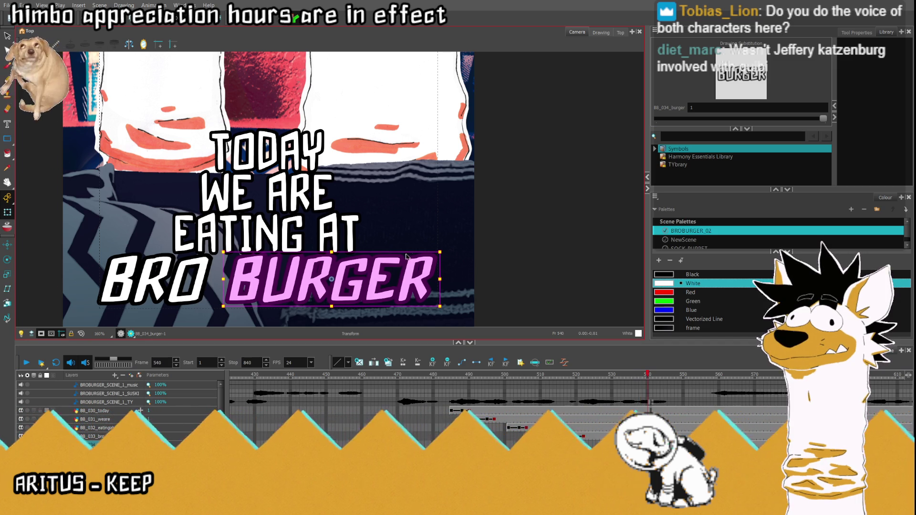
key("semicolon")
left_click(27, 365)
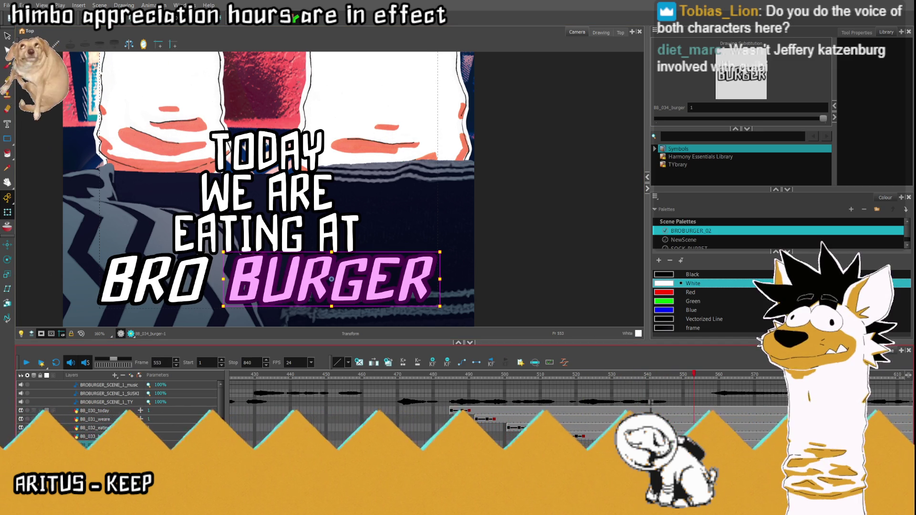
- Replay the titles from frame 482 and step through frames around BURGER's entrance at 528
left_click(440, 428)
left_click(23, 365)
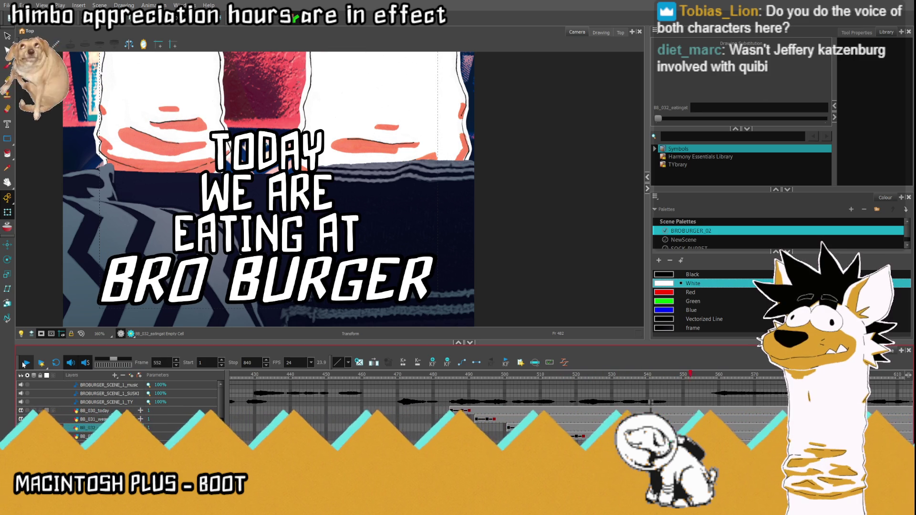
left_click(332, 280)
key("period")
key("comma")
key("comma")
key("comma")
- Fit the vertical frame, play the scene to frame 554 and scrub frames 550–561
left_click(26, 362)
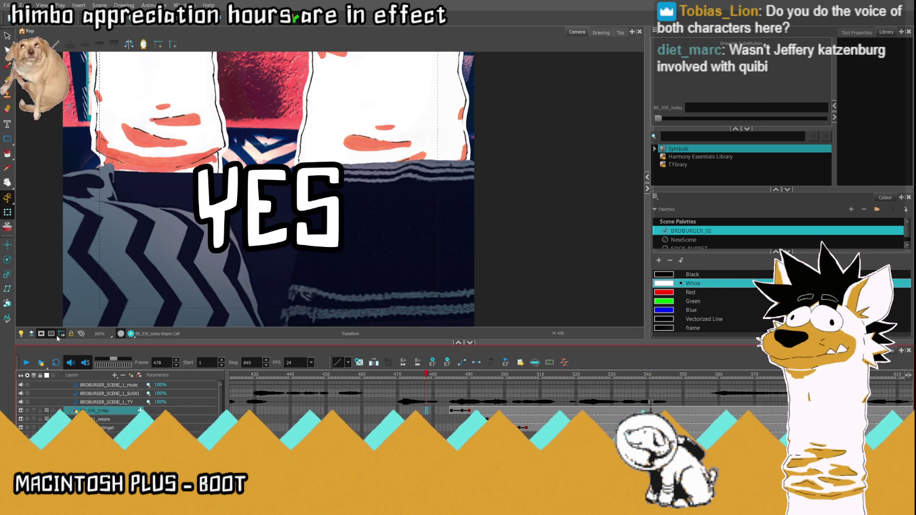
left_click(61, 333)
left_click(27, 362)
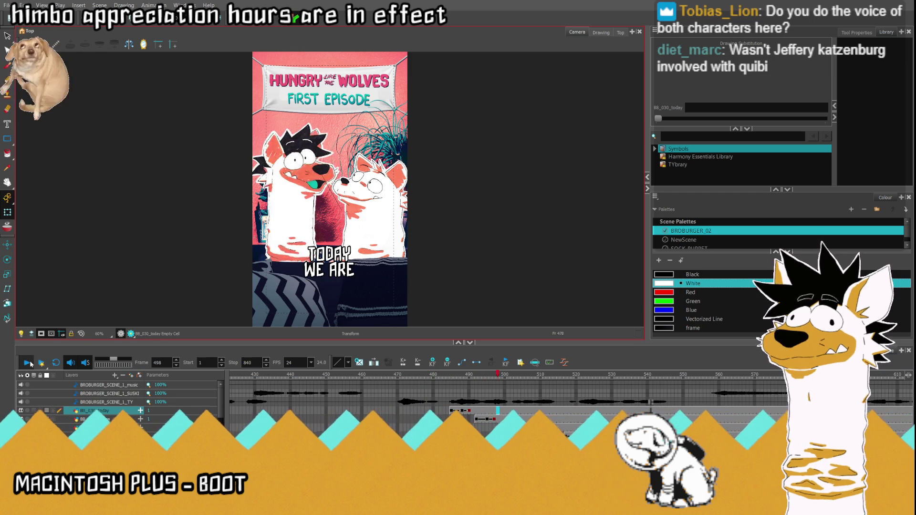
left_click(26, 363)
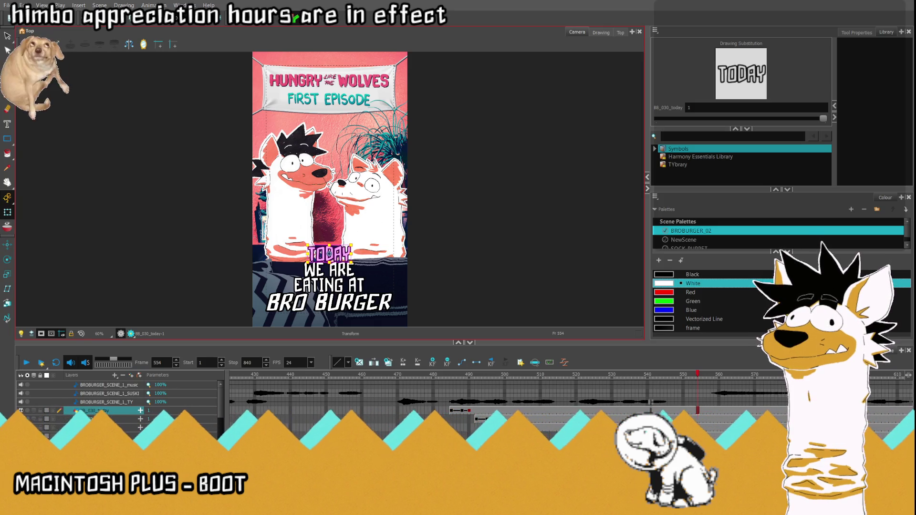
scroll(557, 396, "right", 3)
left_click(556, 377)
mouse_move(557, 377)
left_mouse_down()
mouse_move(594, 379)
mouse_move(541, 393)
mouse_move(565, 393)
left_mouse_up()
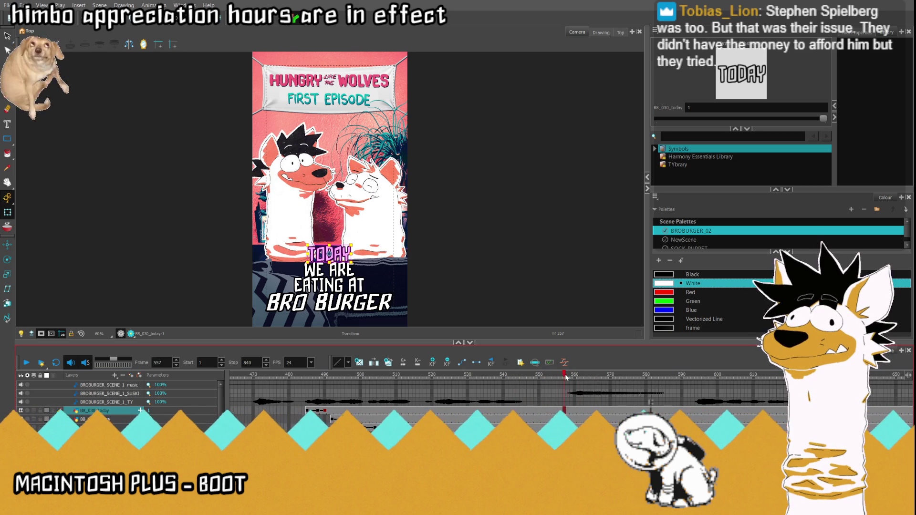
left_click_drag(566, 378, 571, 378)
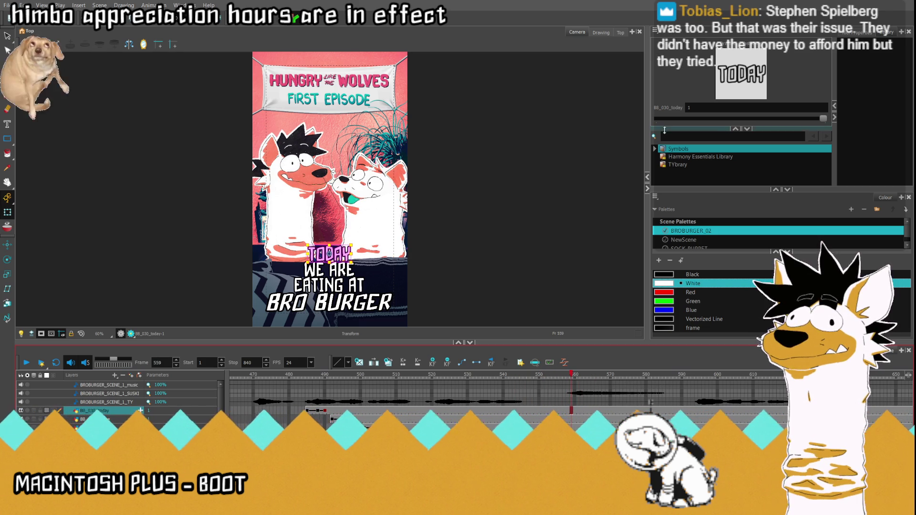
- Cycle through the WE ARE, EATING AT, BRO and BURGER layers, then select the title's parent group
key("slash")
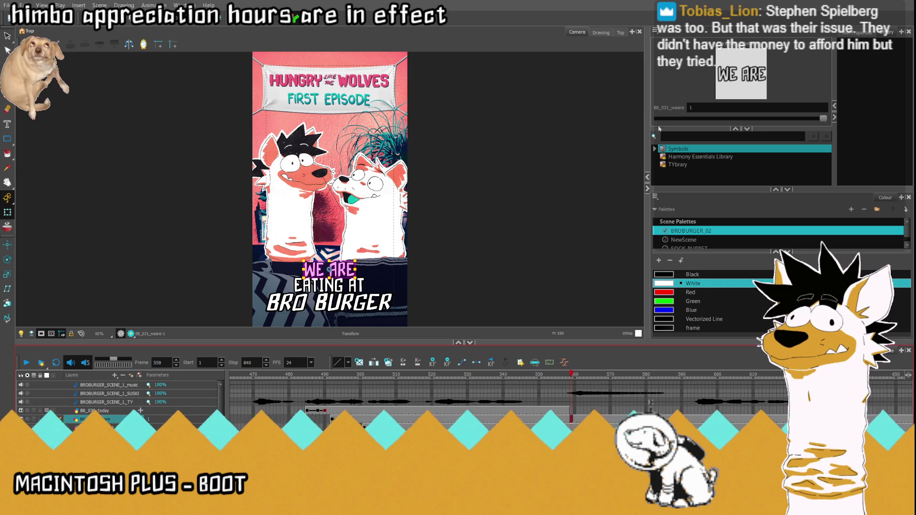
key("slash")
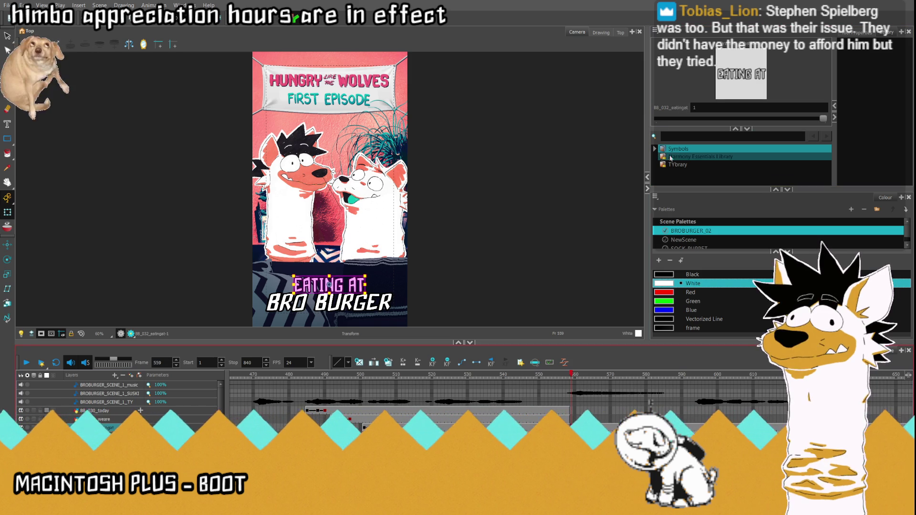
key("slash")
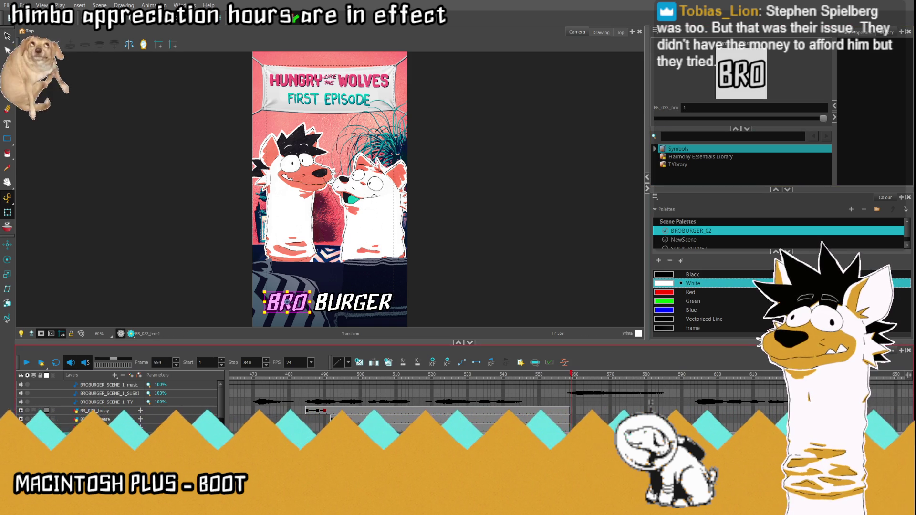
key("slash")
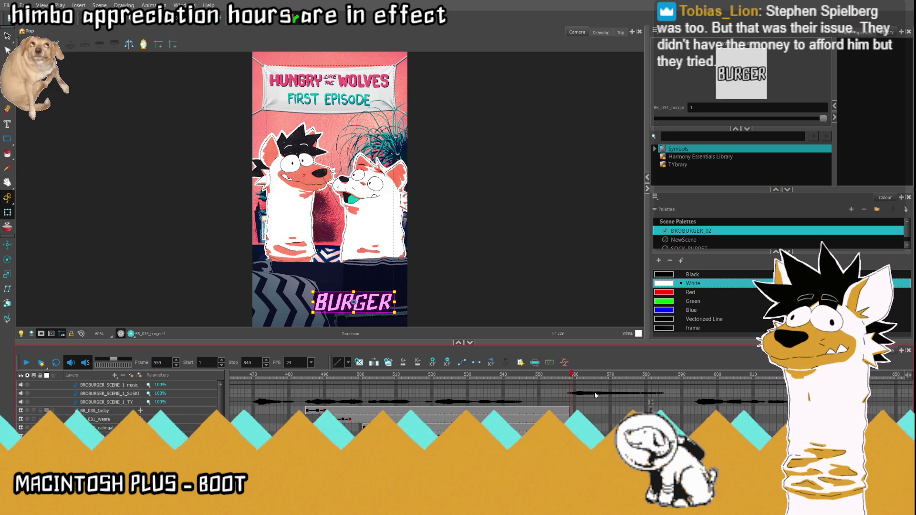
left_click(659, 124)
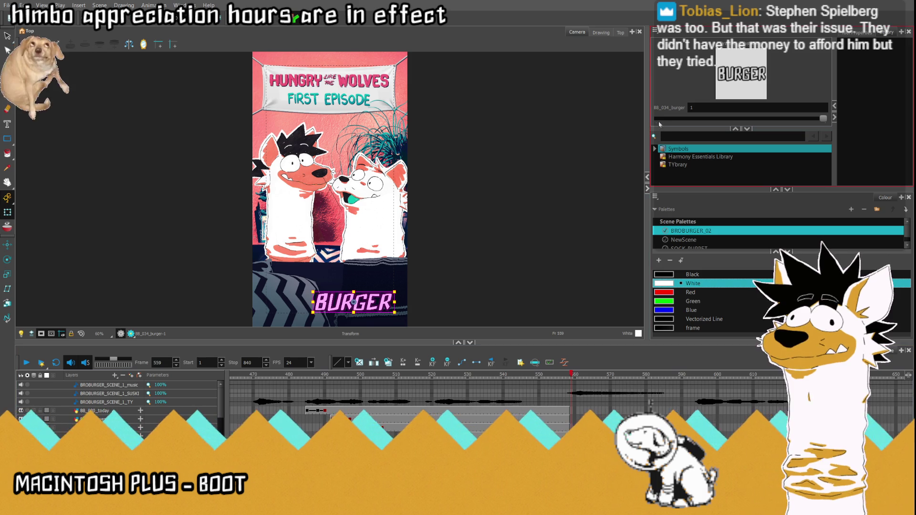
left_click(507, 420)
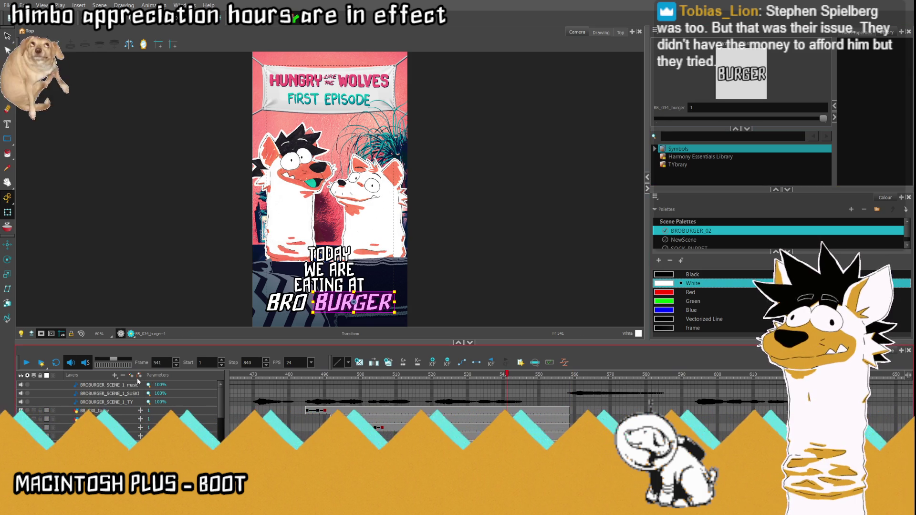
left_click(286, 303)
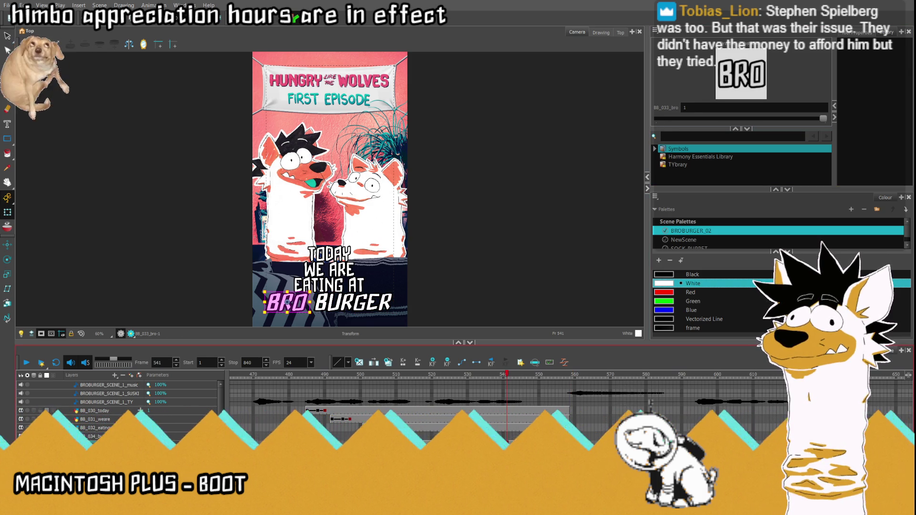
left_click(116, 428)
left_click(116, 421)
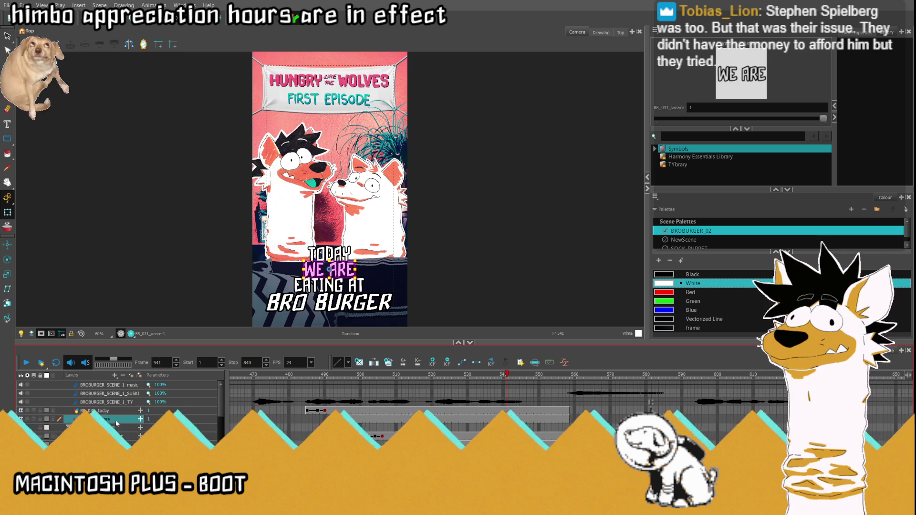
left_click(117, 411)
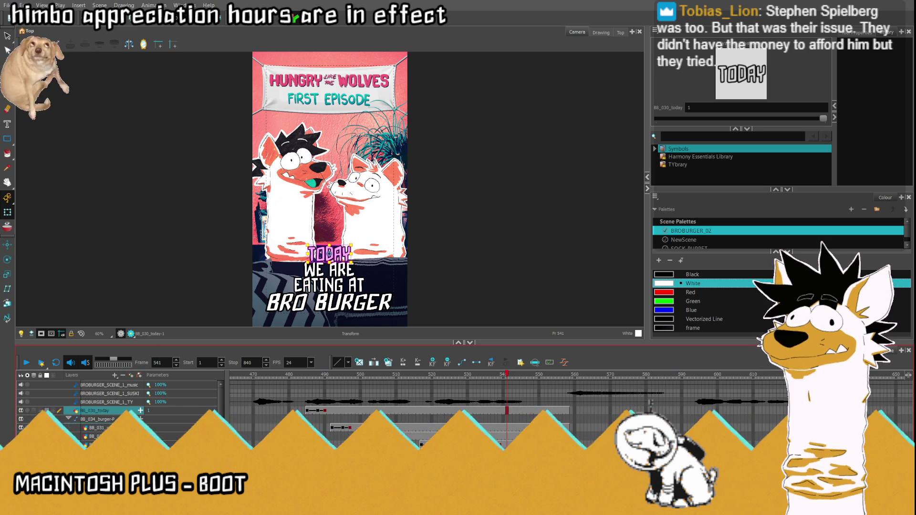
key("b")
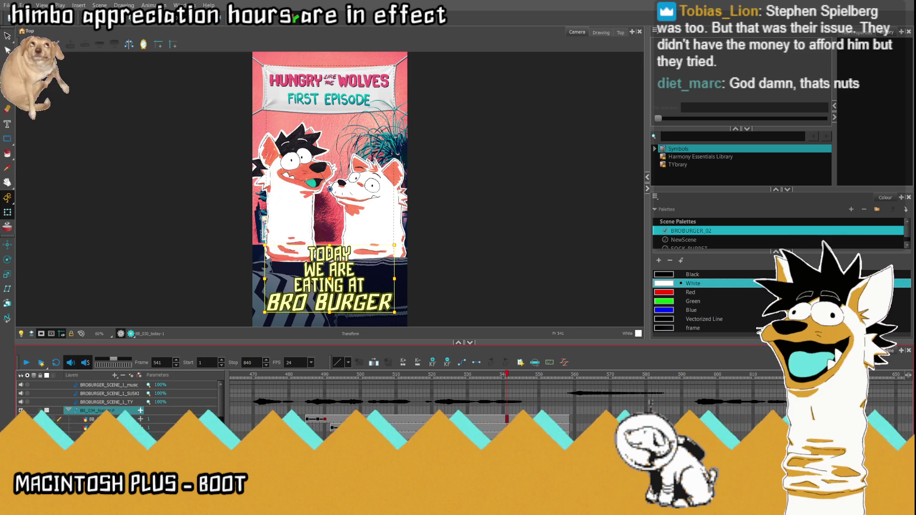
- Nudge the title group up at frame 555 to set a position key on BB_034_burger-P
key("Return")
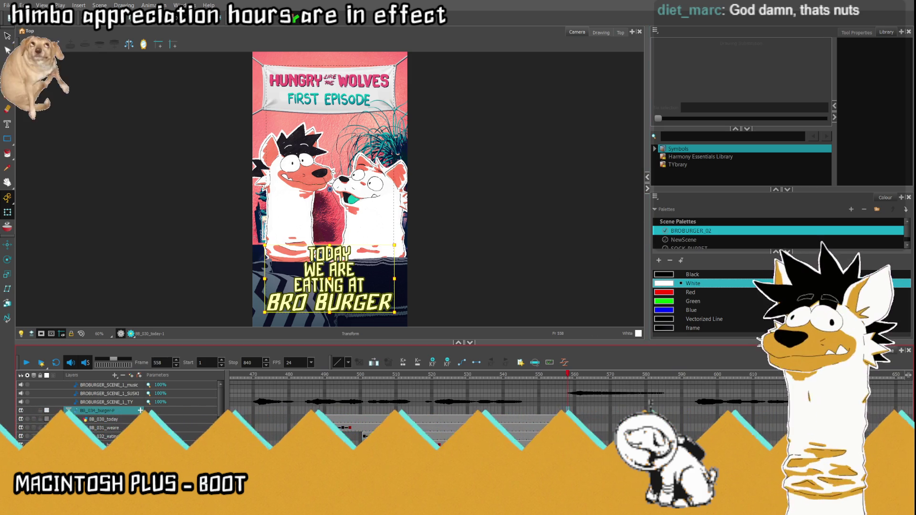
left_click(565, 419)
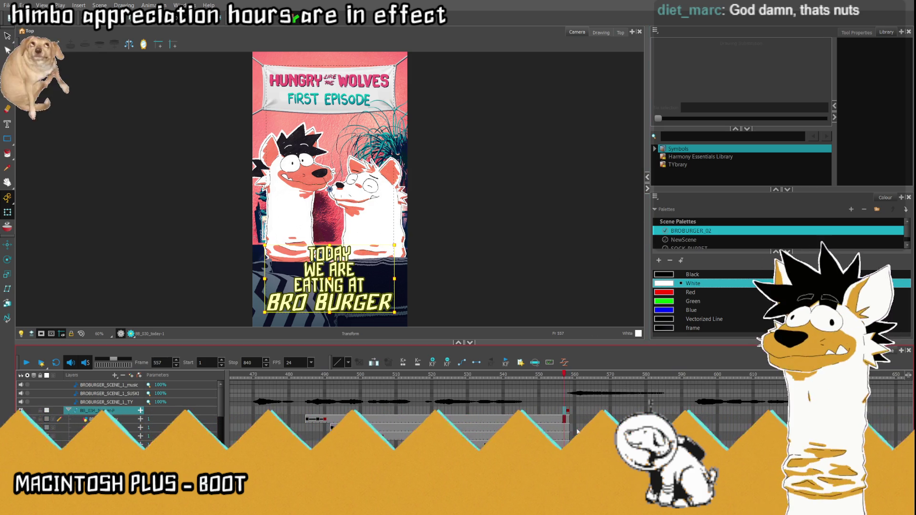
left_click(549, 411)
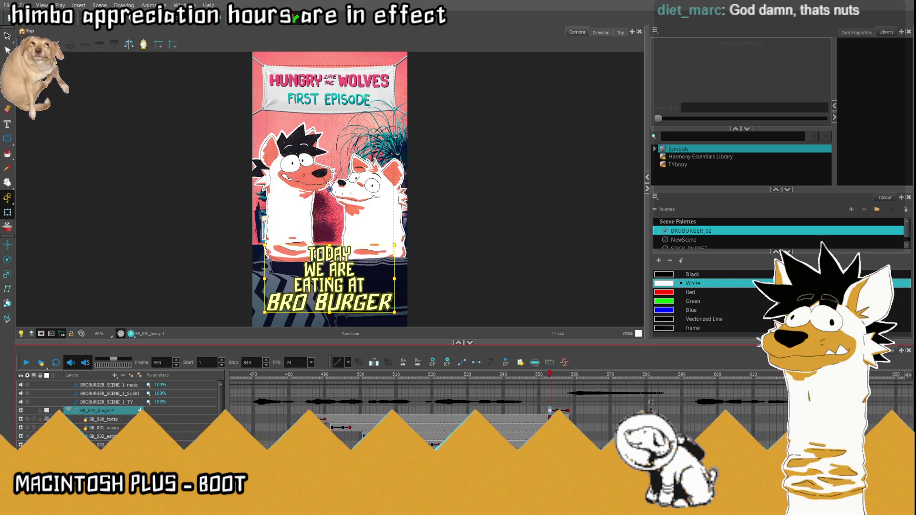
left_click(556, 411)
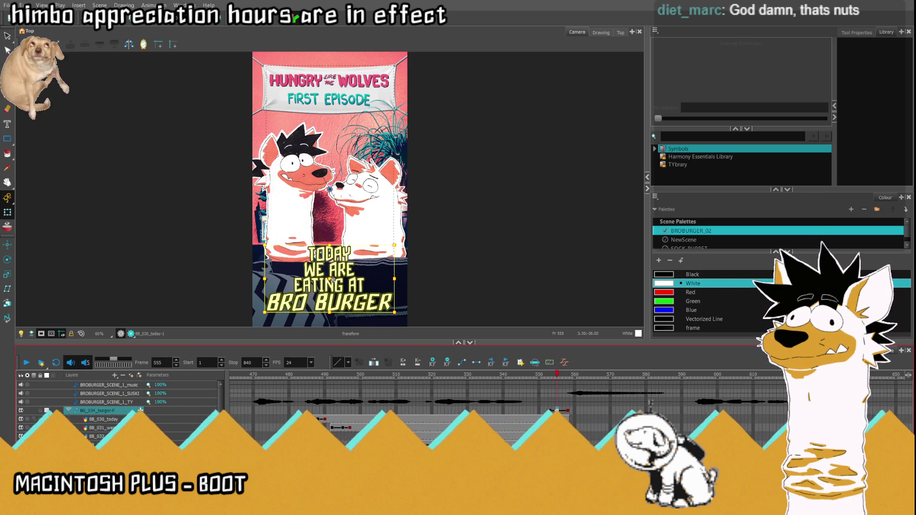
left_click(333, 281)
left_click_drag(333, 282, 332, 281)
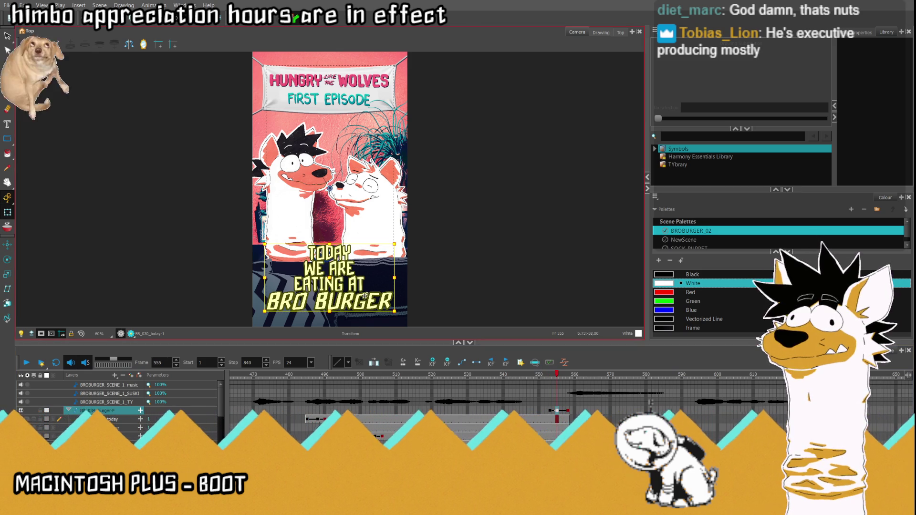
key("period")
key("period")
key("period")
- Drag the whole title below the camera frame at frame 558 and play the slide-out
left_click_drag(330, 285, 331, 369)
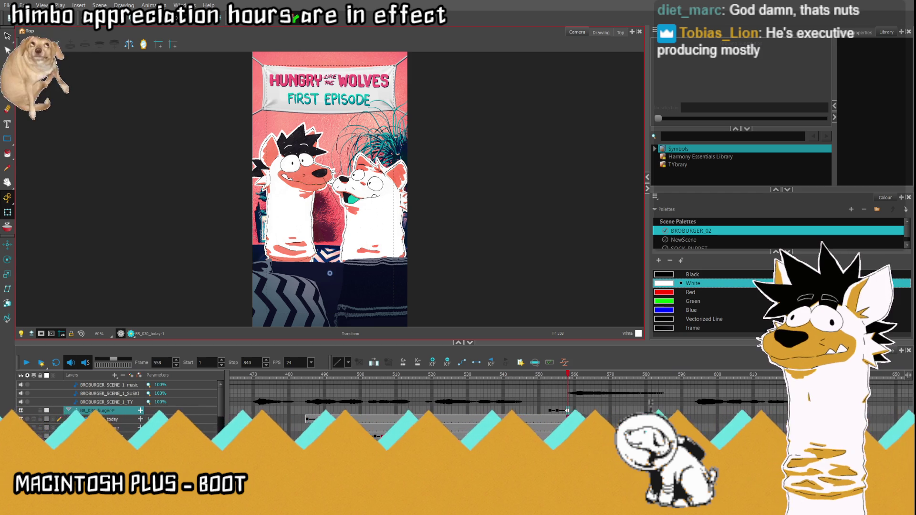
key("ctrl+z")
left_click(27, 362)
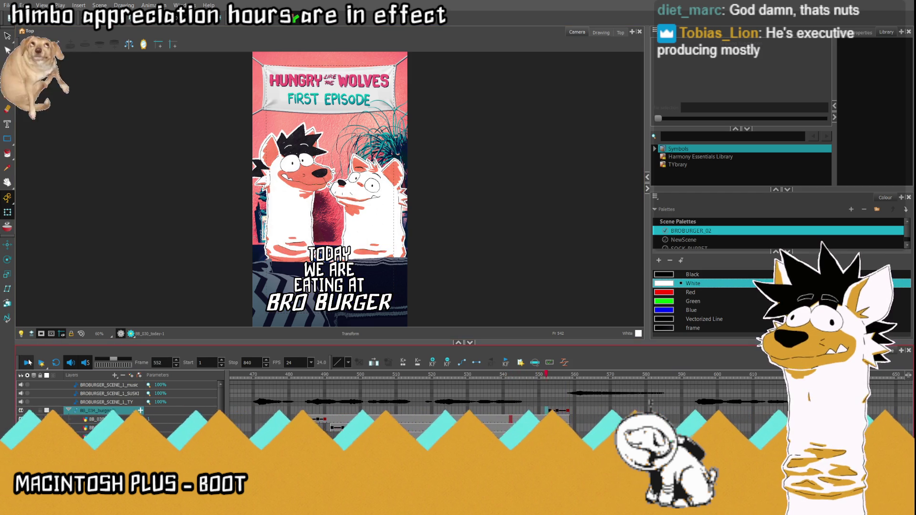
left_click(28, 363)
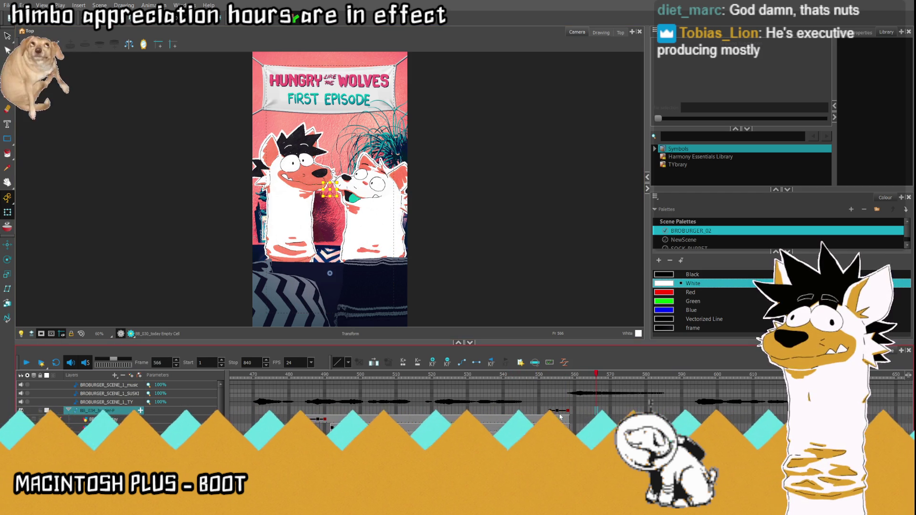
left_click(654, 382)
mouse_move(655, 382)
left_mouse_down()
mouse_move(658, 394)
mouse_move(565, 396)
mouse_move(578, 397)
left_mouse_up()
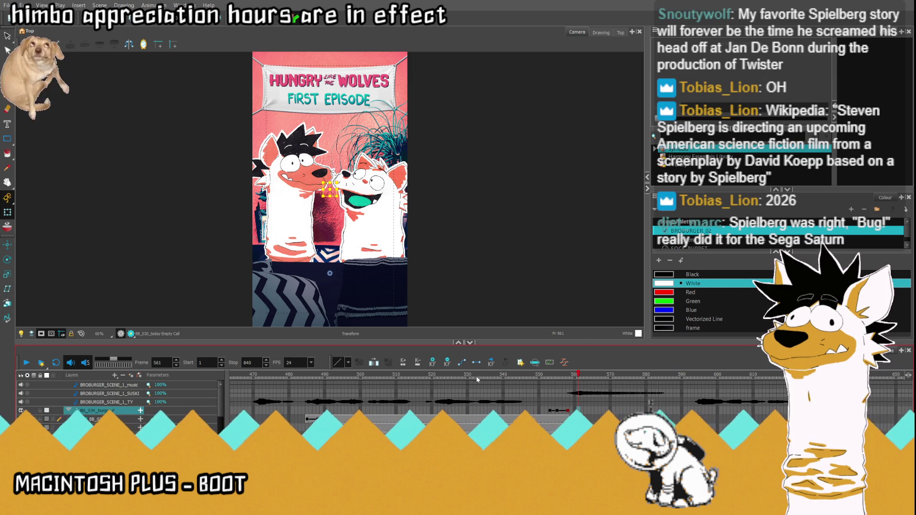
key("alt+Tab")
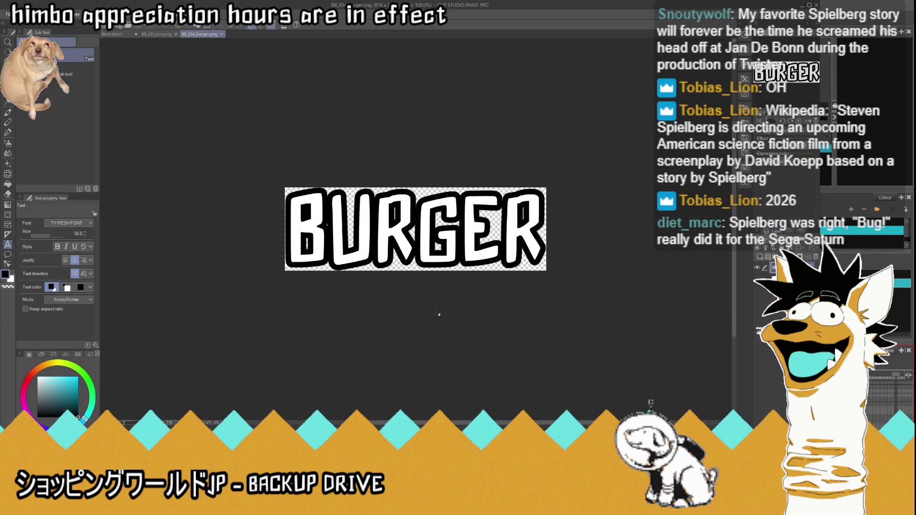
- Close BB_033_bro.png, clear the BURGER text and start a text box near the canvas top
left_click(165, 34)
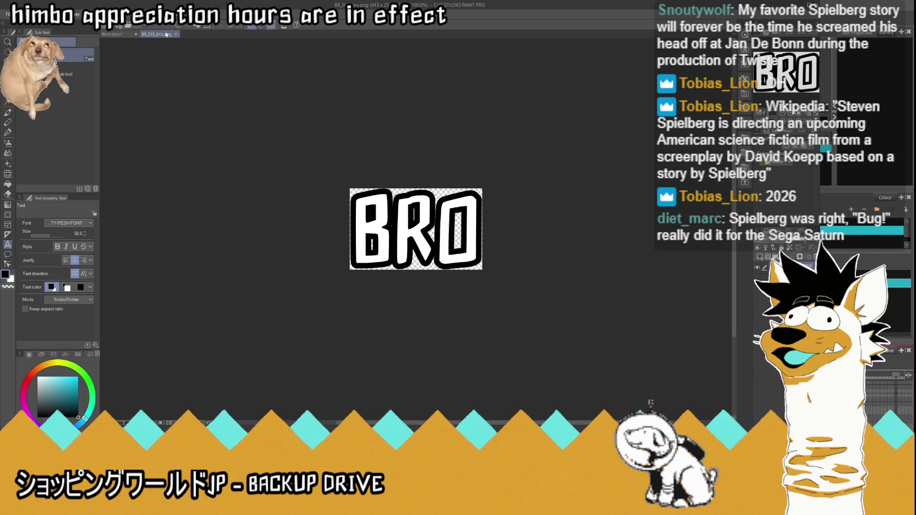
left_click(176, 35)
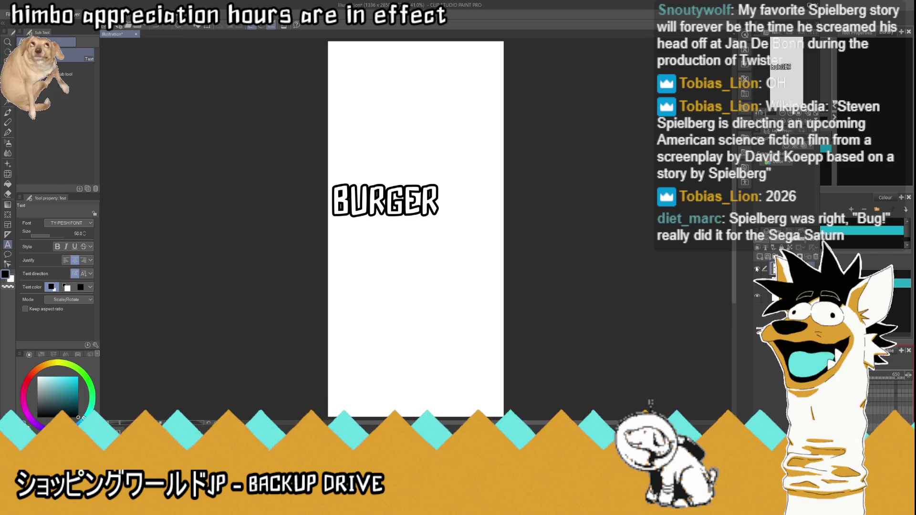
left_click(814, 260)
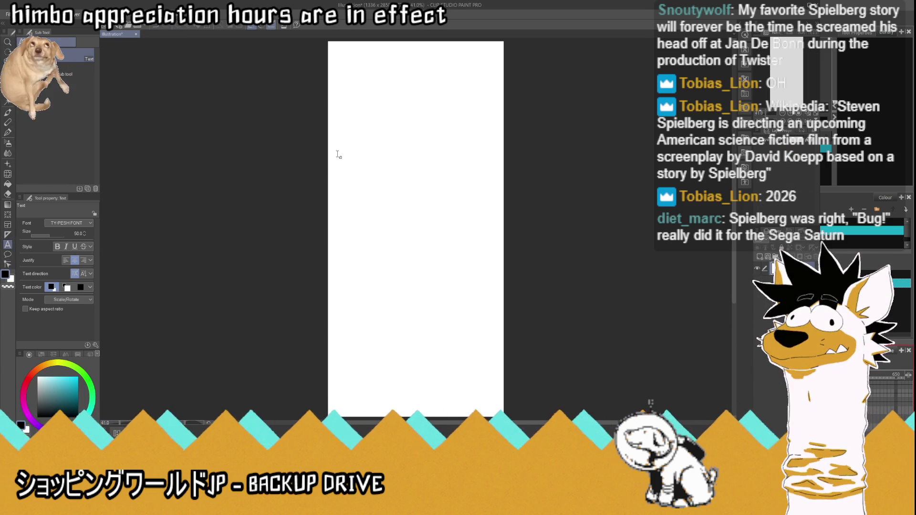
left_click(354, 137)
type("BROOOOOOOOOOOOOOO")
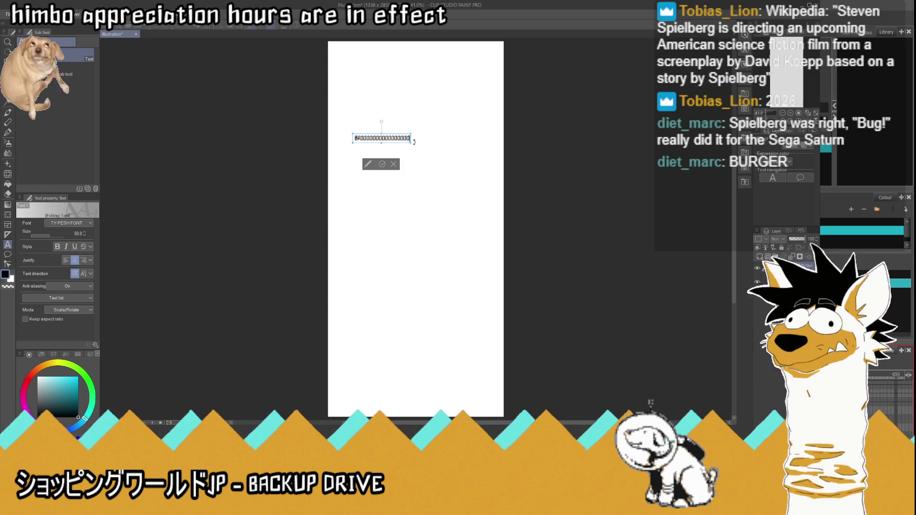
- Stretch the BROOOO text box wider, scale the title up, make it white, and enable its border effect
mouse_move(410, 142)
left_mouse_down()
mouse_move(429, 143)
mouse_move(504, 200)
left_mouse_up()
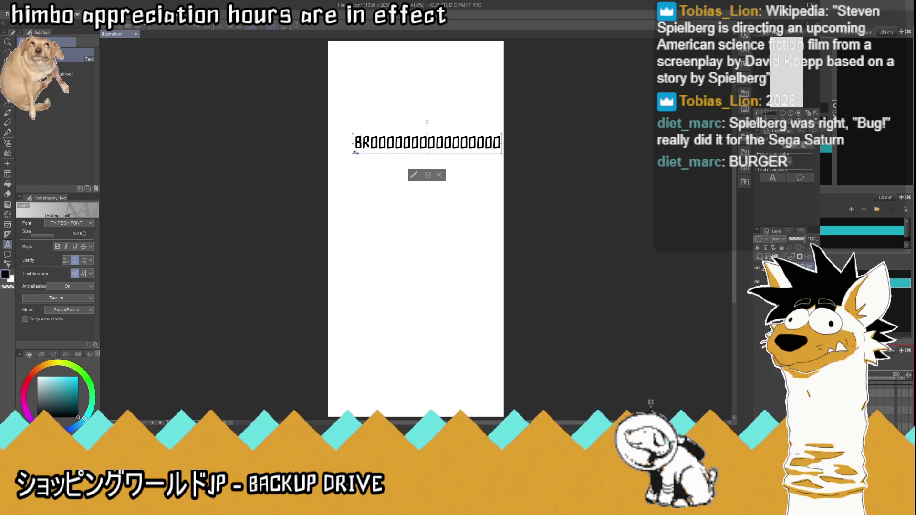
left_click_drag(352, 153, 329, 156)
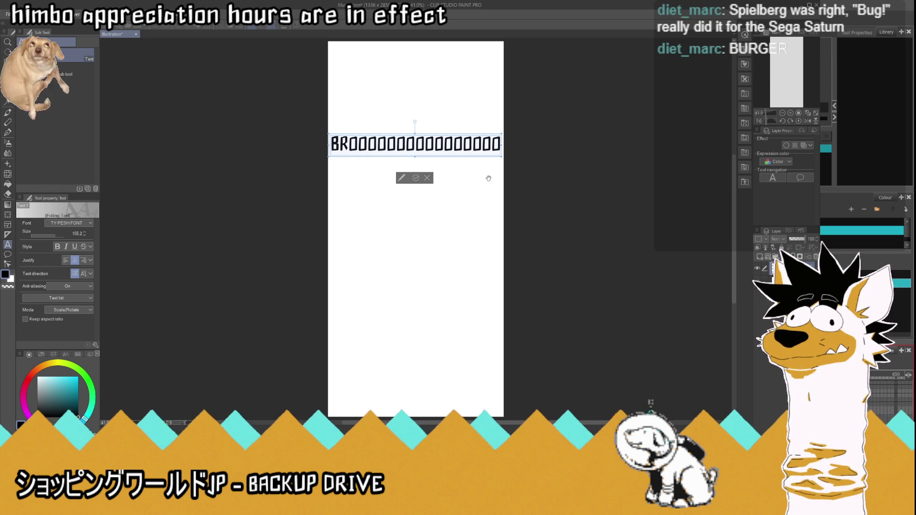
key("ctrl+z")
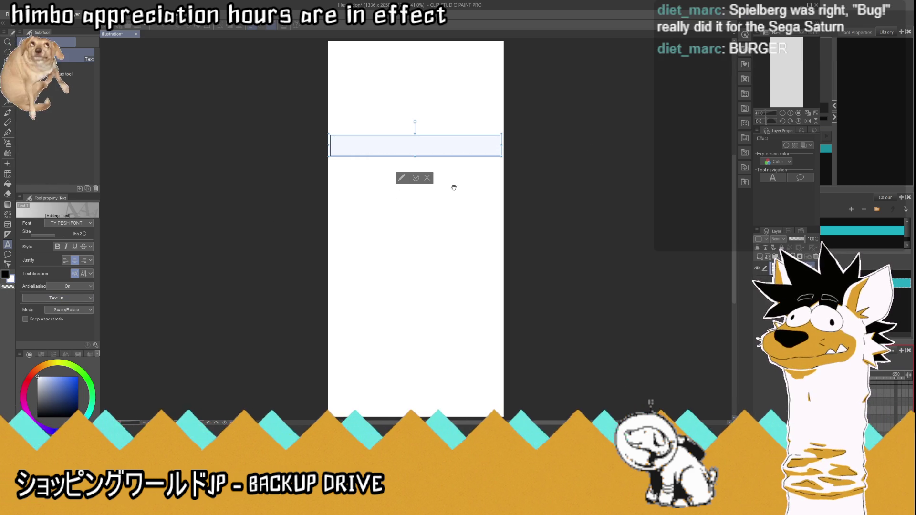
left_click(416, 177)
left_click(787, 145)
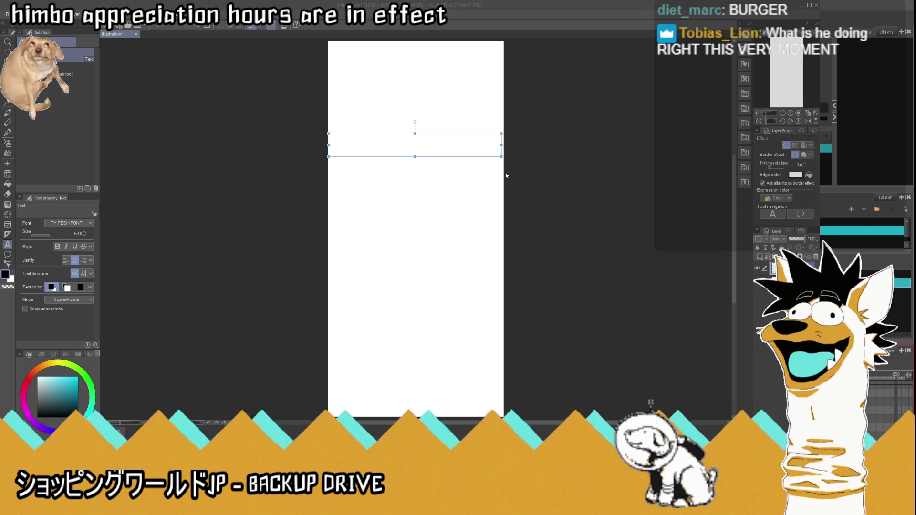
- Set the title's border edge colour to black with thickness 9
left_click(809, 175)
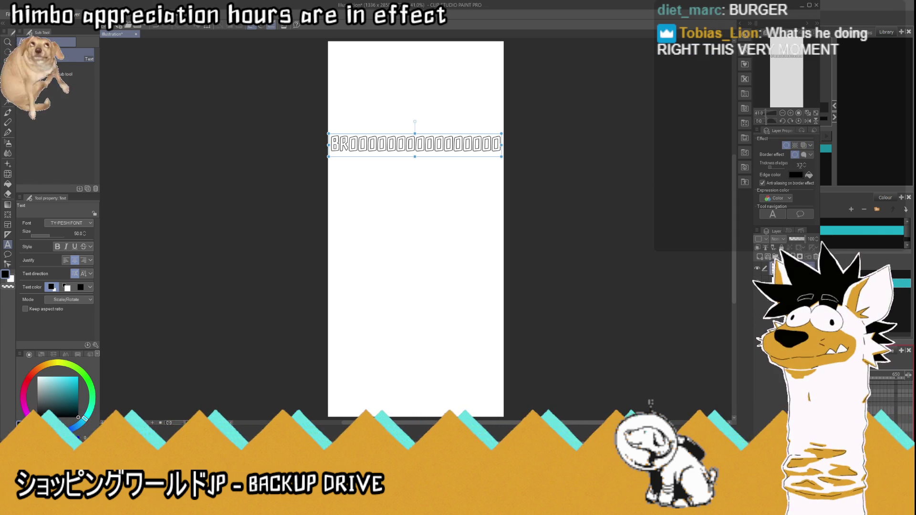
left_click_drag(800, 165, 801, 168)
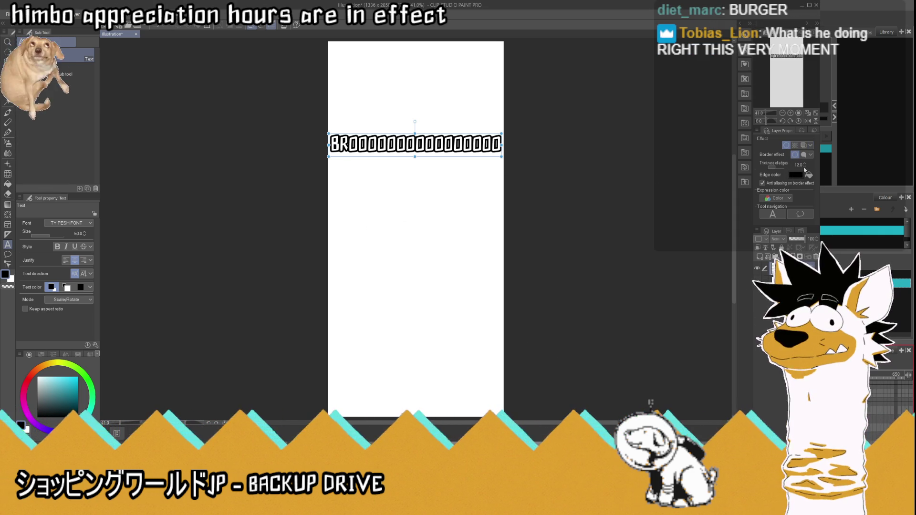
left_click(805, 167)
left_click(805, 167)
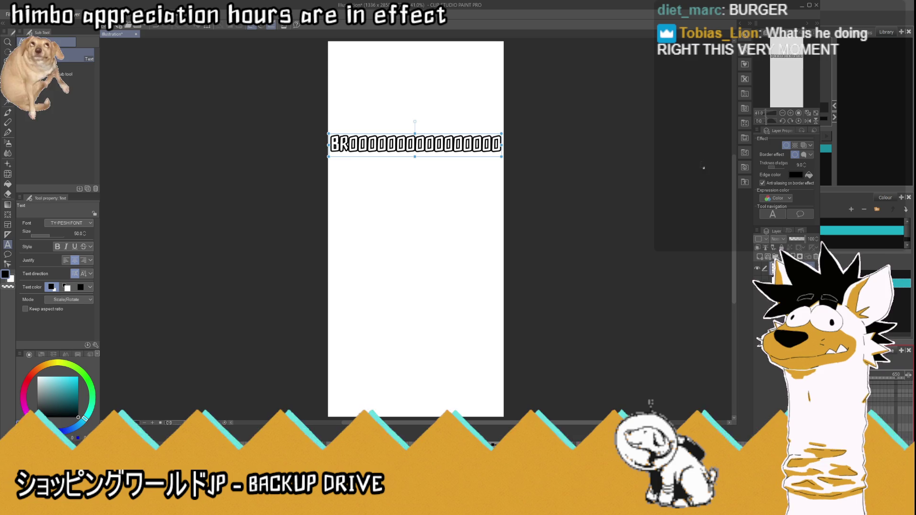
scroll(451, 120, "up", 2)
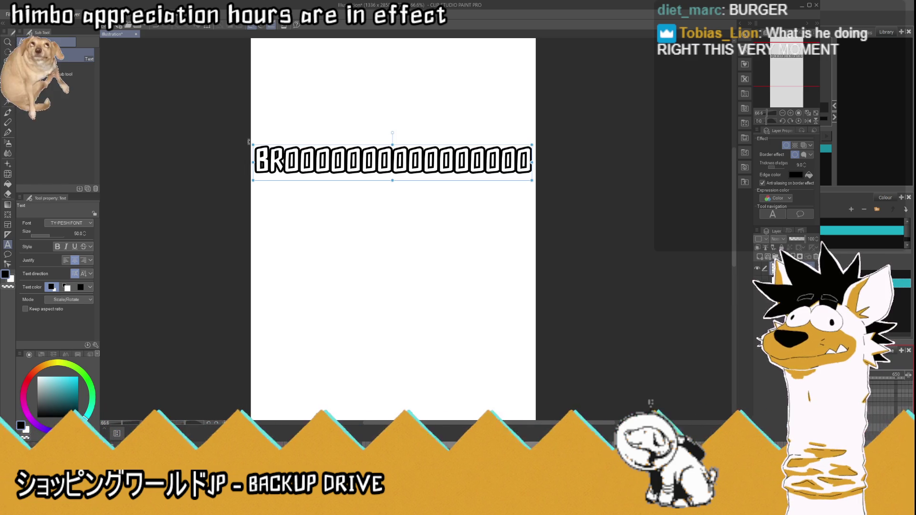
- Widen the title from both sides, then scale it up much larger
left_click_drag(252, 144, 248, 144)
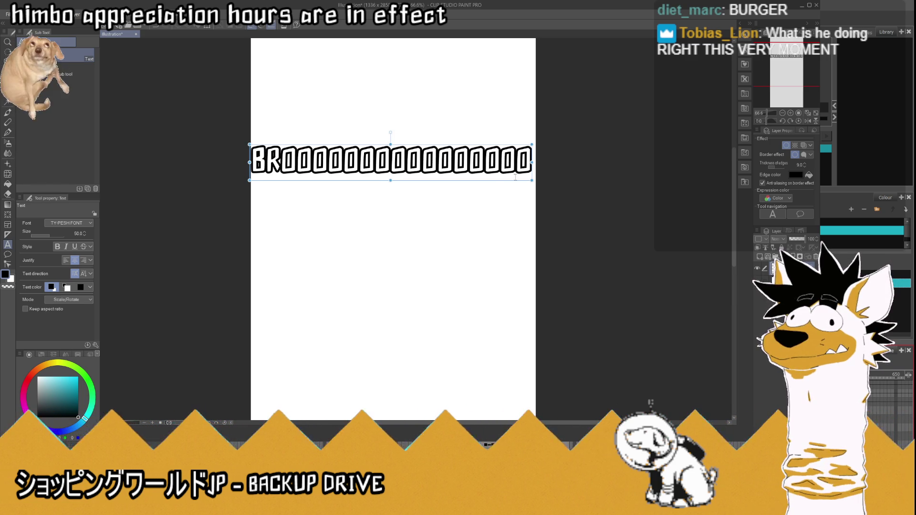
left_click_drag(532, 144, 536, 143)
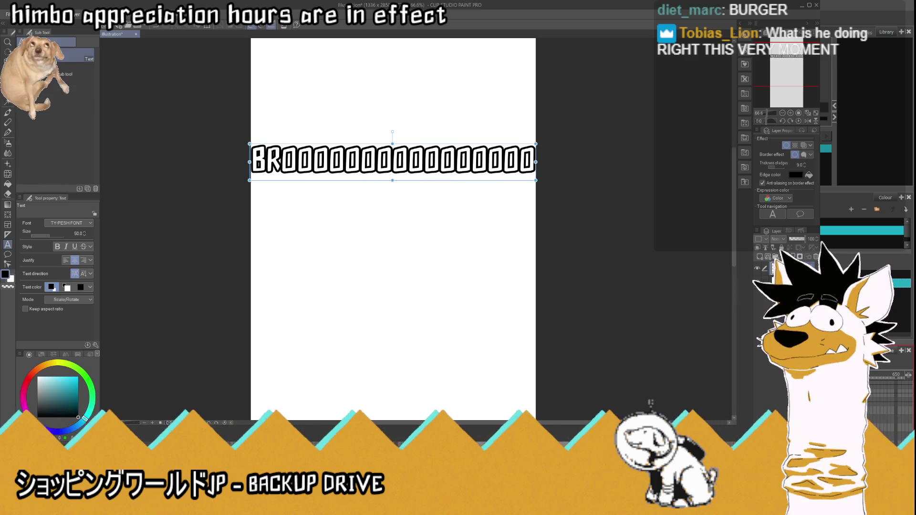
left_click(313, 162)
left_click(405, 205)
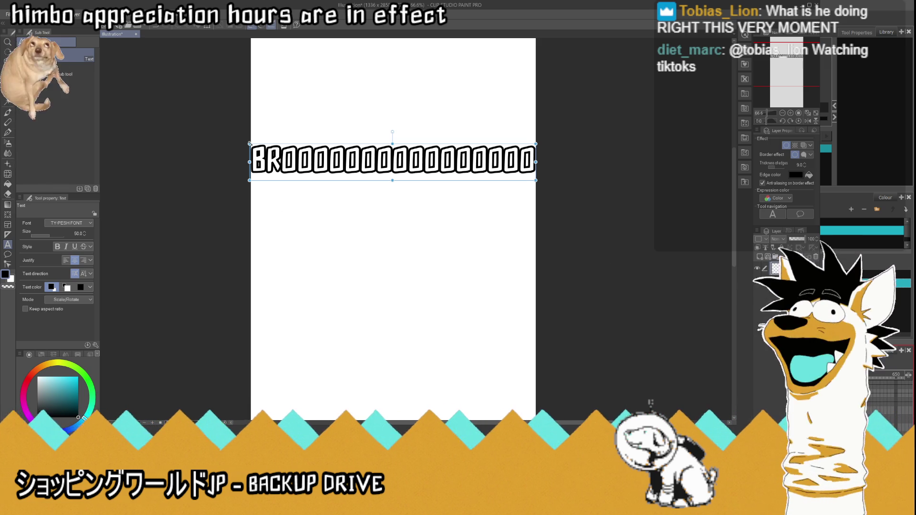
mouse_move(250, 144)
left_mouse_down()
mouse_move(227, 129)
mouse_move(79, 105)
left_mouse_up()
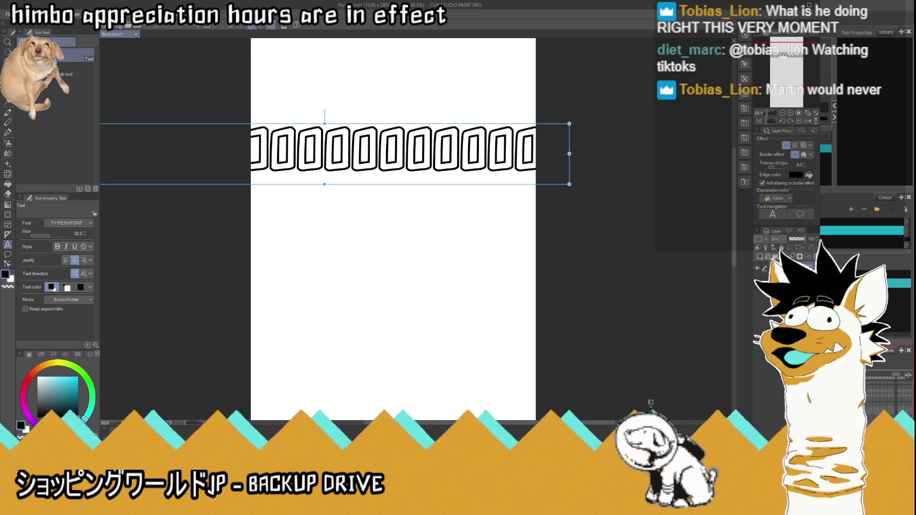
- Reposition the title layer on the page and thicken its outline to 13
key("k")
mouse_move(375, 168)
left_mouse_down()
mouse_move(587, 181)
mouse_move(569, 198)
left_mouse_up()
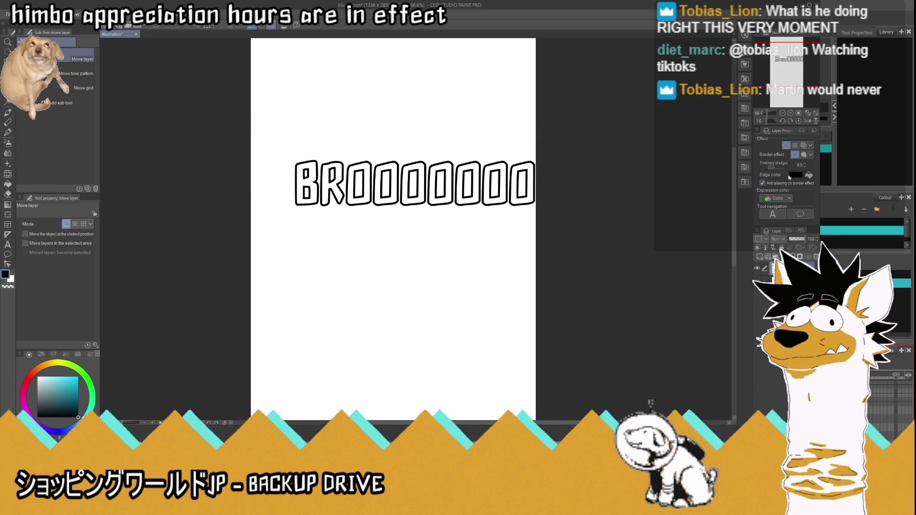
left_click(807, 163)
left_click(806, 163)
left_click(807, 164)
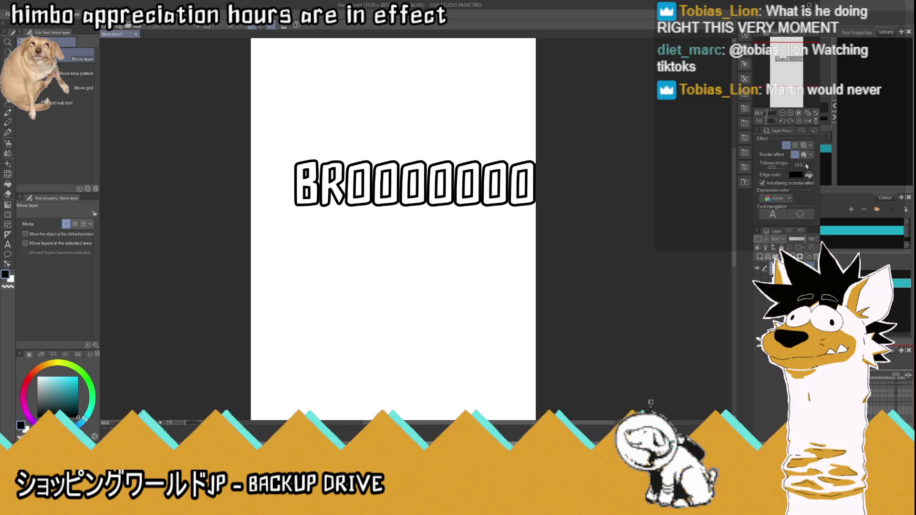
left_click(806, 165)
left_click_drag(730, 175, 697, 193)
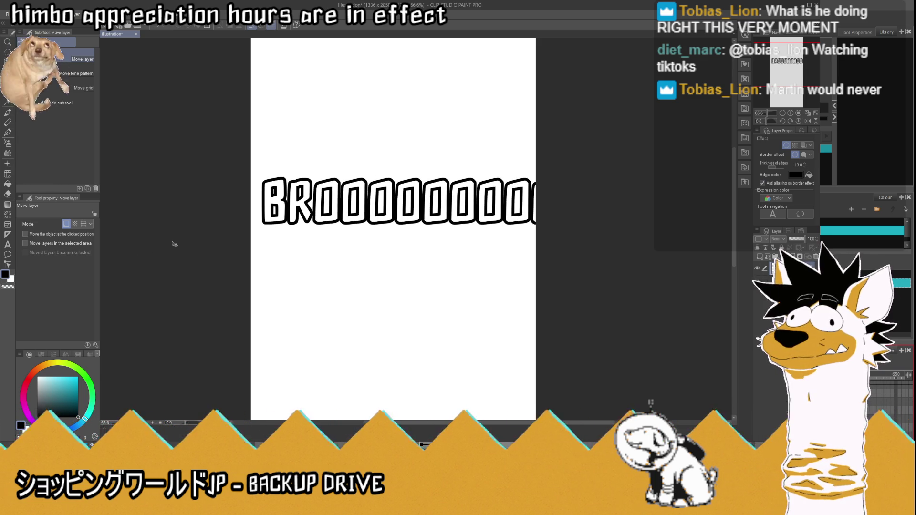
- Raise the outline thickness to 14 and create a new canvas from the copied title
scroll(173, 243, "down", 2)
scroll(292, 206, "up", 1)
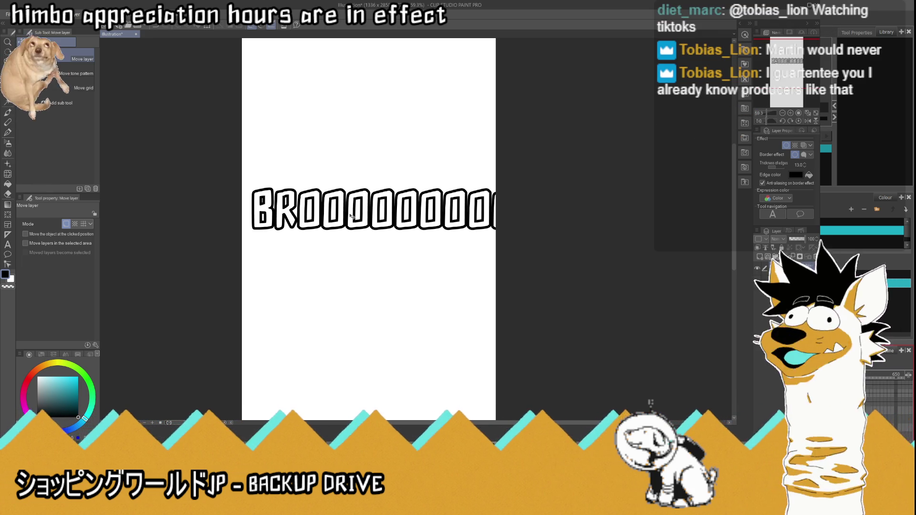
left_click(805, 163)
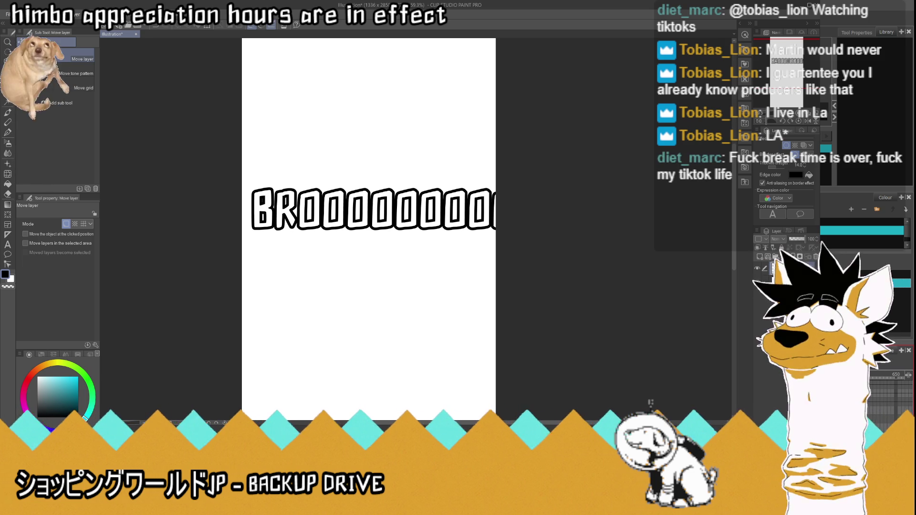
scroll(770, 200, "down", 2)
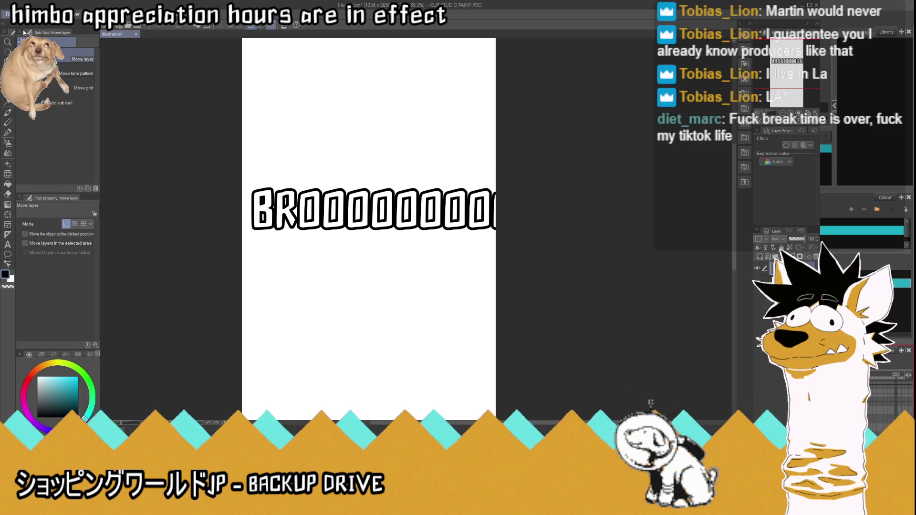
key("ctrl+alt+v")
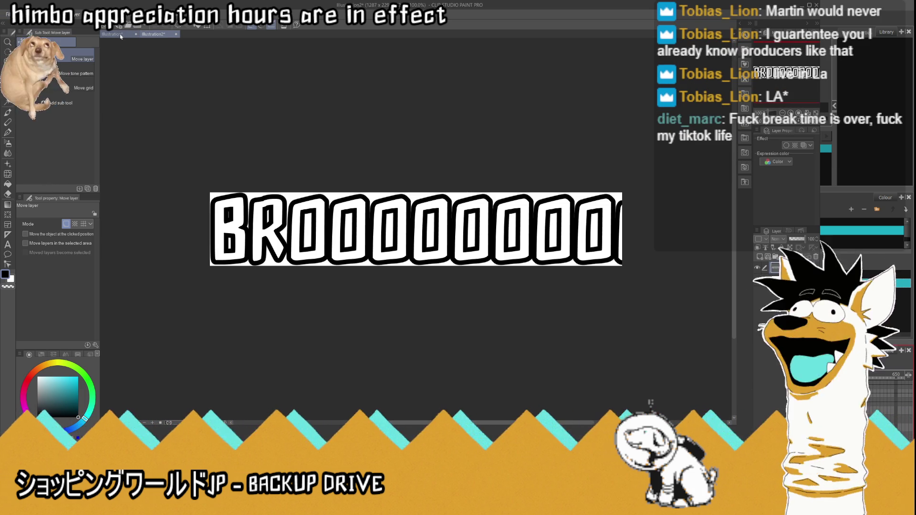
- Transform the title in the new canvas, then switch between the banner and tall canvases
scroll(401, 243, "down", 2)
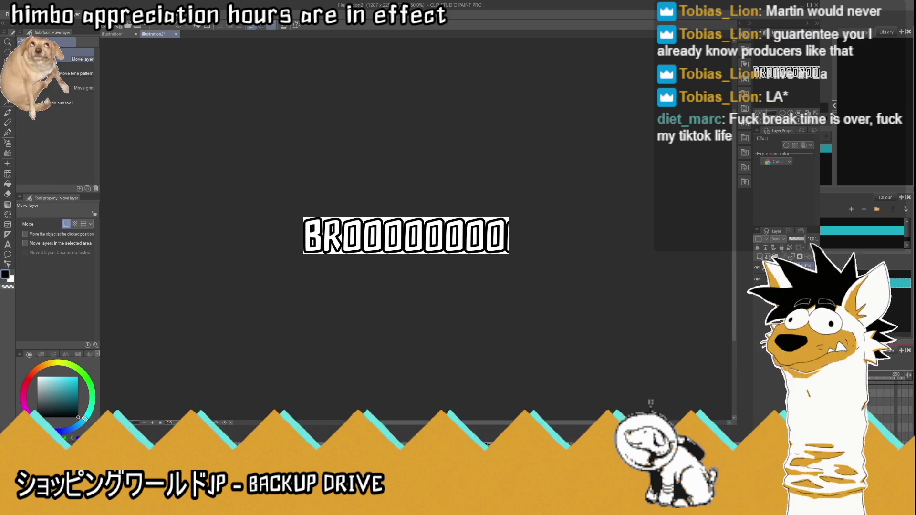
key("ctrl+t")
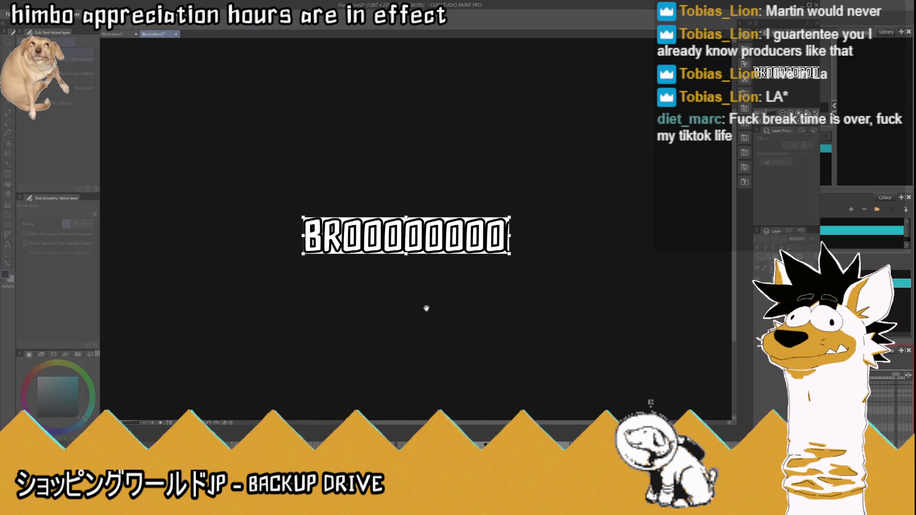
key("Escape")
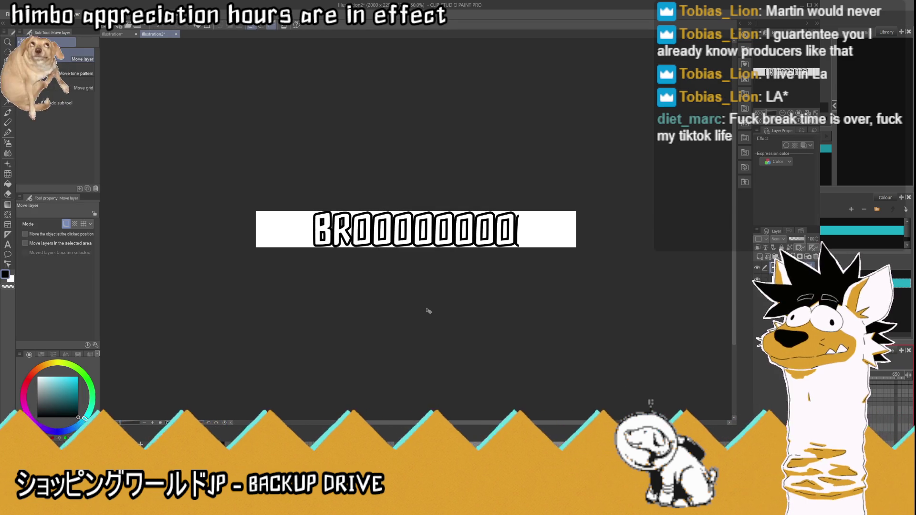
left_click(119, 34)
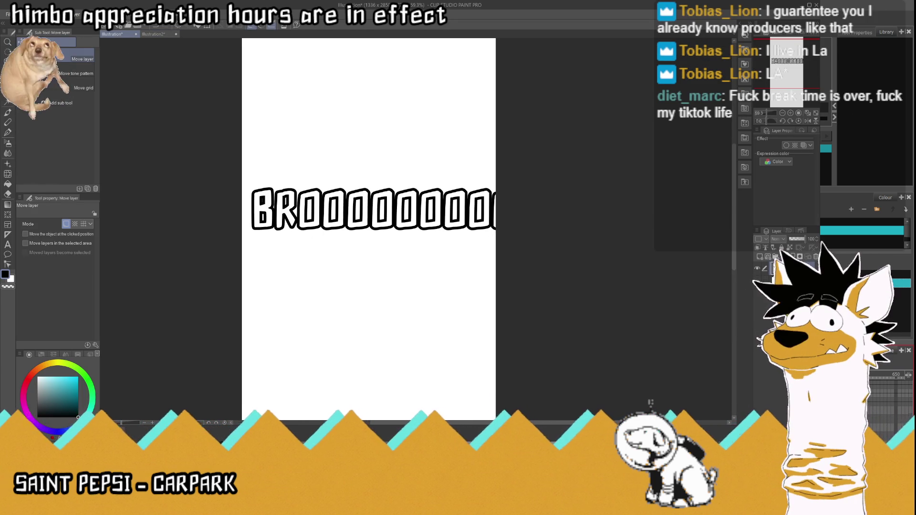
left_click(154, 34)
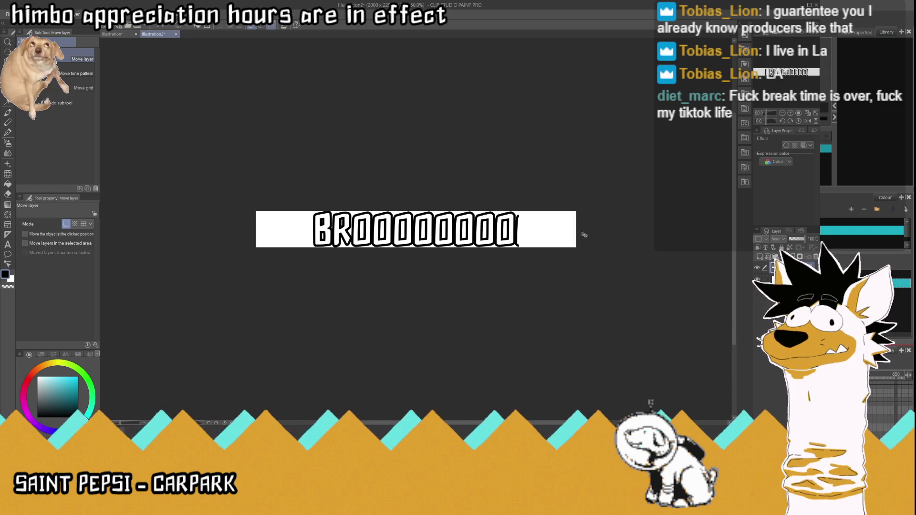
key("ctrl+z")
left_click(115, 34)
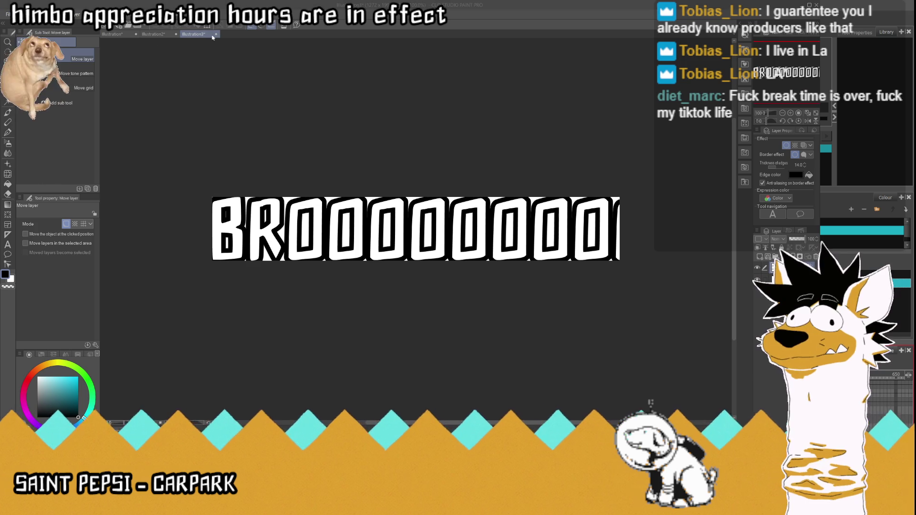
- Close the extra title and banner canvases and make another canvas from the copied title
key("ctrl+w")
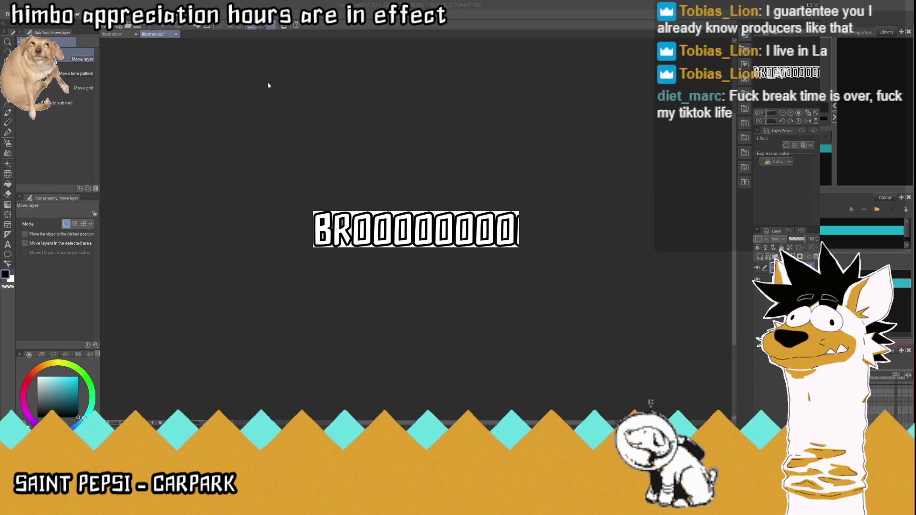
key("ctrl+w")
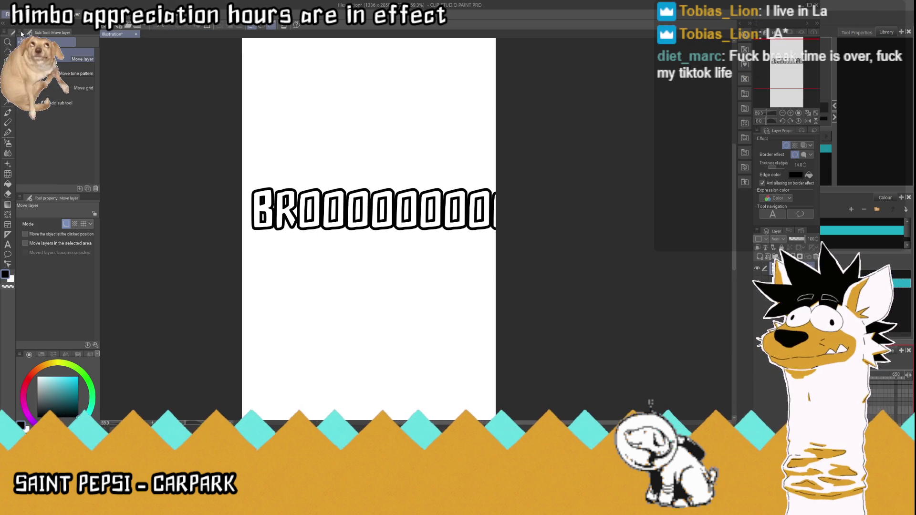
key("ctrl+alt+shift+n")
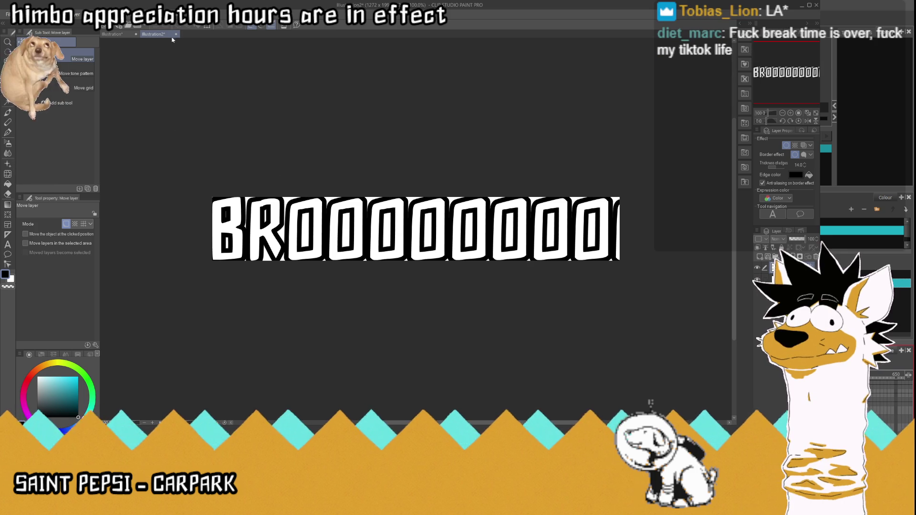
left_click(176, 34)
left_click(421, 166)
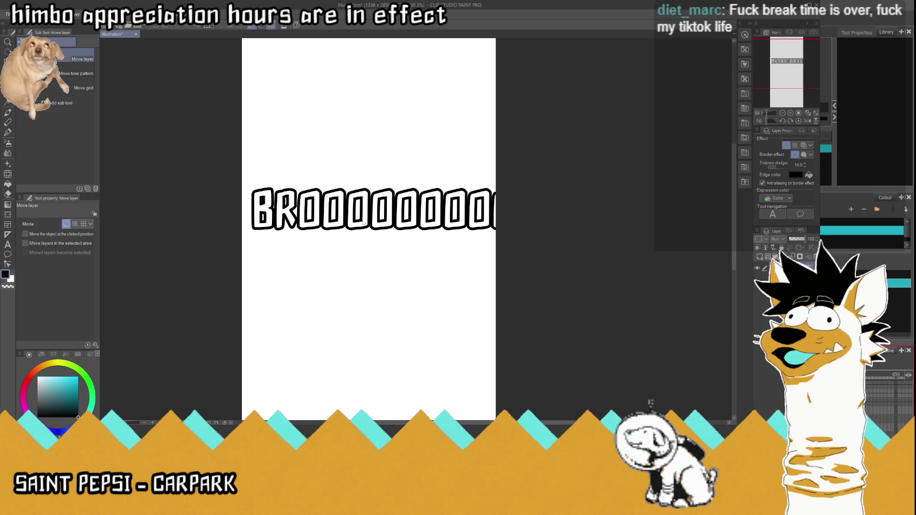
- Move the title back onto the tall canvas, close the extra canvas, and create a new blank canvas
left_click_drag(442, 212, 295, 208)
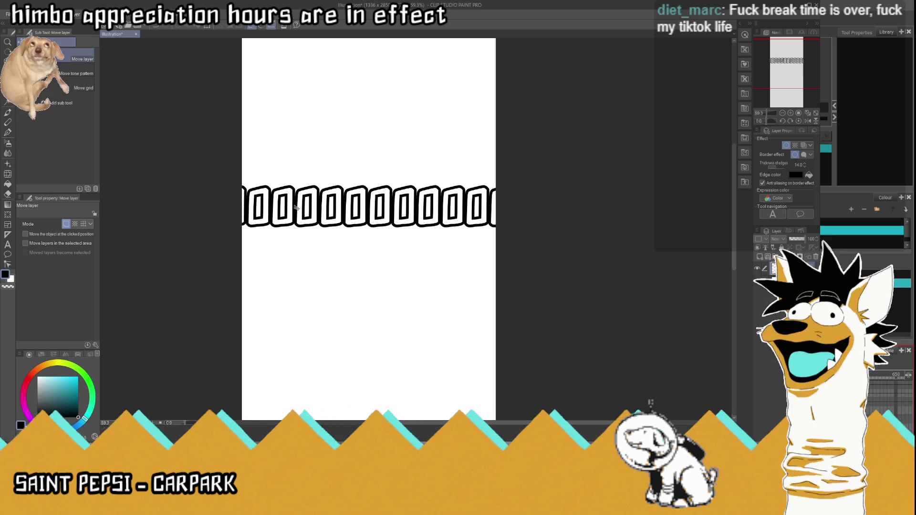
mouse_move(295, 208)
left_mouse_down()
mouse_move(219, 211)
mouse_move(334, 200)
mouse_move(489, 241)
mouse_move(443, 237)
left_mouse_up()
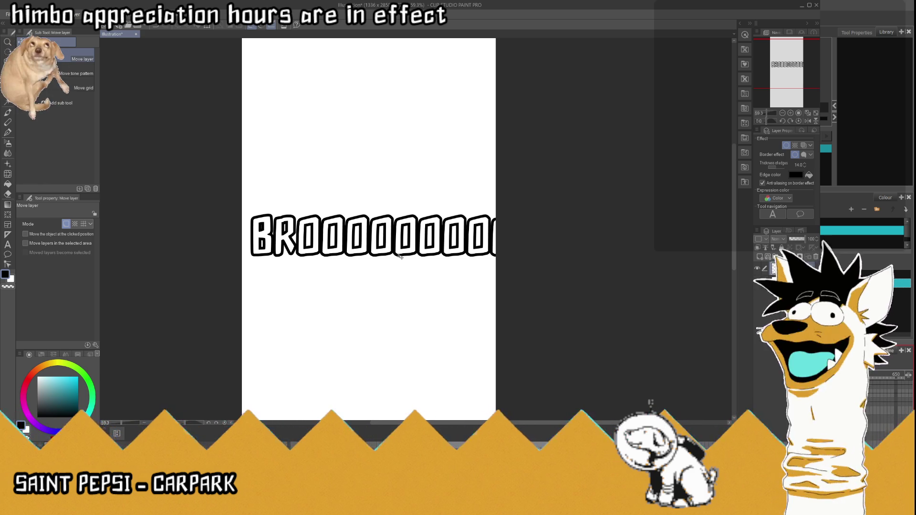
scroll(396, 243, "down", 3)
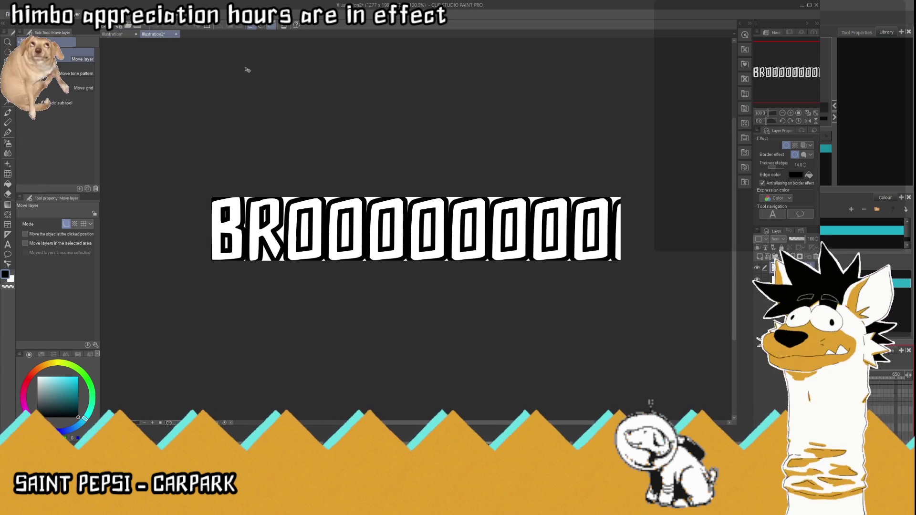
key("ctrl+w")
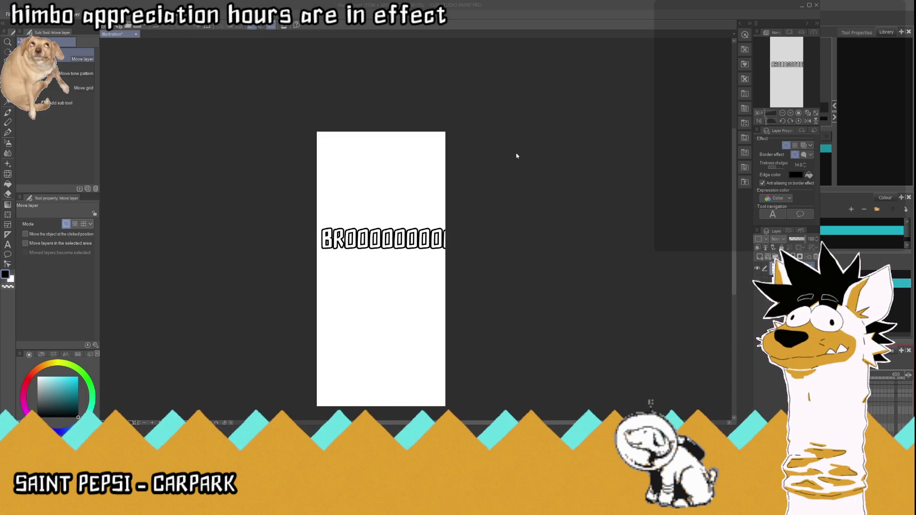
key("ctrl+n")
key("Return")
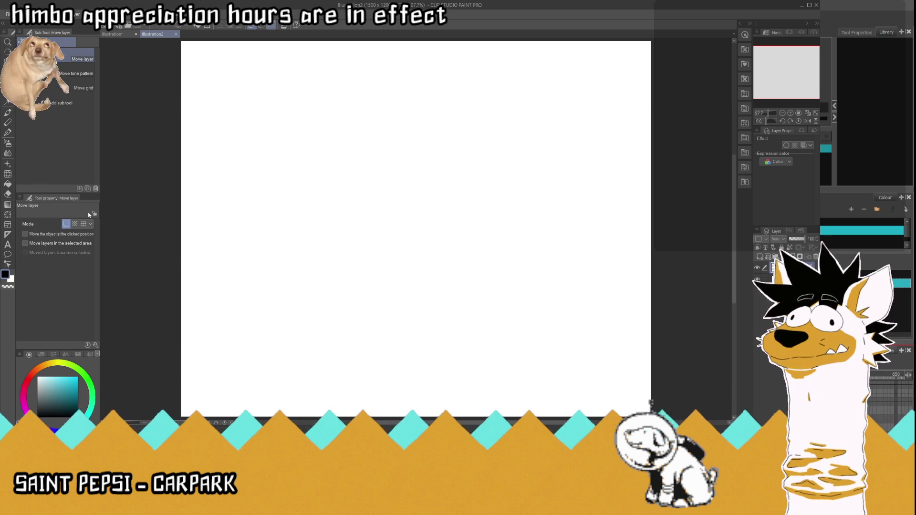
- Transform the layer, then add a BROOOO text box at size 250
key("ctrl+t")
mouse_move(516, 313)
left_mouse_down()
mouse_move(481, 314)
mouse_move(548, 315)
left_mouse_up()
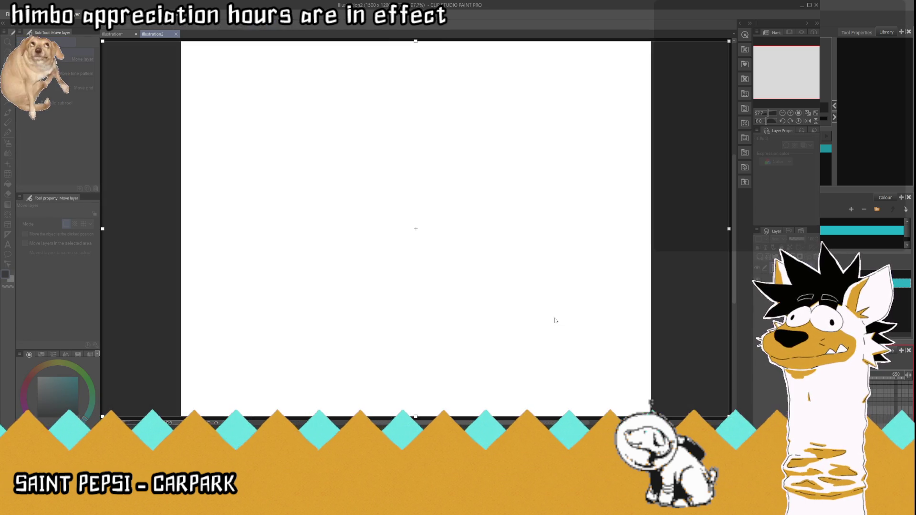
key("Return")
key("t")
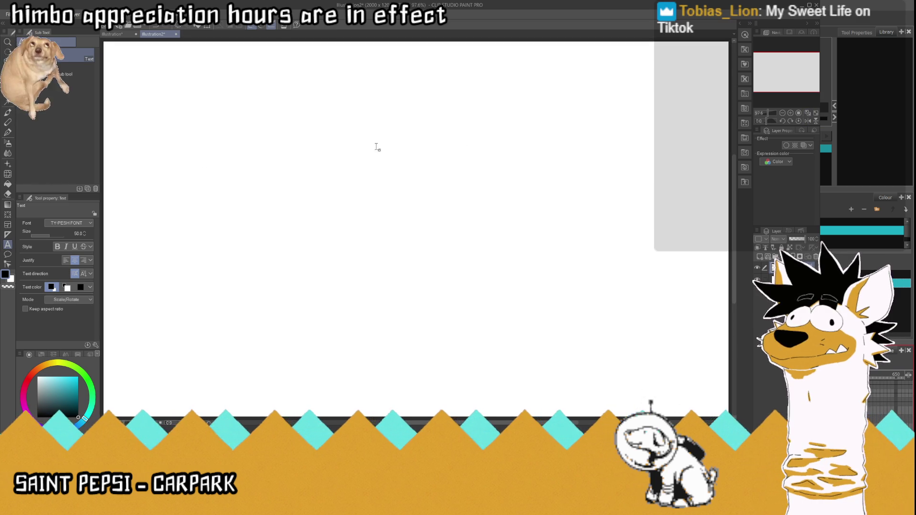
scroll(252, 179, "down", 2)
left_click(159, 195)
type("BROOOO")
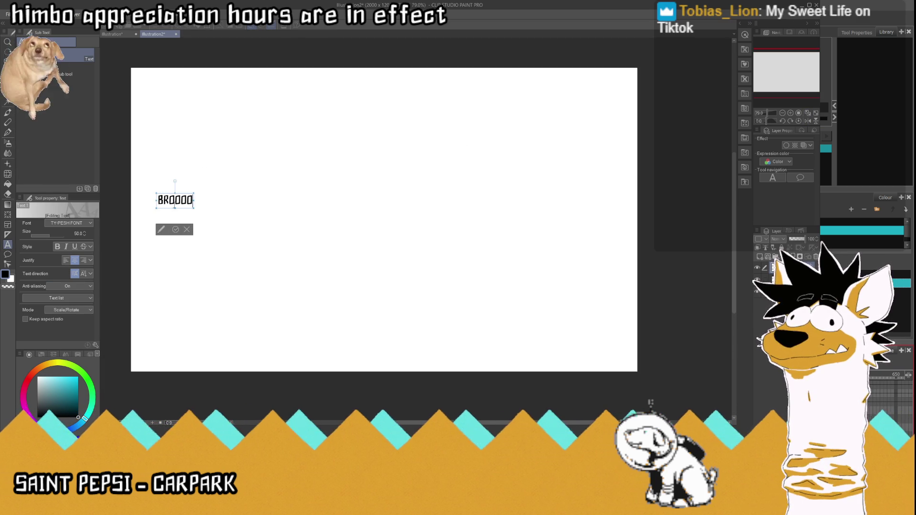
left_click(158, 200)
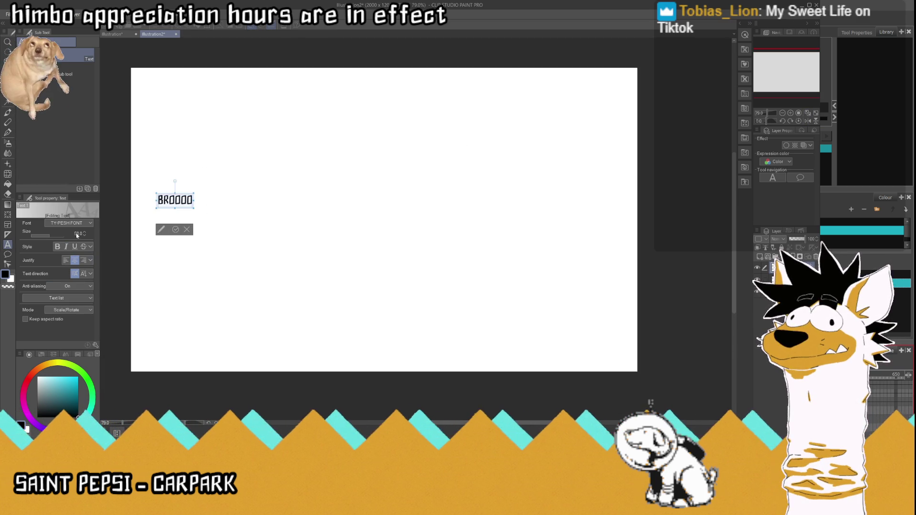
type("250")
key("Return")
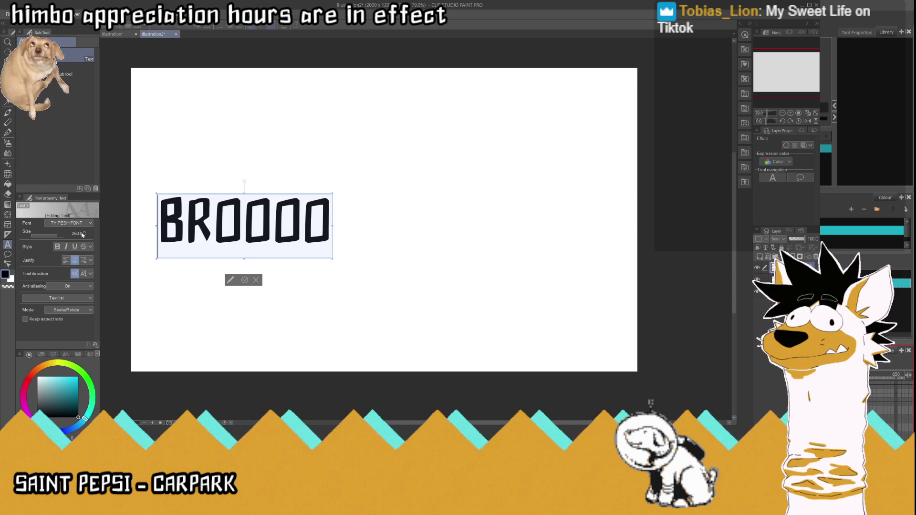
- Shift the title left, append eleven more O's, and make all the letters white
key("k")
left_click_drag(217, 218, 196, 218)
key("t")
left_click(268, 217)
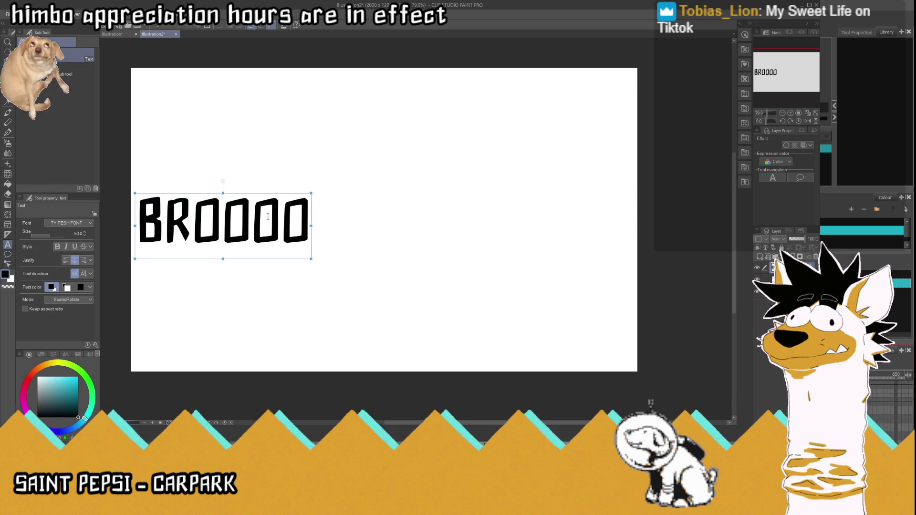
left_click(268, 217)
key("End")
type("OOOOOOOOOOO")
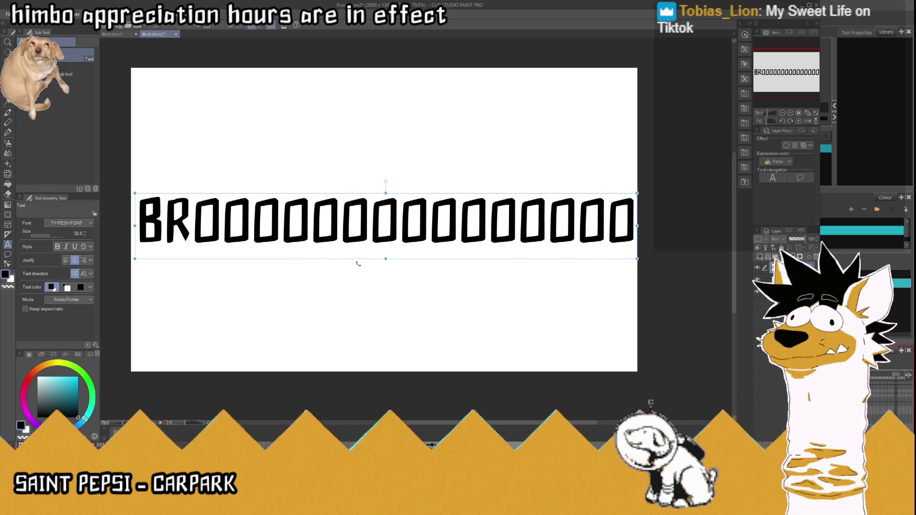
key("Home")
key("shift+Right")
key("ctrl+a")
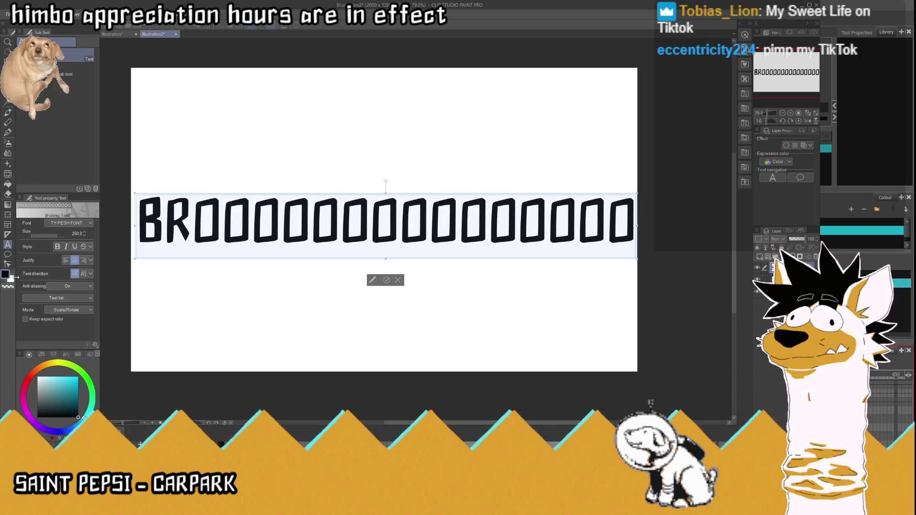
left_click(38, 377)
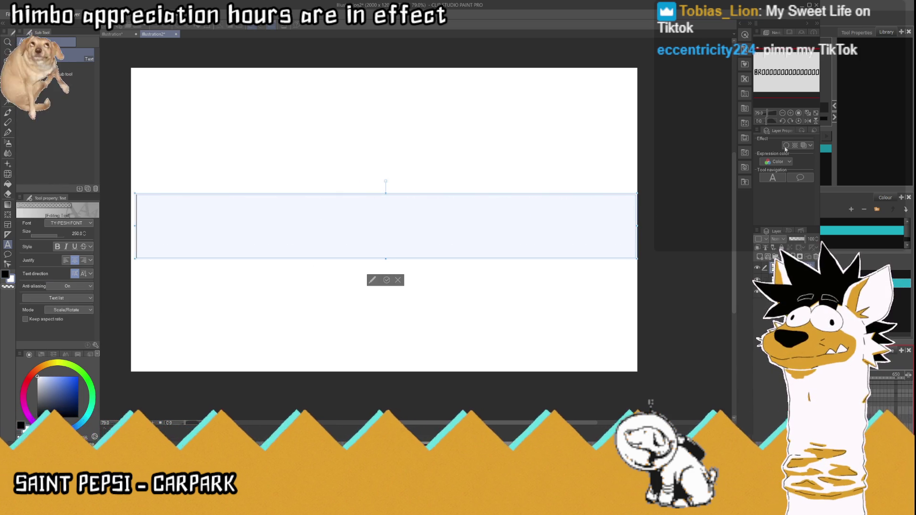
- Enable the title's border effect with a black edge at thickness 20
key("Escape")
left_click(787, 146)
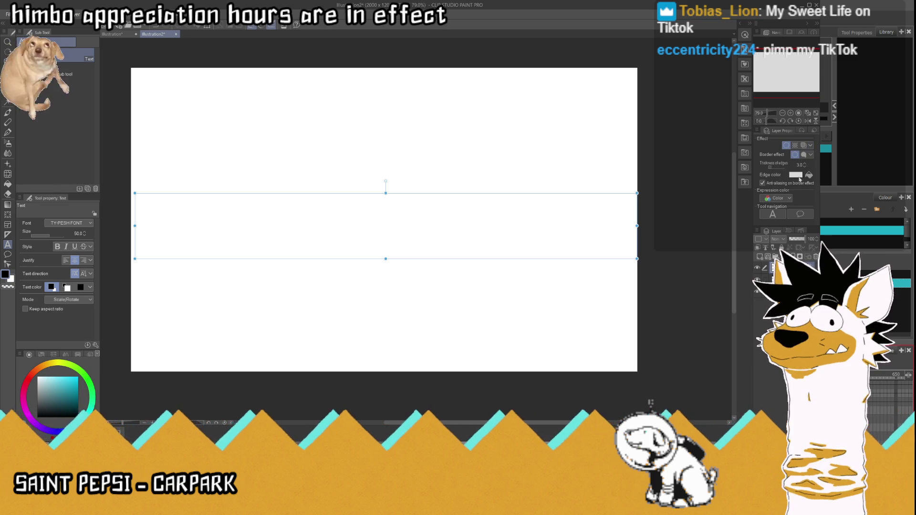
left_click(796, 175)
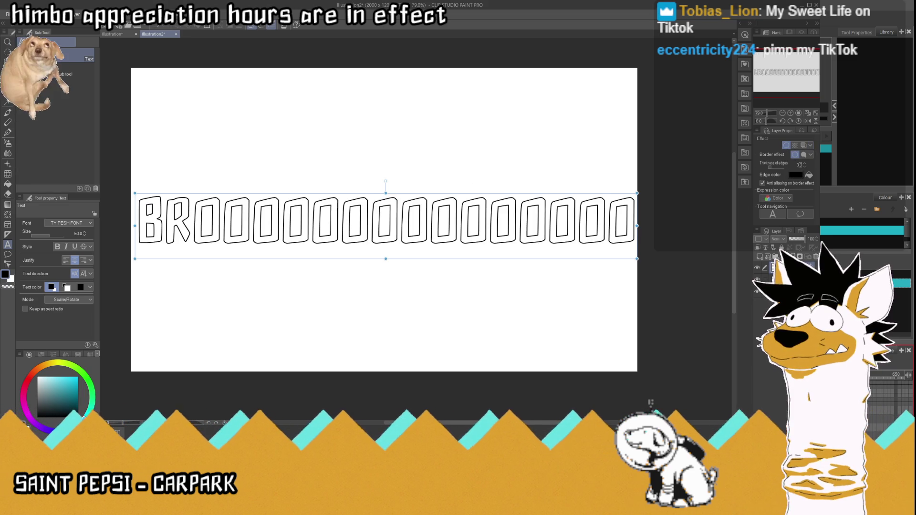
type("20")
key("Return")
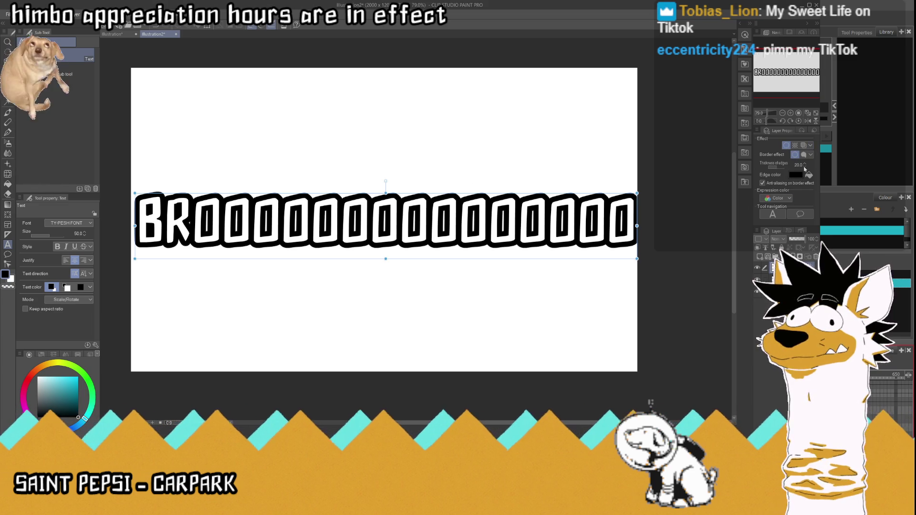
- Step the outline thickness down from 20 to 12
left_click(804, 167)
left_click(805, 167)
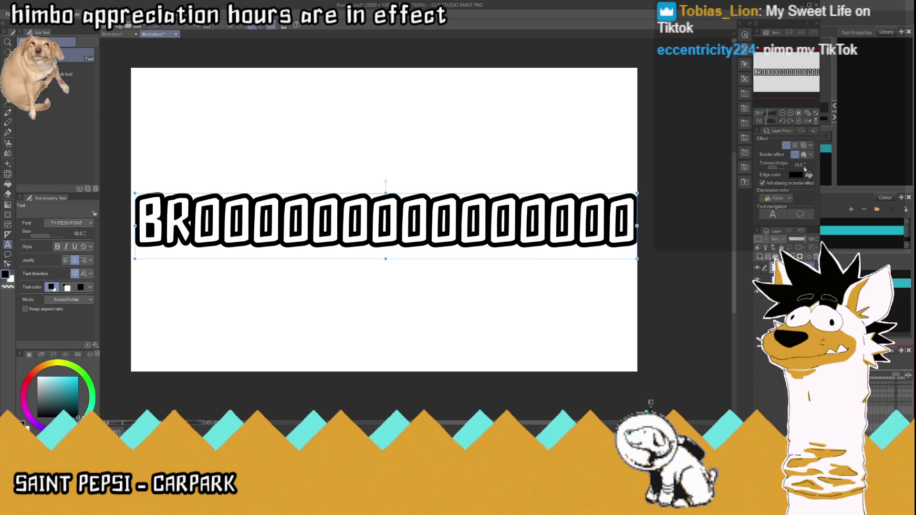
left_click(804, 167)
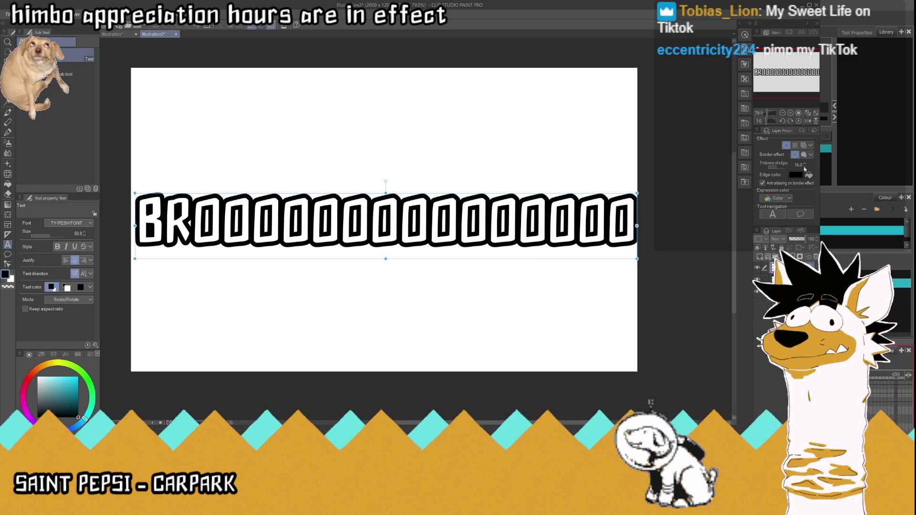
left_click(805, 166)
left_click(805, 166)
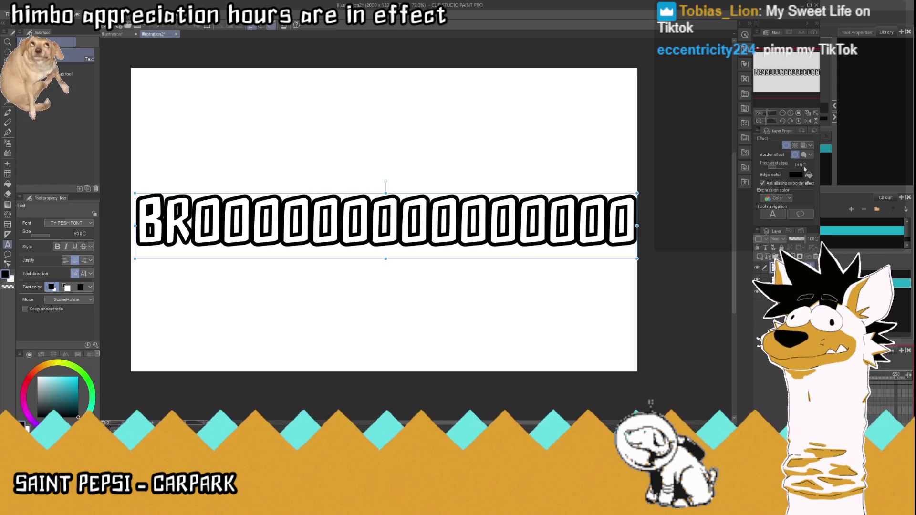
left_click(805, 167)
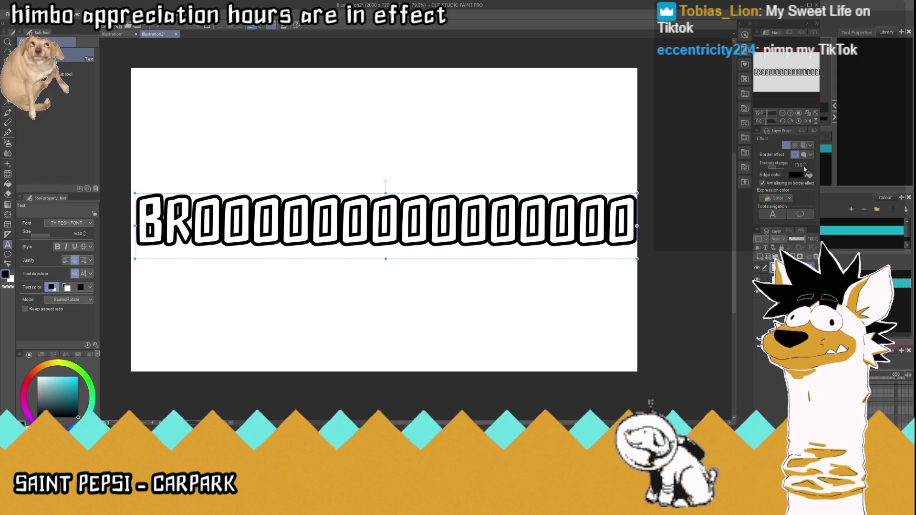
left_click(805, 166)
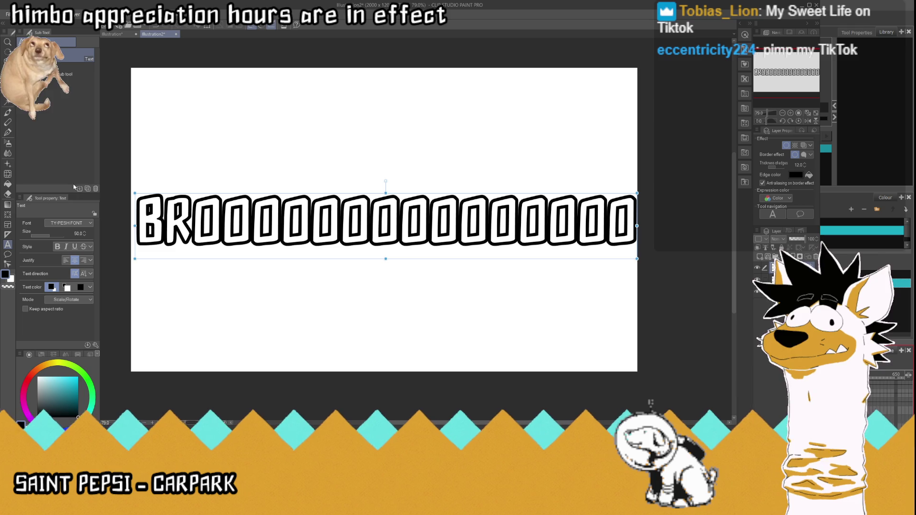
left_click(8, 72)
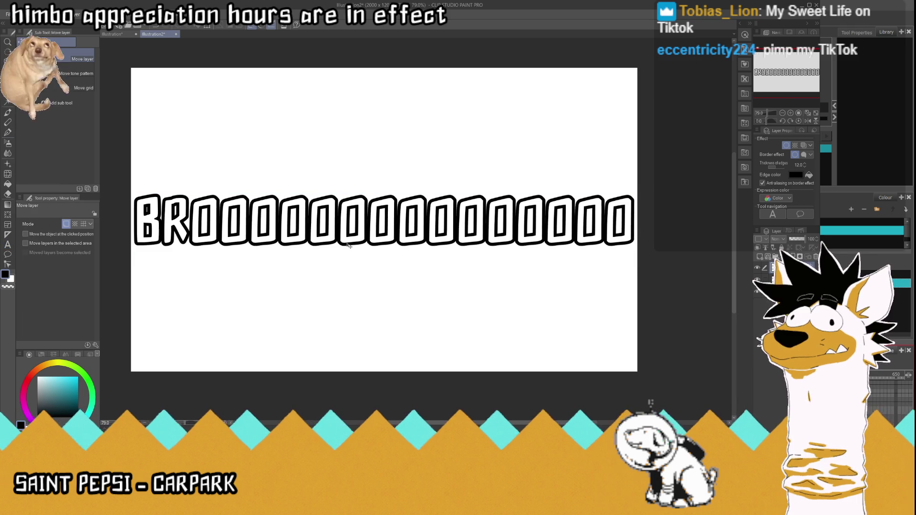
- Crop the canvas tightly around the title, hide the Paper layer for transparency, and return to Harmony
left_click(9, 92)
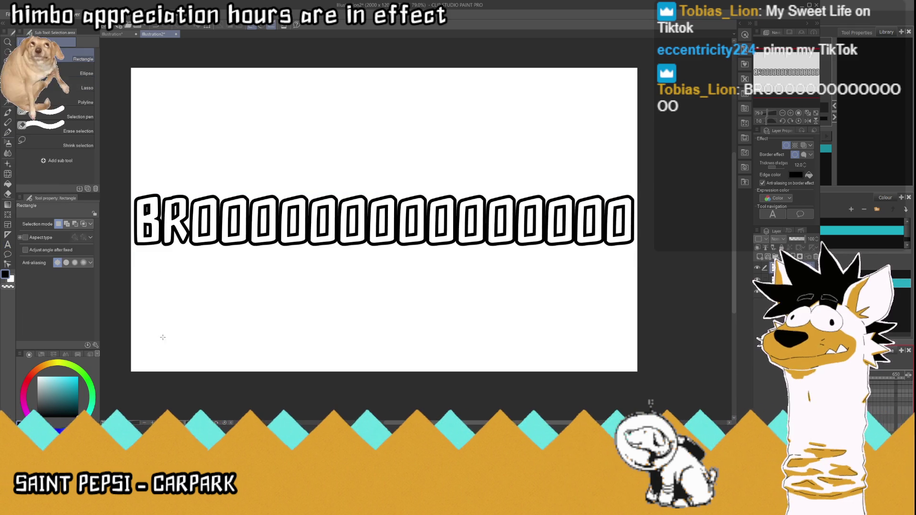
left_click_drag(127, 382, 690, 185)
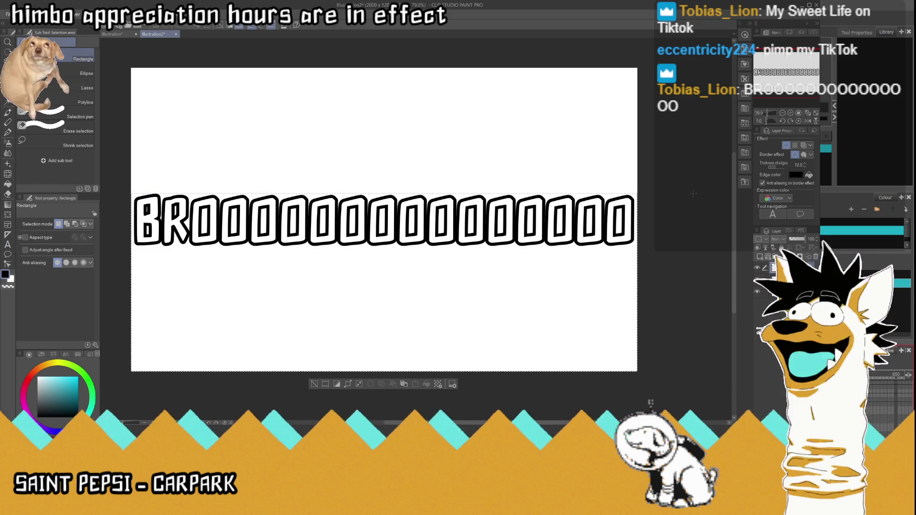
left_click(326, 384)
mouse_move(141, 116)
left_mouse_down()
mouse_move(678, 205)
mouse_move(690, 194)
left_mouse_up()
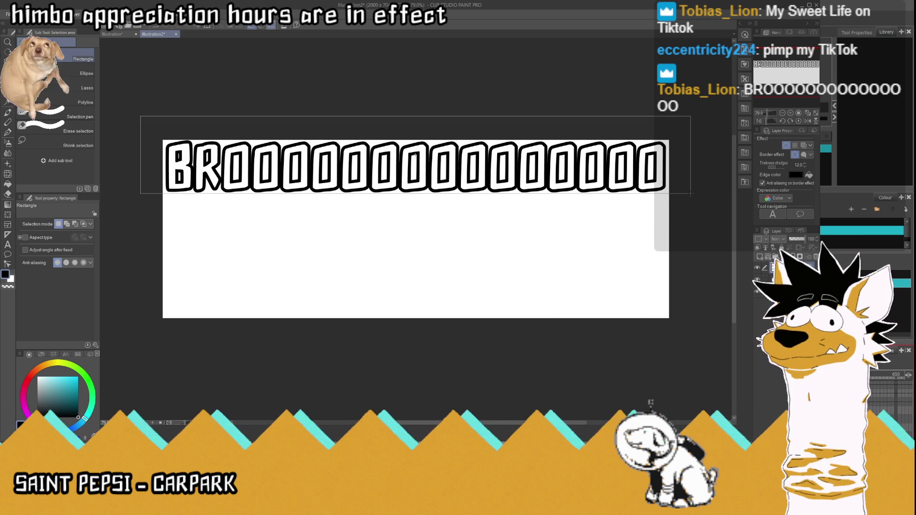
left_click_drag(690, 194, 690, 194)
left_click(355, 207)
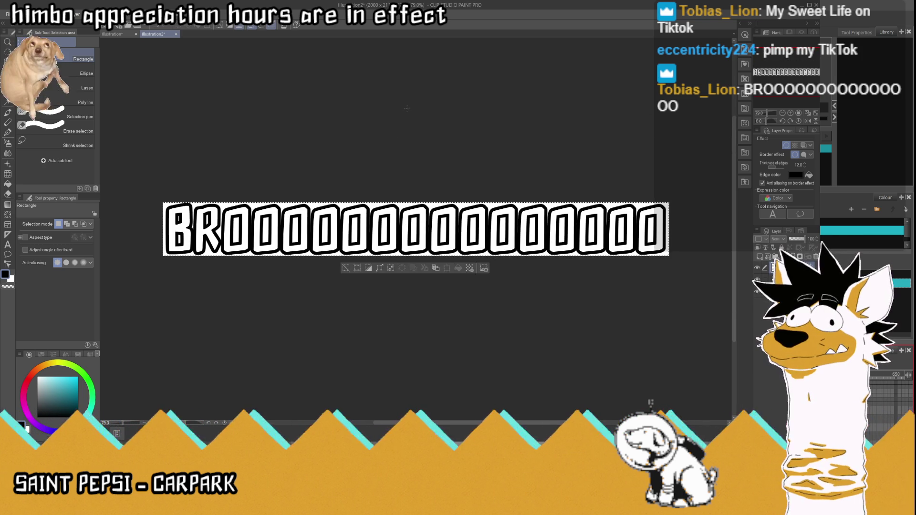
left_click(757, 292)
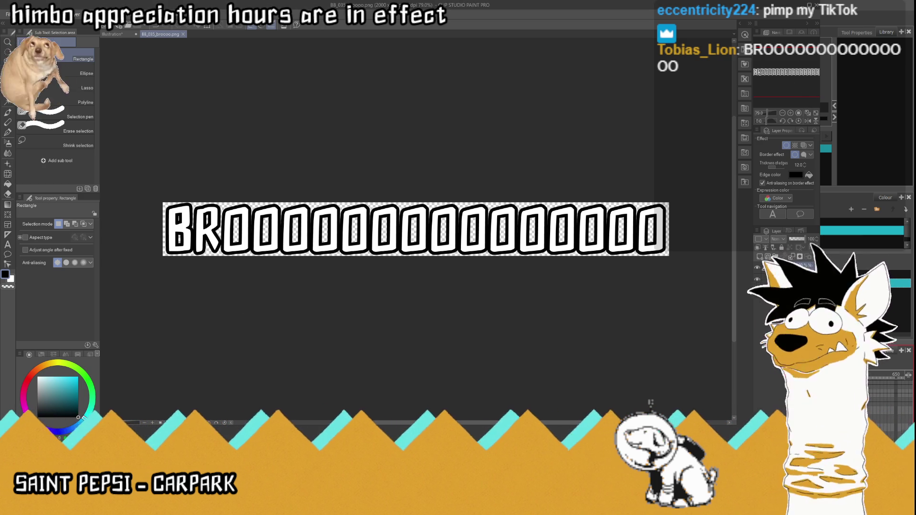
key("alt+Tab")
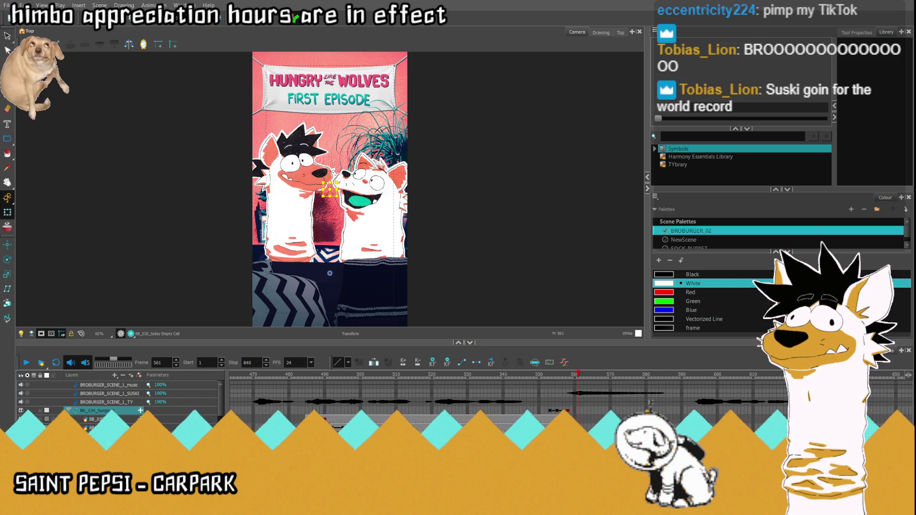
- Select the imported BB_035_broooo title layer
scroll(119, 406, "down", 5)
scroll(123, 394, "down", 3)
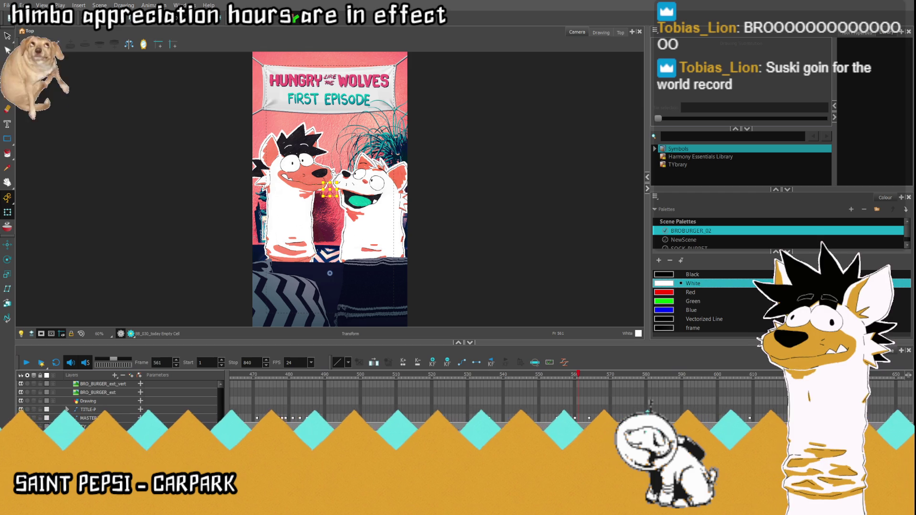
left_click(123, 394)
scroll(123, 389, "up", 5)
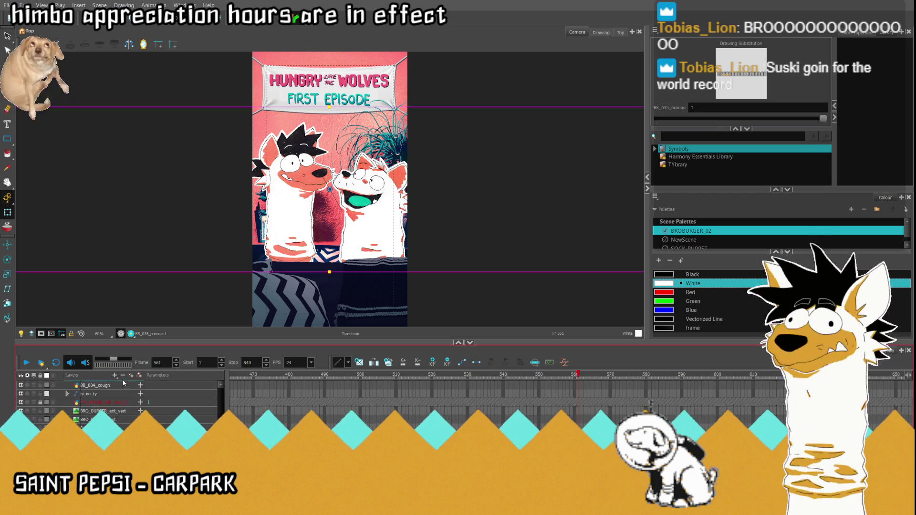
scroll(123, 386, "up", 2)
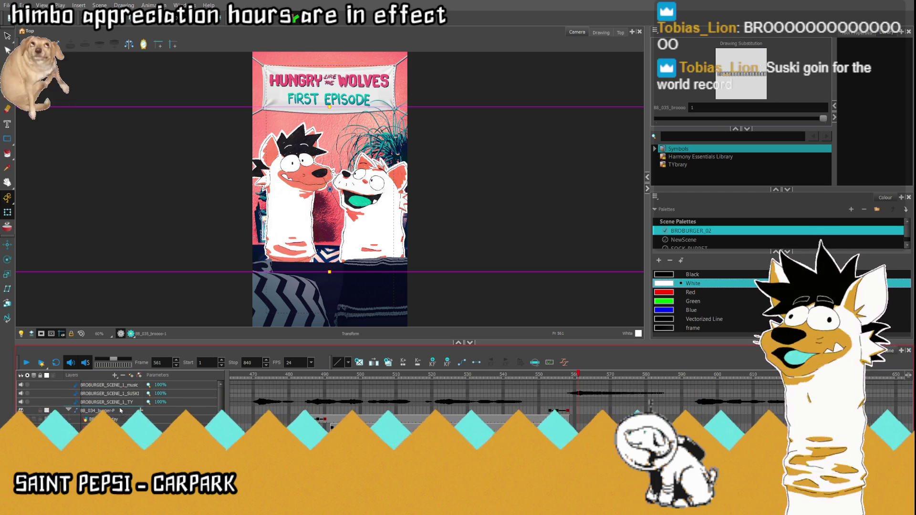
key("ctrl+z")
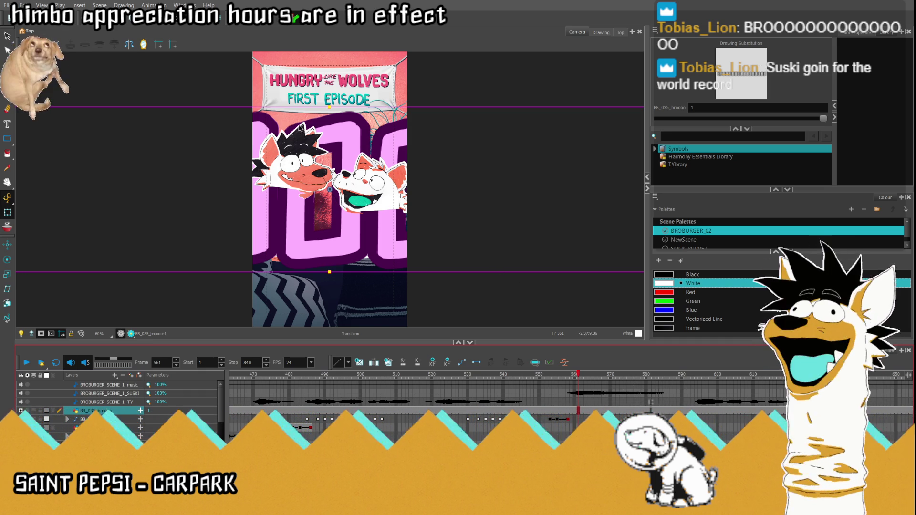
scroll(330, 189, "down", 5)
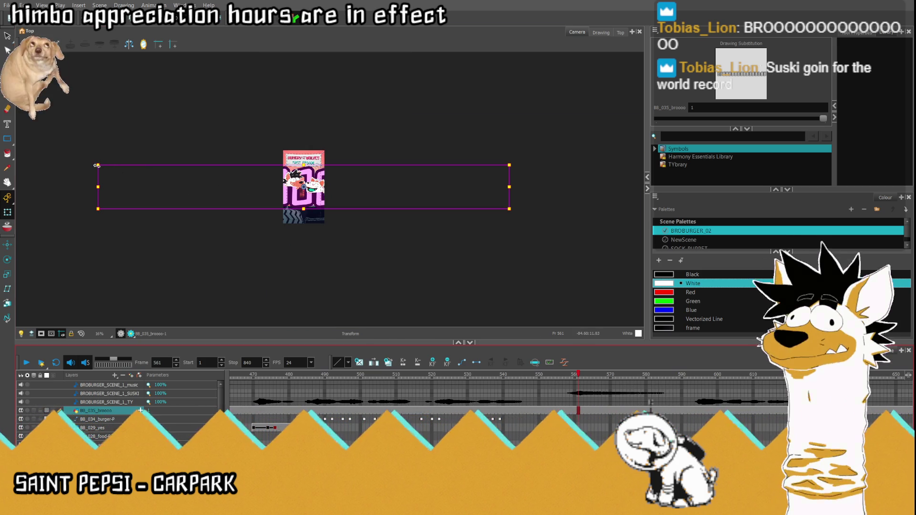
- Shrink the title to the frame width, move it below the characters, and go to frame 555
left_click_drag(97, 166, 274, 183)
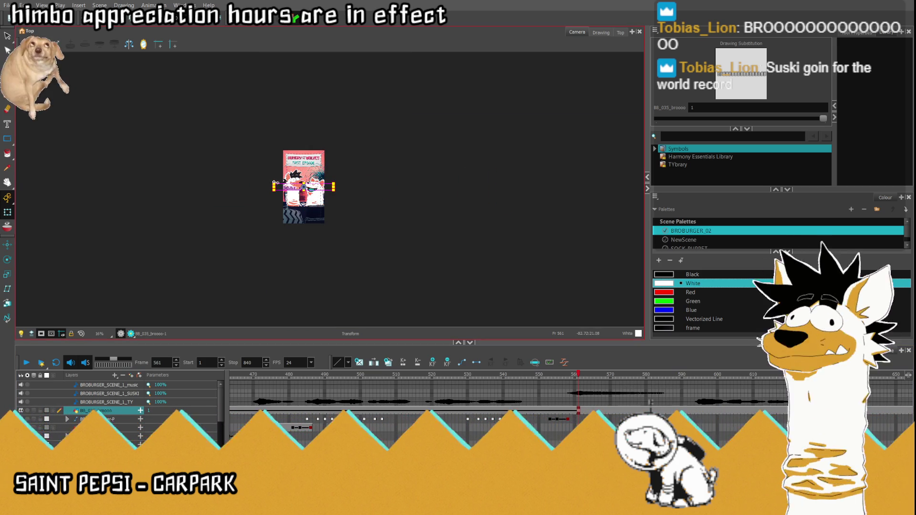
scroll(305, 177, "up", 5)
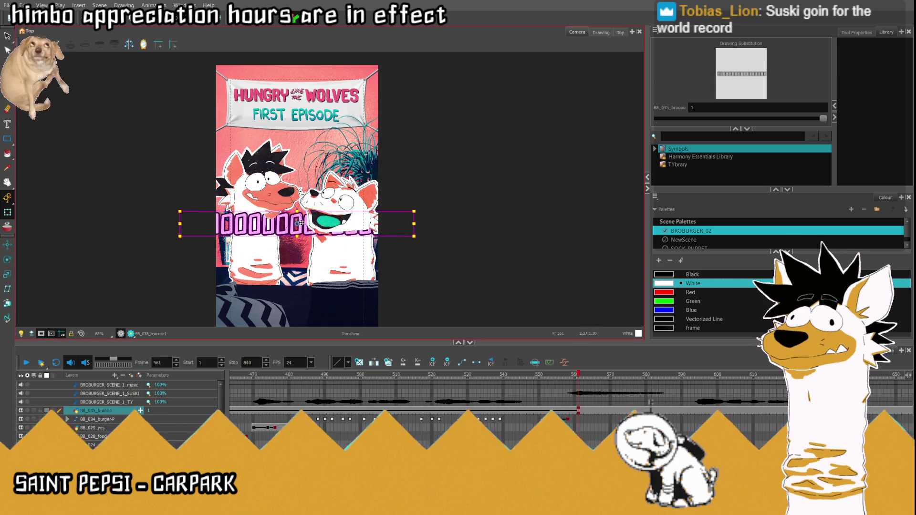
mouse_move(301, 223)
left_mouse_down()
mouse_move(301, 298)
mouse_move(302, 289)
left_mouse_up()
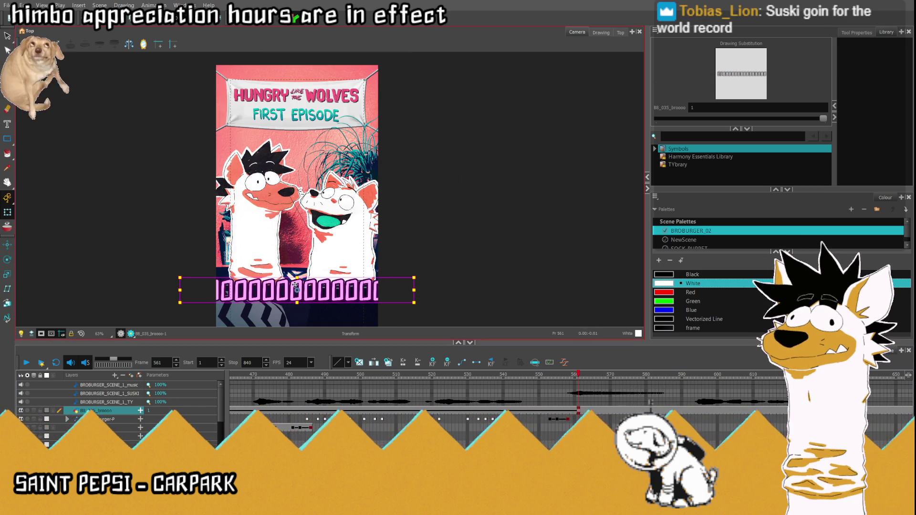
key("shift+f")
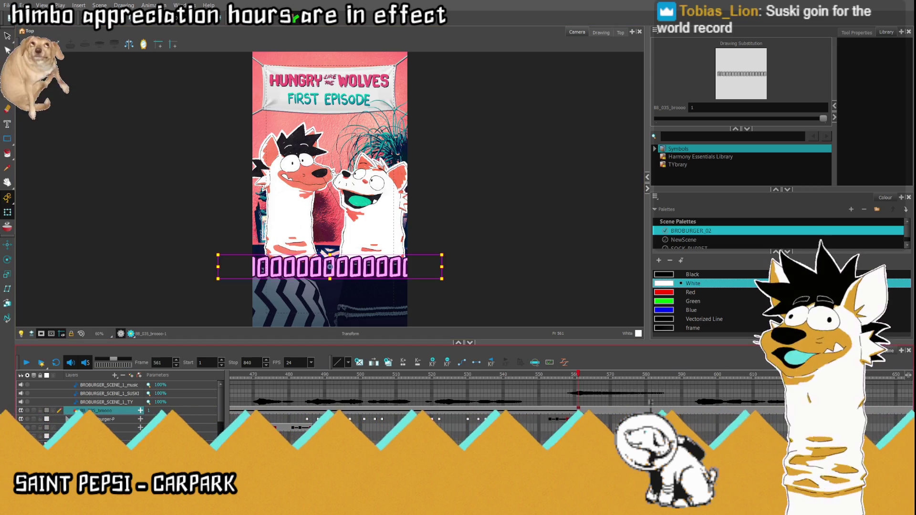
left_click(557, 412)
left_click_drag(232, 412, 202, 411)
- Clear the title's cells before its shot and locate frame 558 where it starts
key("Delete")
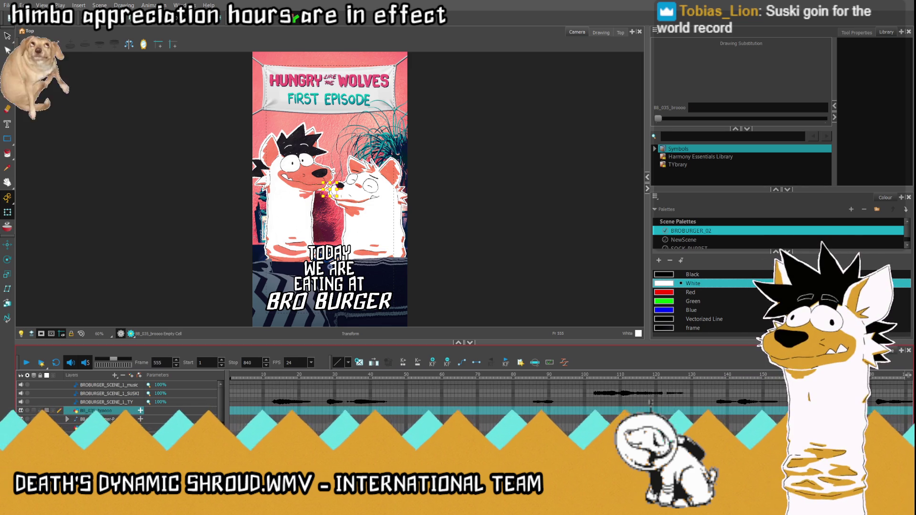
scroll(569, 413, "right", 15)
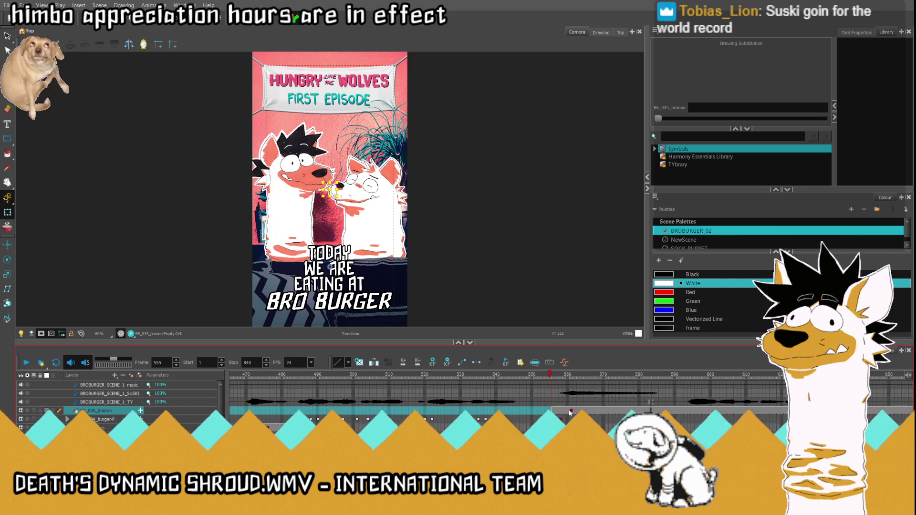
left_click(569, 412)
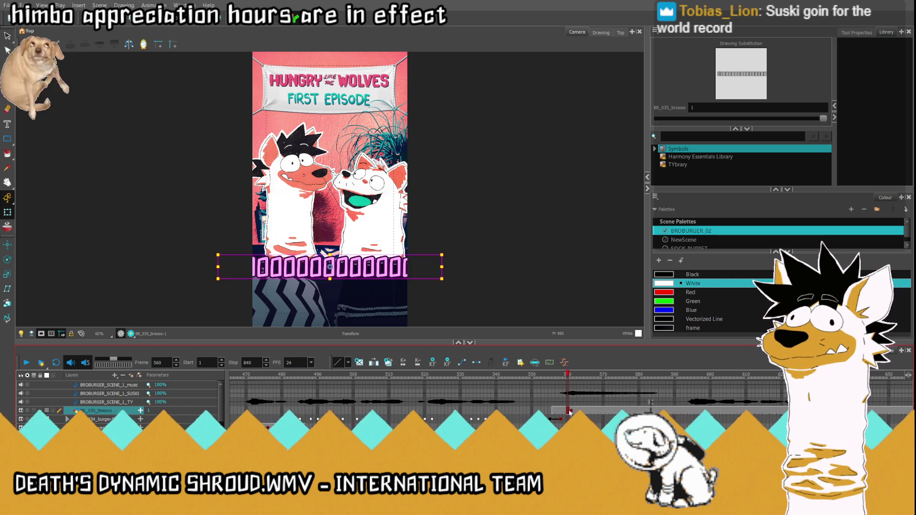
left_click(548, 376)
left_click(575, 380)
mouse_move(575, 380)
left_mouse_down()
mouse_move(663, 394)
mouse_move(655, 395)
left_mouse_up()
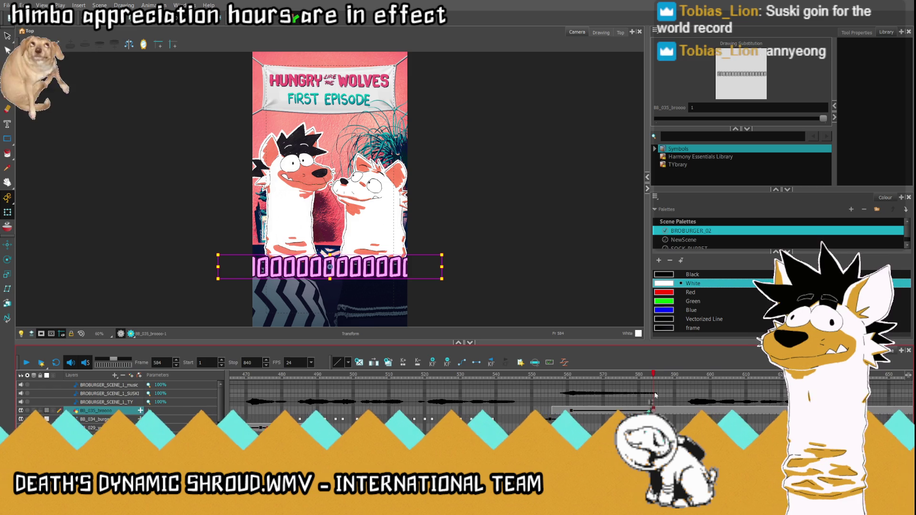
left_click(570, 411)
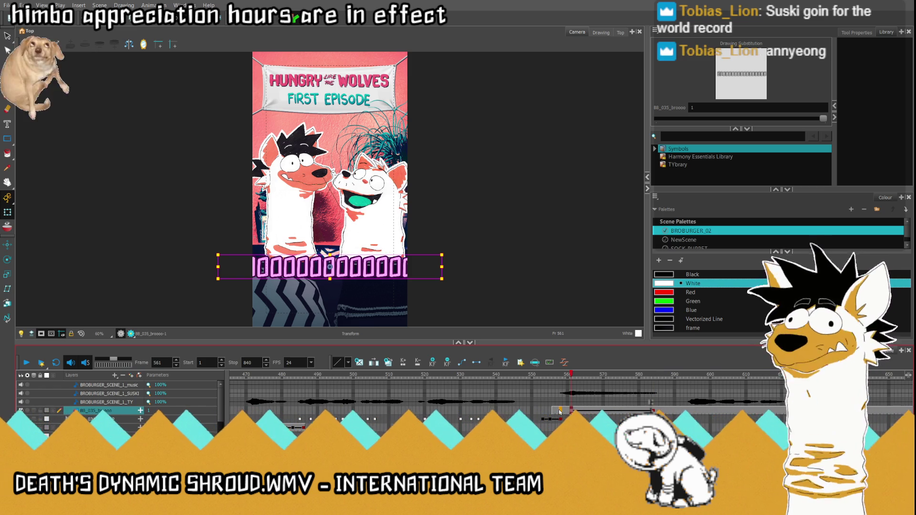
key("comma")
key("comma")
key("comma")
left_click(562, 415)
- Place the title off-frame right at frame 558 and off-frame left at 584, then play it back
left_click_drag(335, 287, 497, 288)
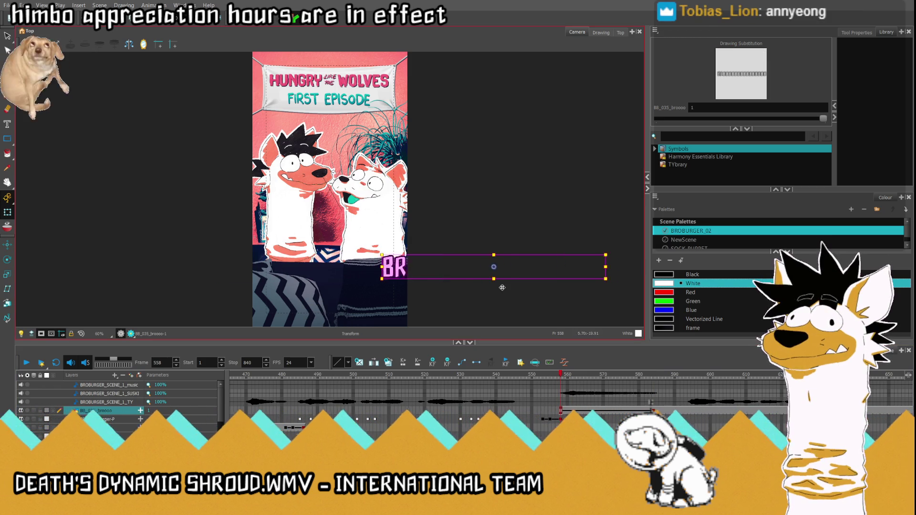
key("apostrophe")
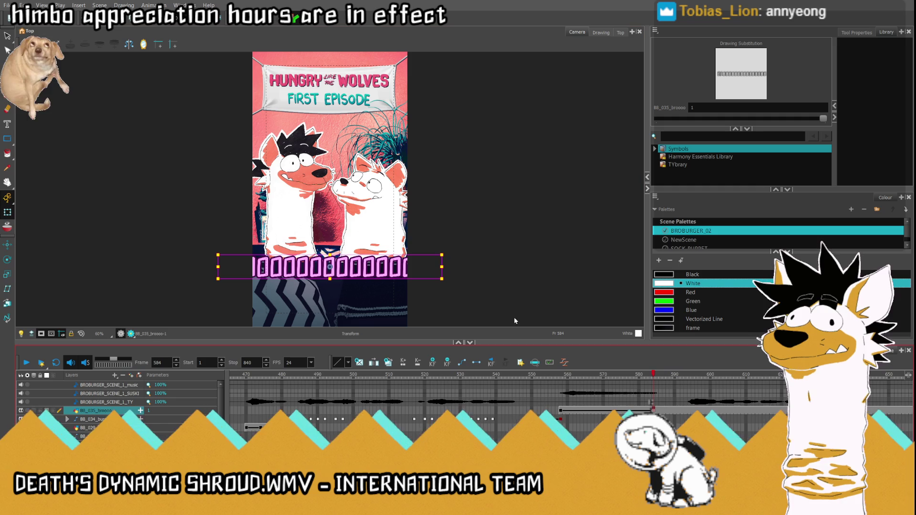
left_click_drag(333, 265, 164, 265)
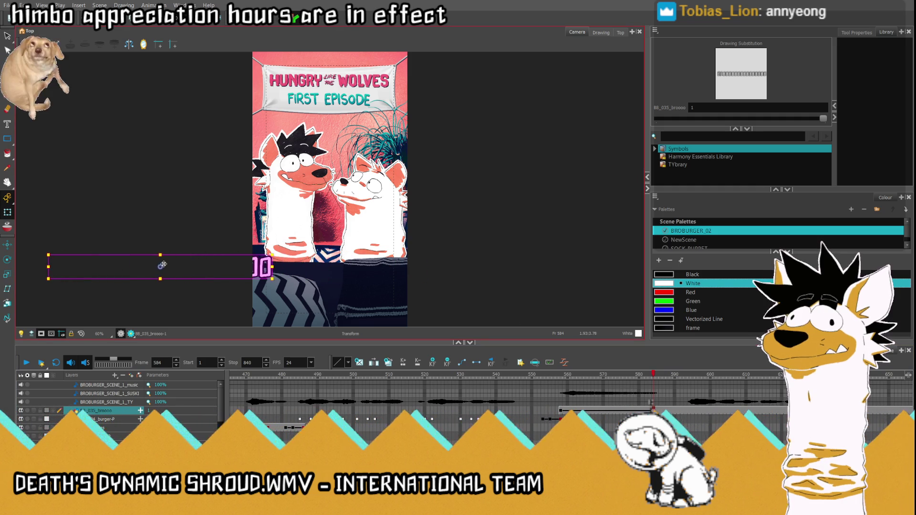
left_click(543, 410)
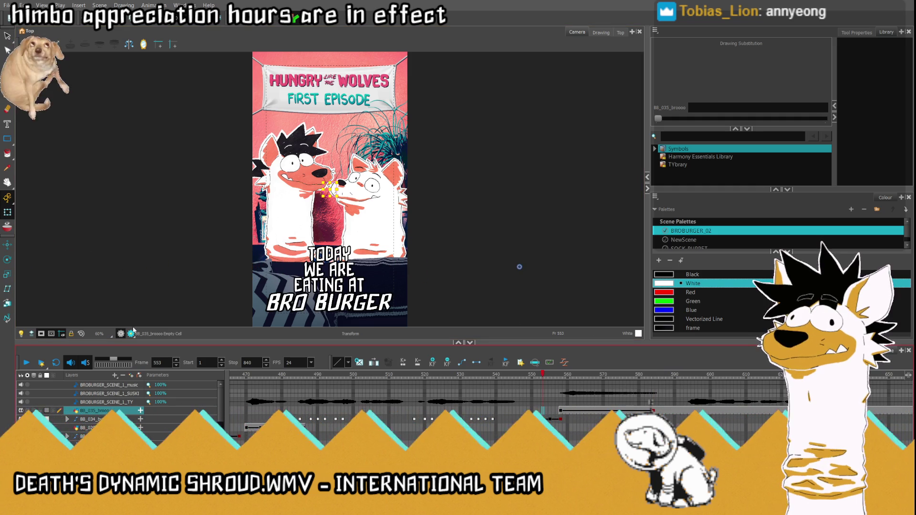
left_click(28, 364)
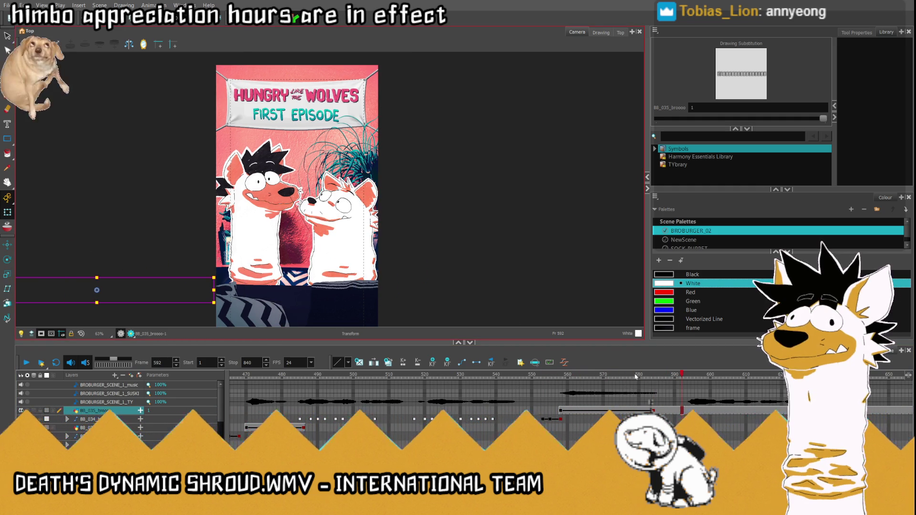
left_click(661, 376)
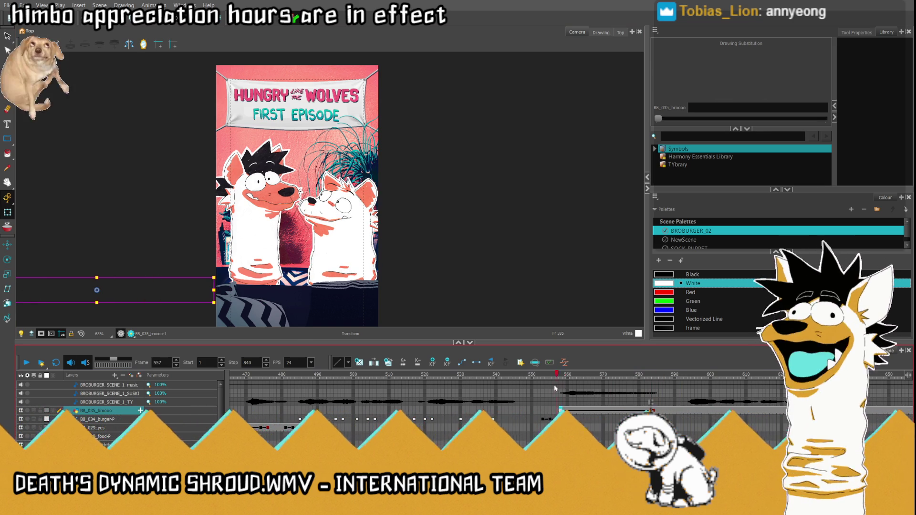
left_click_drag(559, 387, 565, 390)
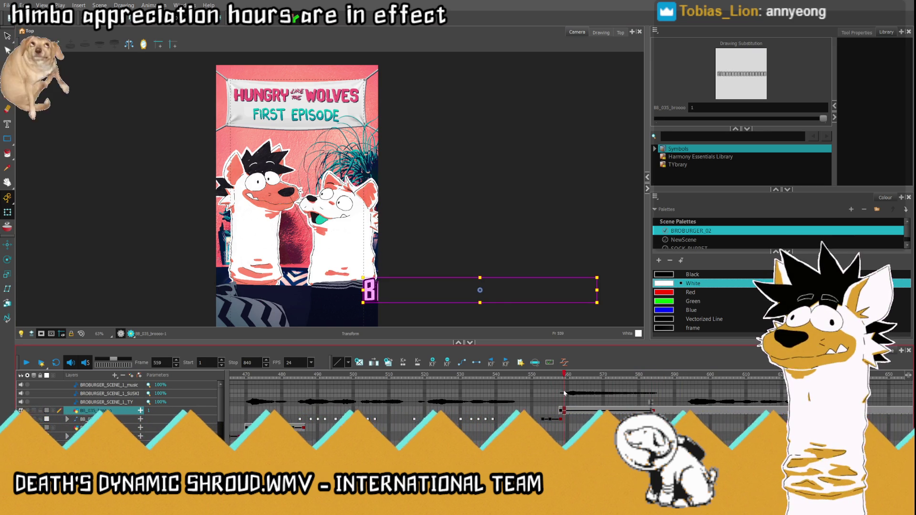
left_click(554, 410)
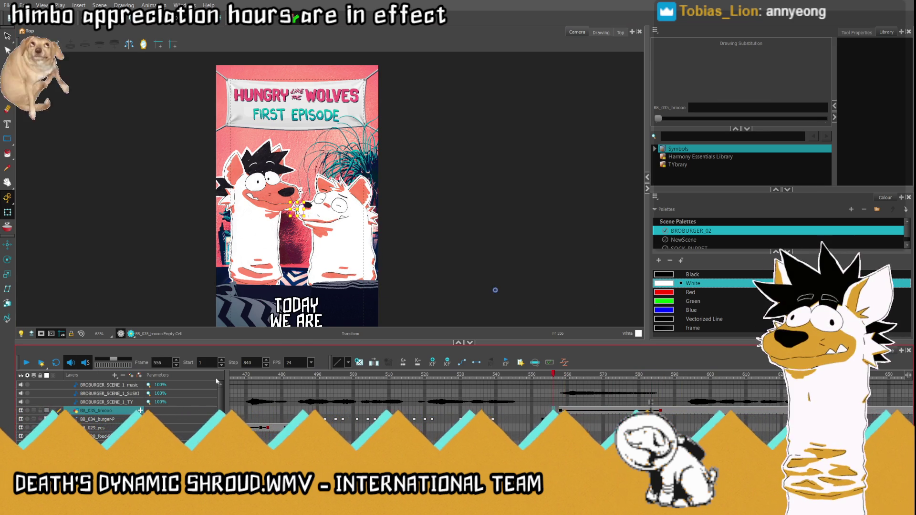
key("Return")
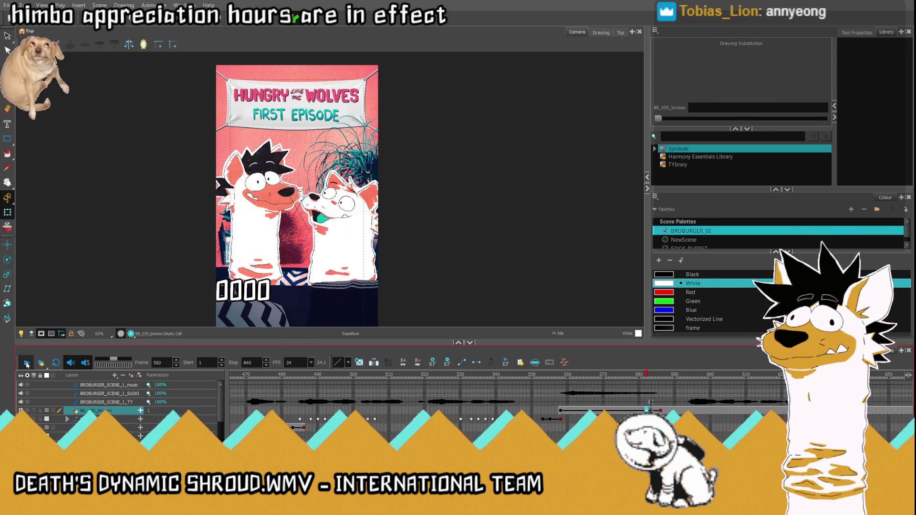
left_click(574, 412)
left_click_drag(574, 411, 589, 411)
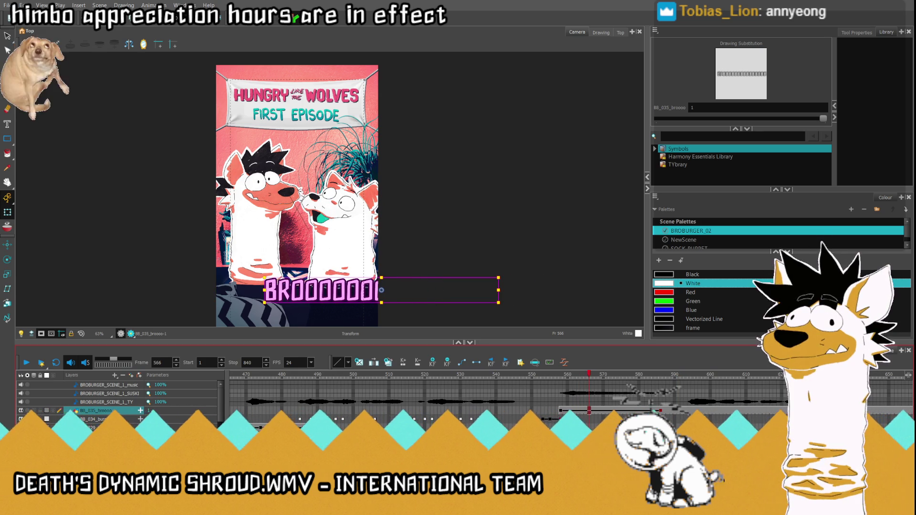
left_click(565, 412)
left_click(546, 413)
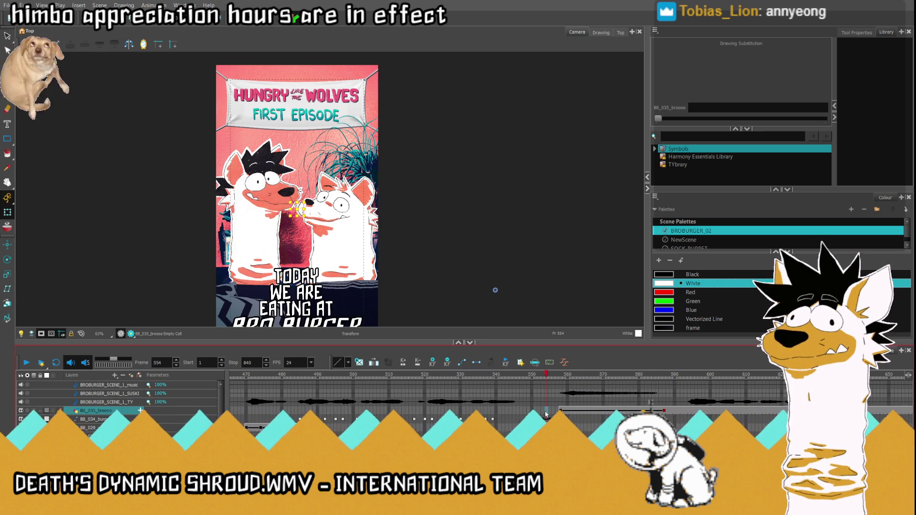
left_click(663, 412)
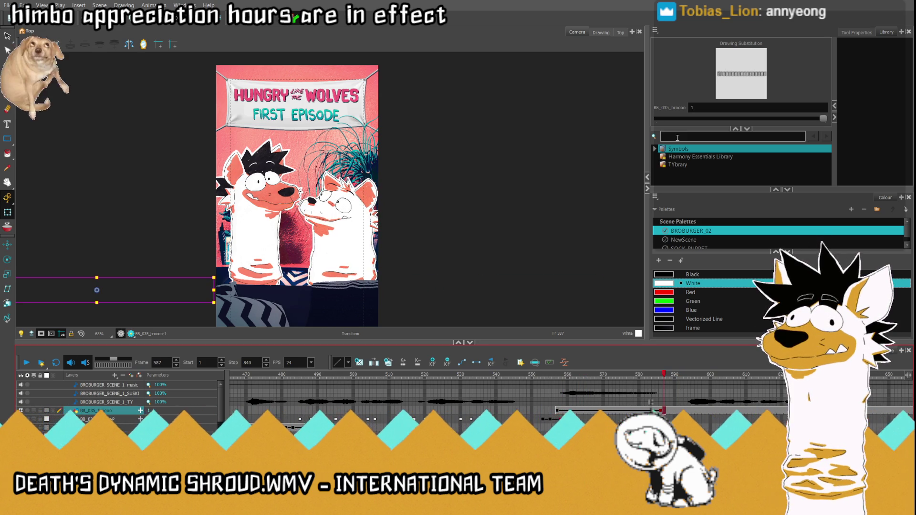
left_click(525, 404)
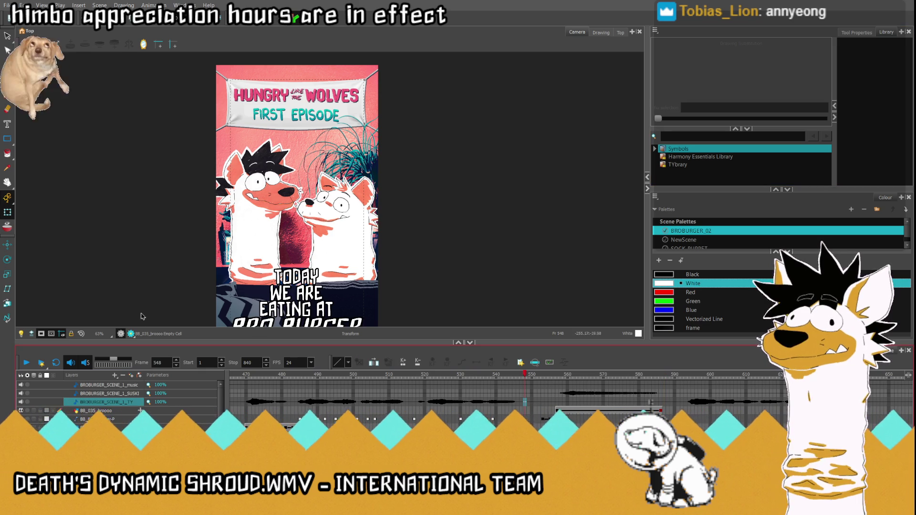
left_click(81, 334)
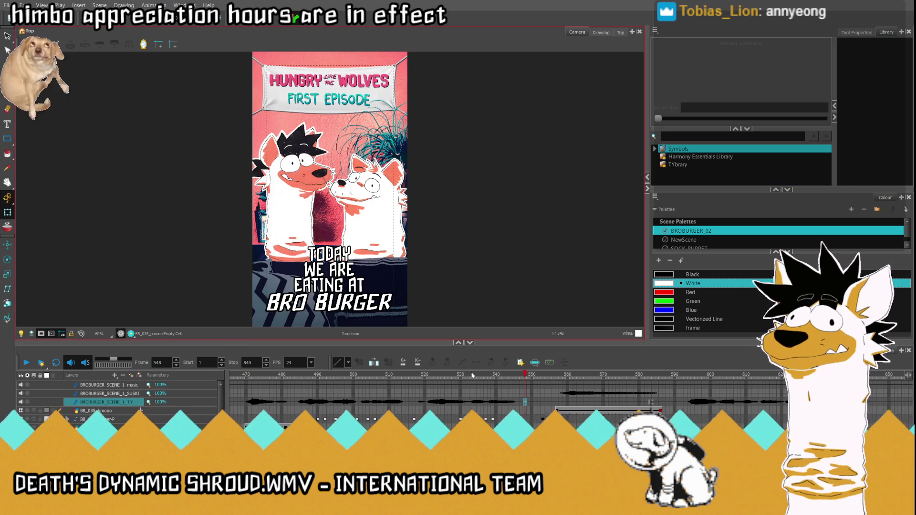
left_click_drag(476, 375, 457, 376)
left_click(27, 362)
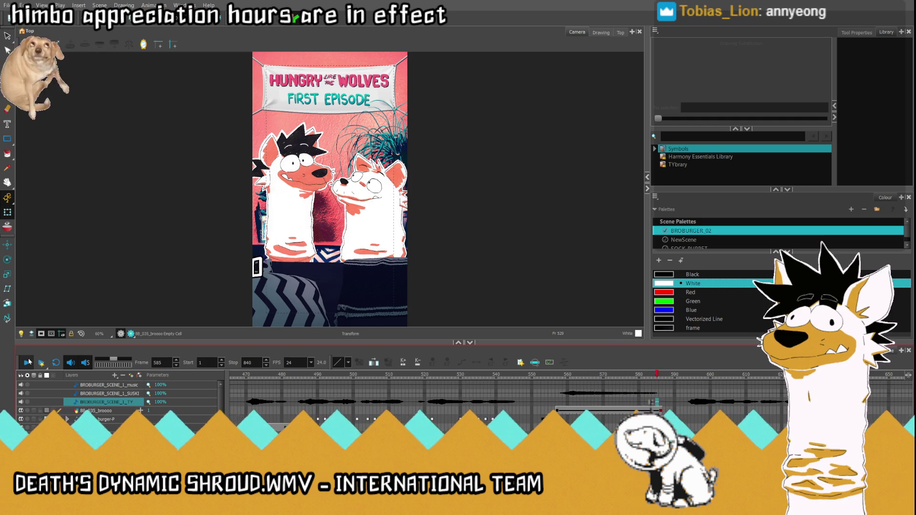
left_click(615, 411)
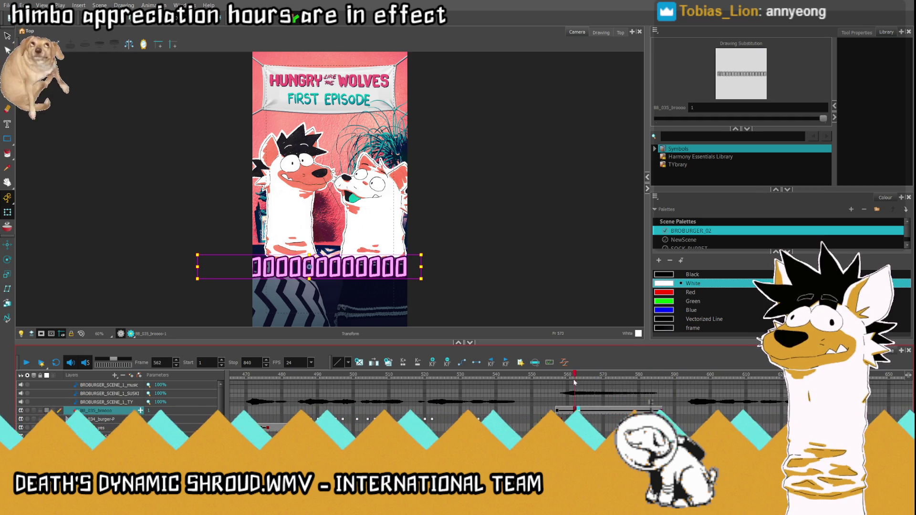
mouse_move(569, 380)
left_mouse_down()
mouse_move(604, 381)
mouse_move(587, 378)
left_mouse_up()
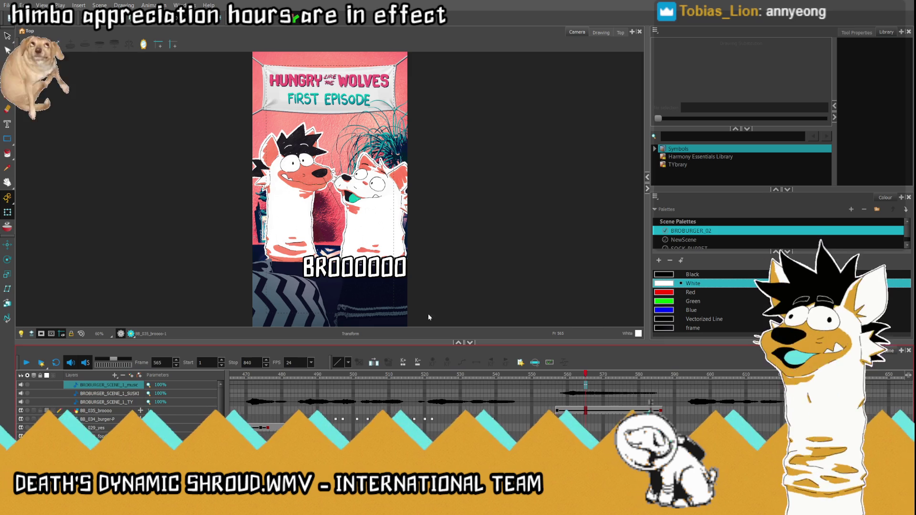
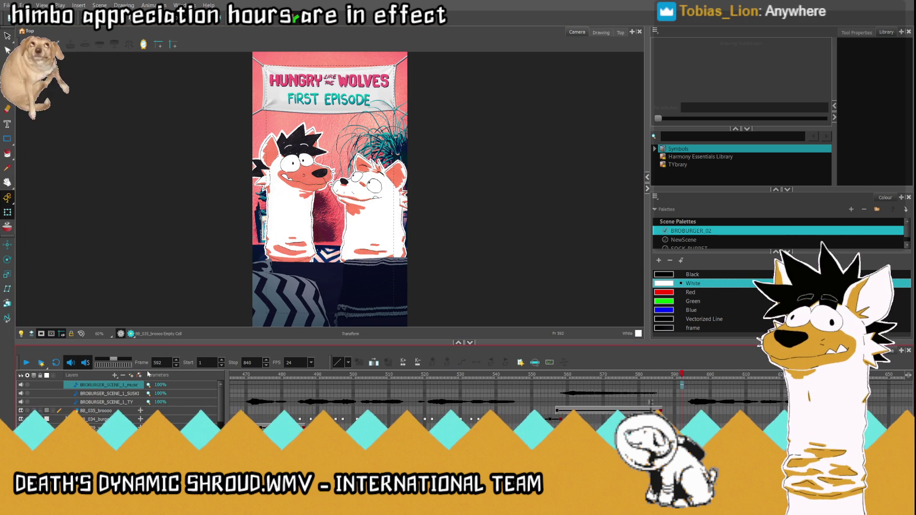
- Play and stop the shot preview, then switch to the BROOOO image in Clip Studio Paint
left_click(26, 363)
left_click(26, 363)
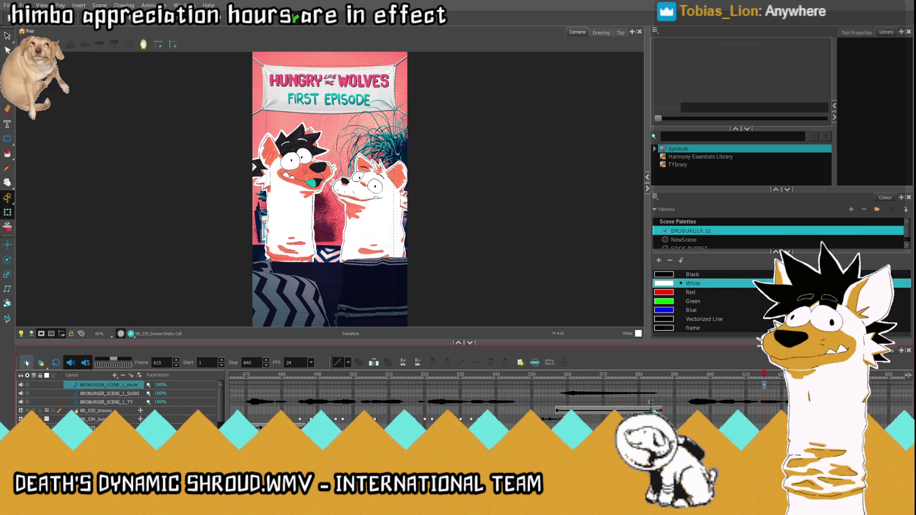
key("alt+Tab")
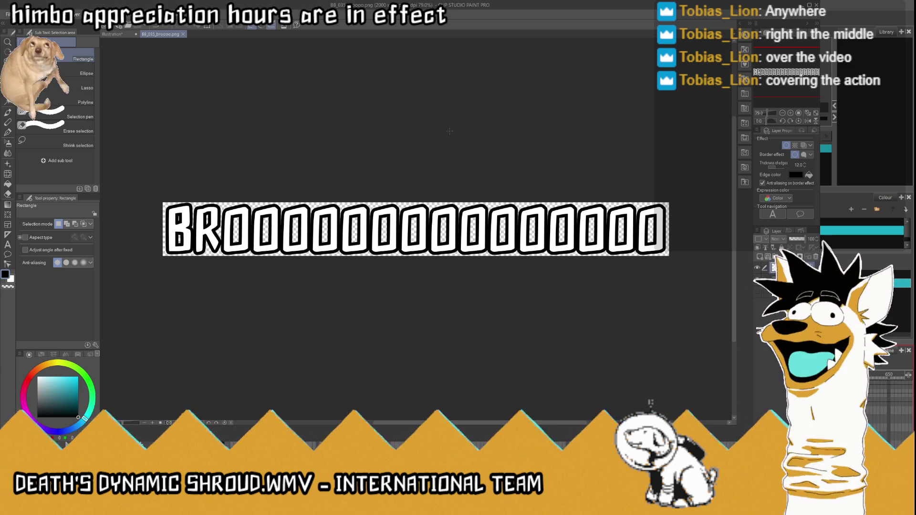
- Close the BROOOO image, delete the old text, and type HOME in a new text box
left_click(184, 34)
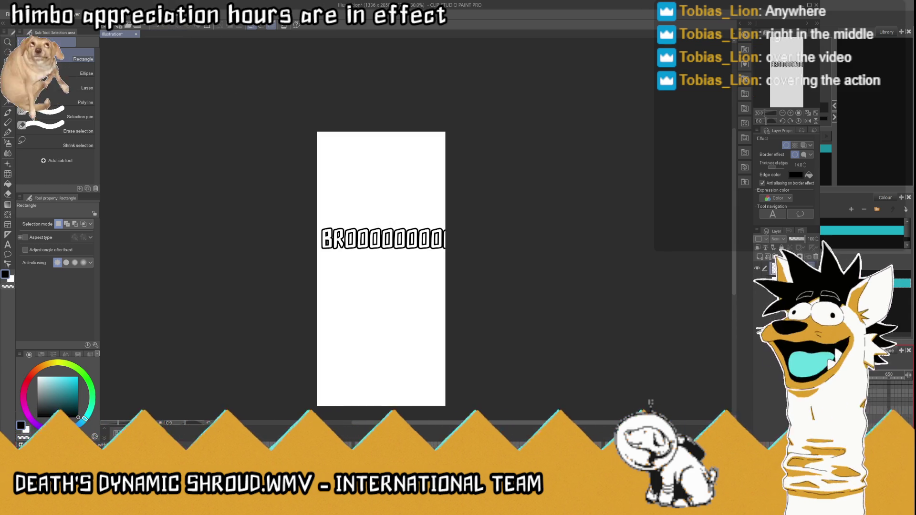
left_click(817, 258)
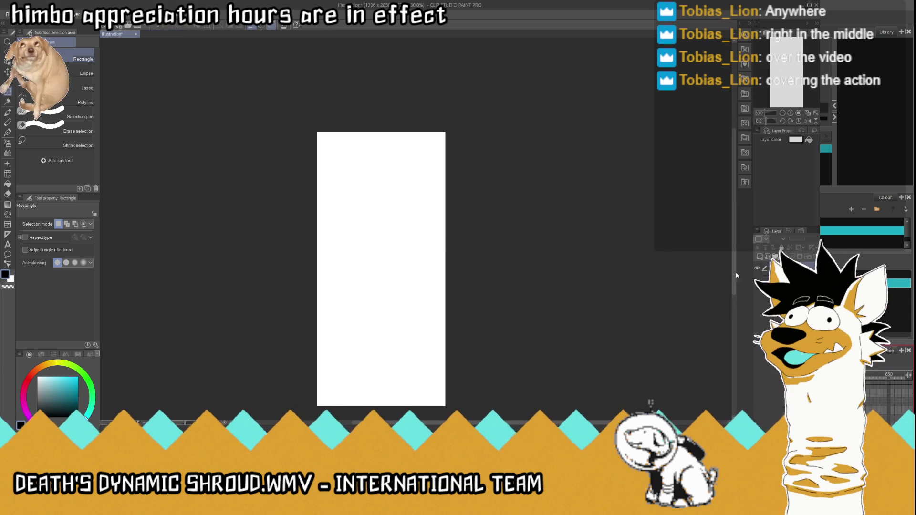
left_click(8, 244)
left_click(373, 201)
type("HOMER")
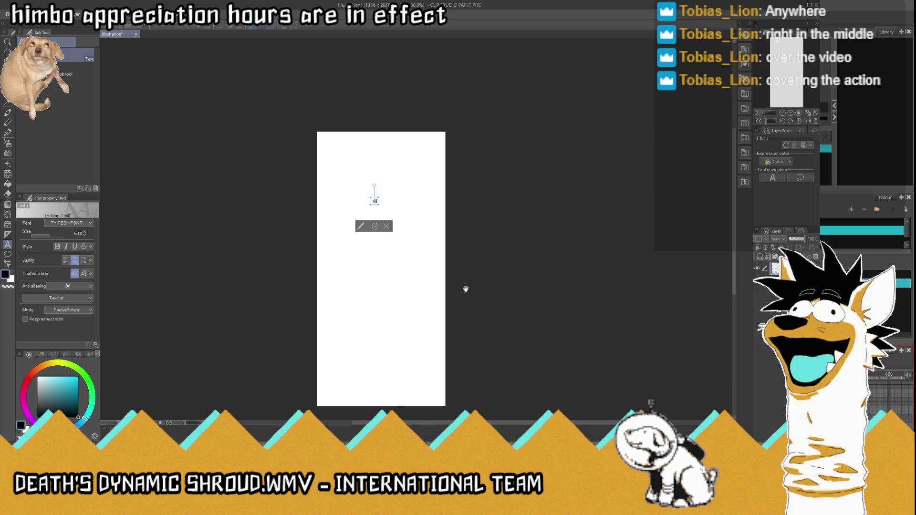
key("BackSpace")
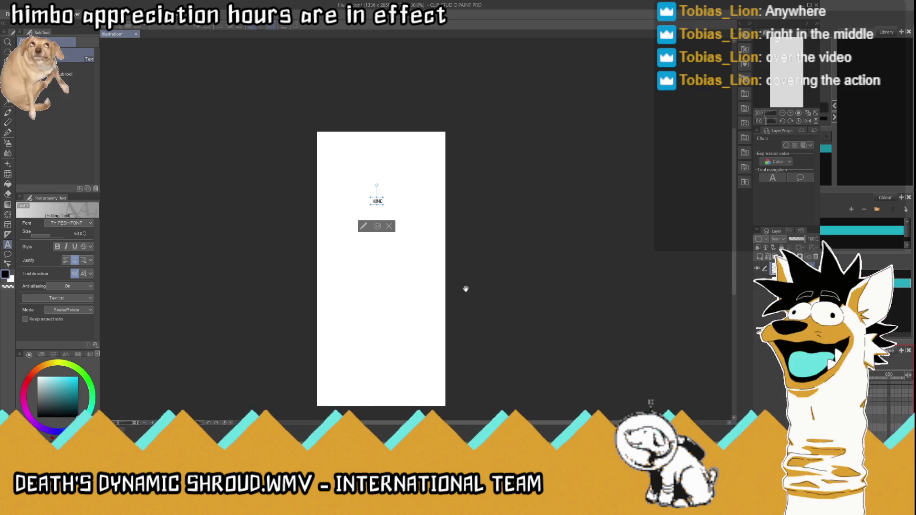
- Enlarge the HOME text to size 250 and finish editing it
scroll(401, 193, "up", 2)
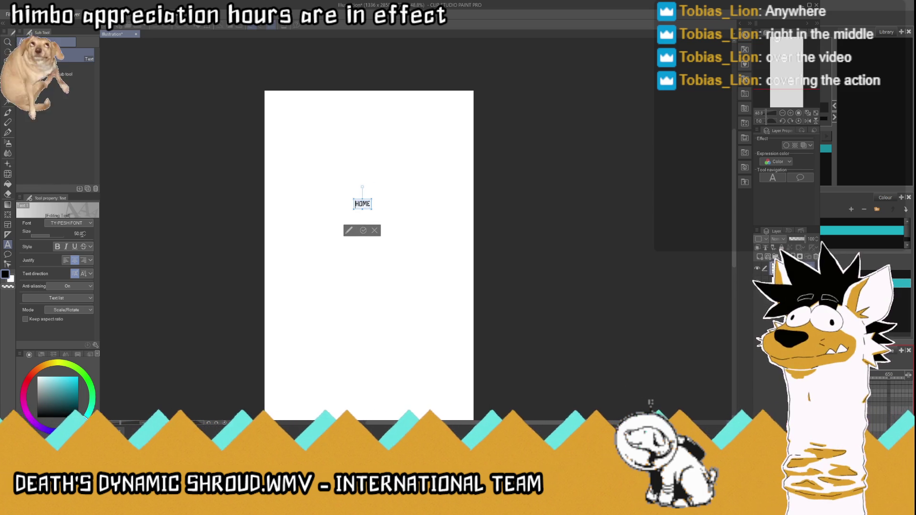
type("250")
key("Return")
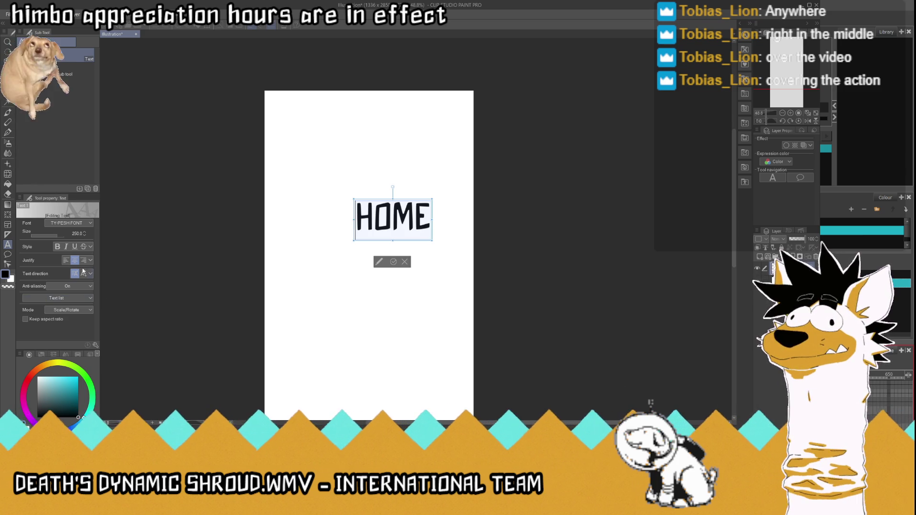
key("ctrl+a")
key("BackSpace")
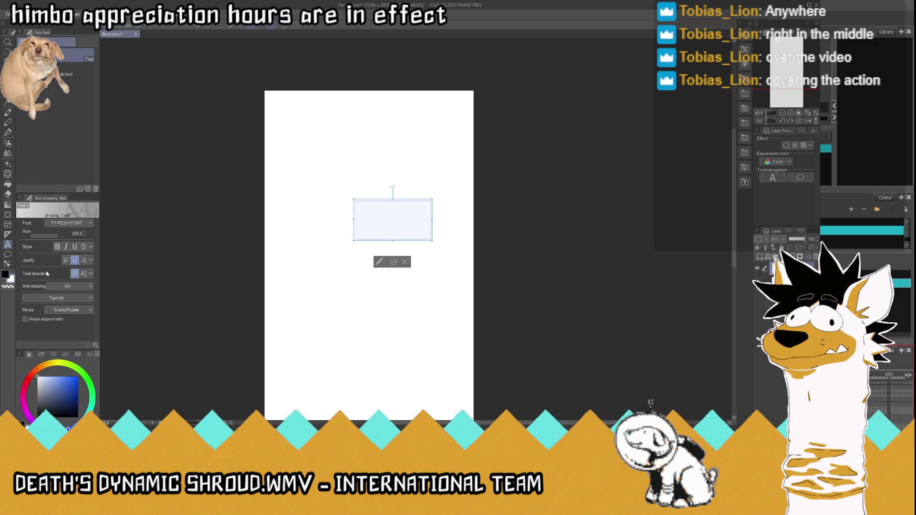
key("Escape")
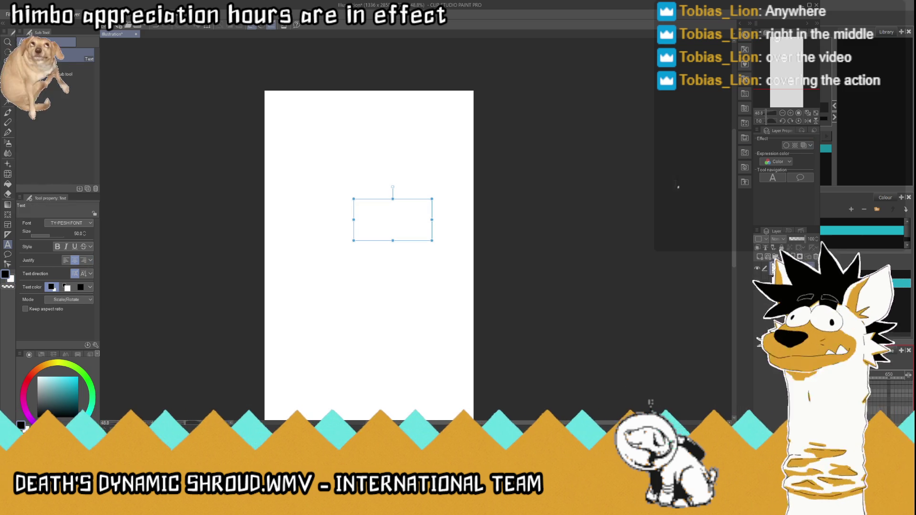
- Give the HOME text a 15 px border outline and fit the page in view
left_click(787, 146)
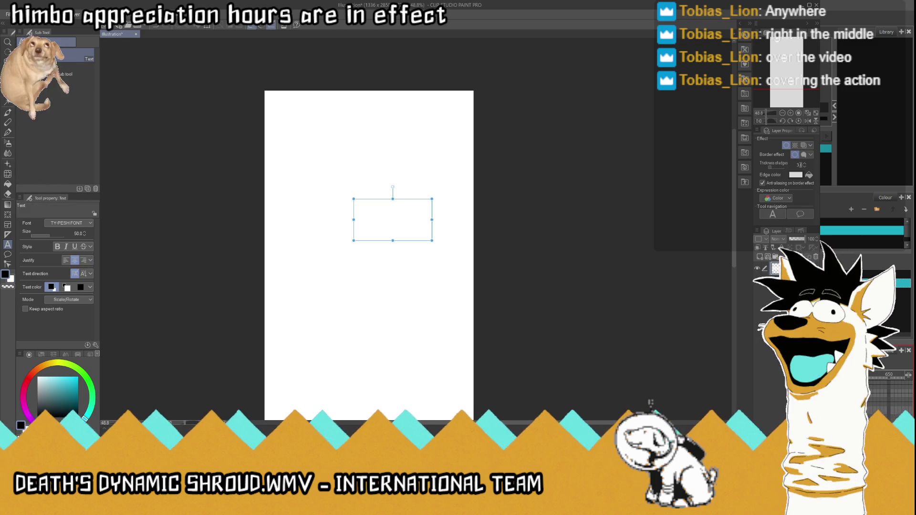
type("15")
key("Return")
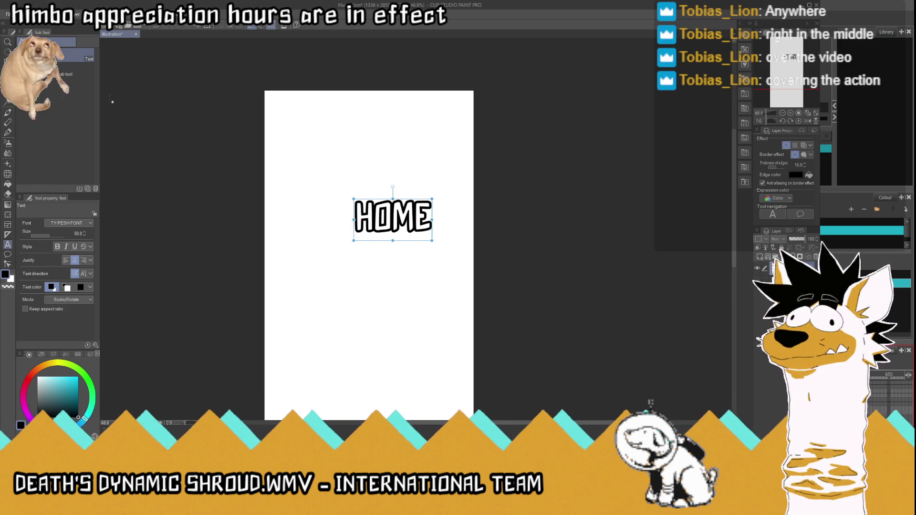
key("k")
key("ctrl+0")
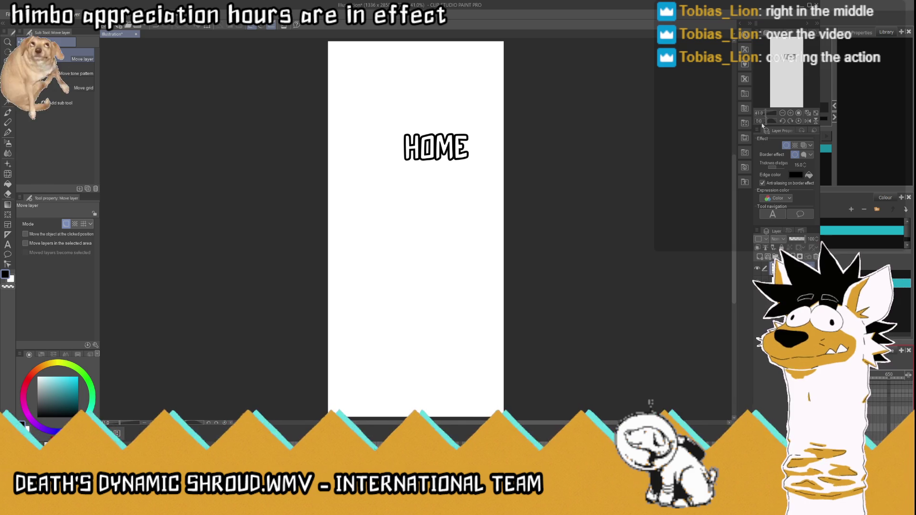
- Make a cropped new-canvas copy of HOME, then close it
left_click(778, 270)
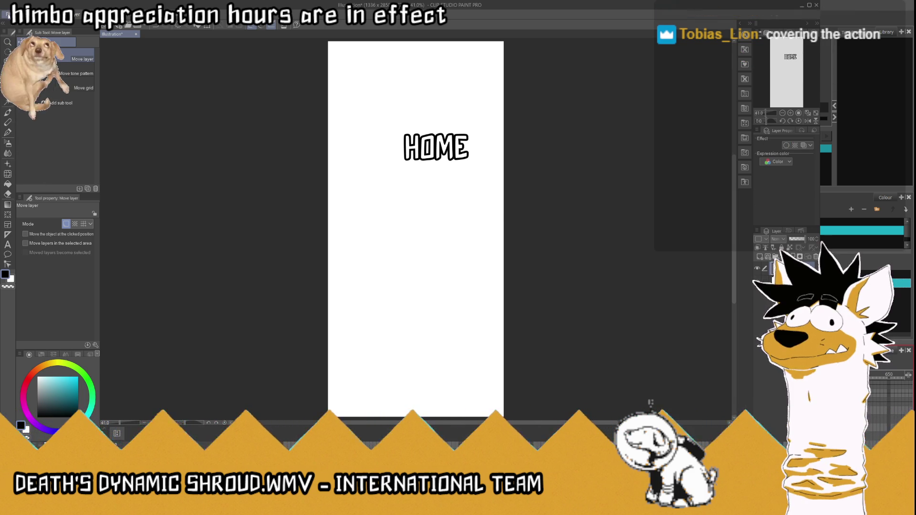
key("ctrl+shift+alt+n")
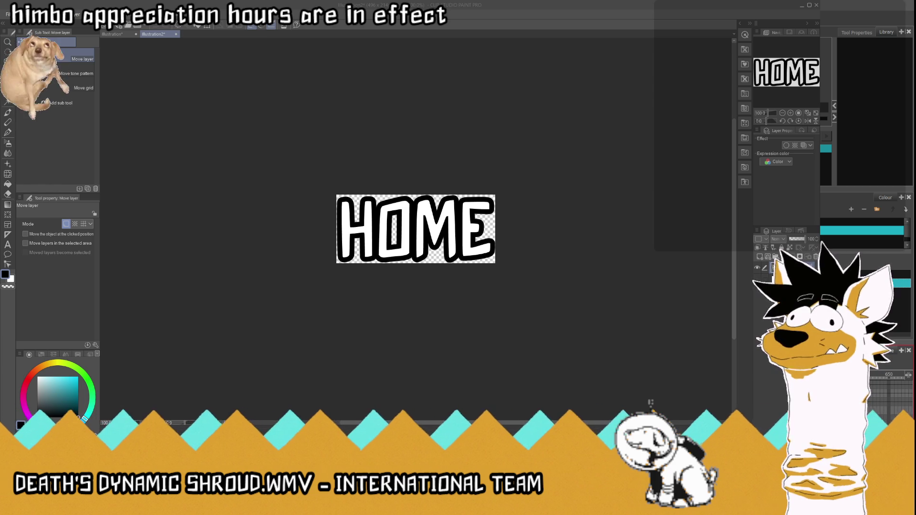
left_click(176, 34)
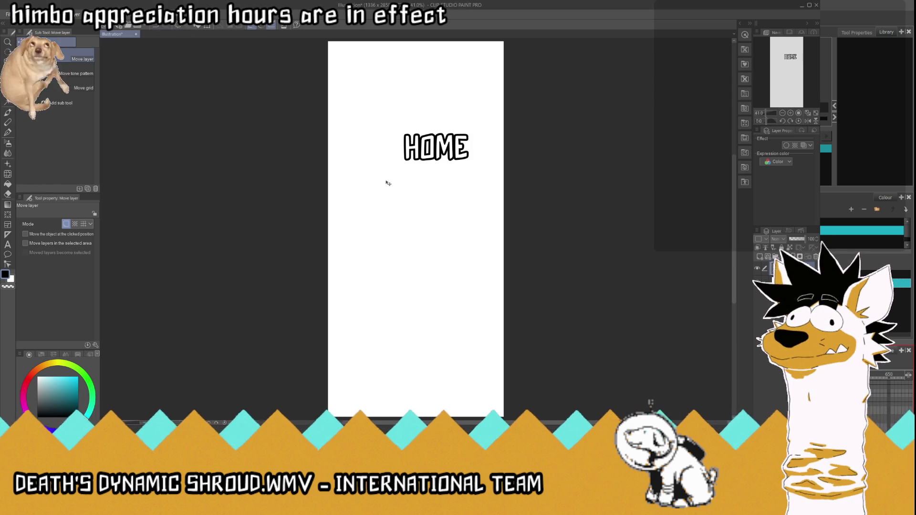
- Start a separate OF text box, then erase and discard it
left_click(8, 244)
left_click(377, 222)
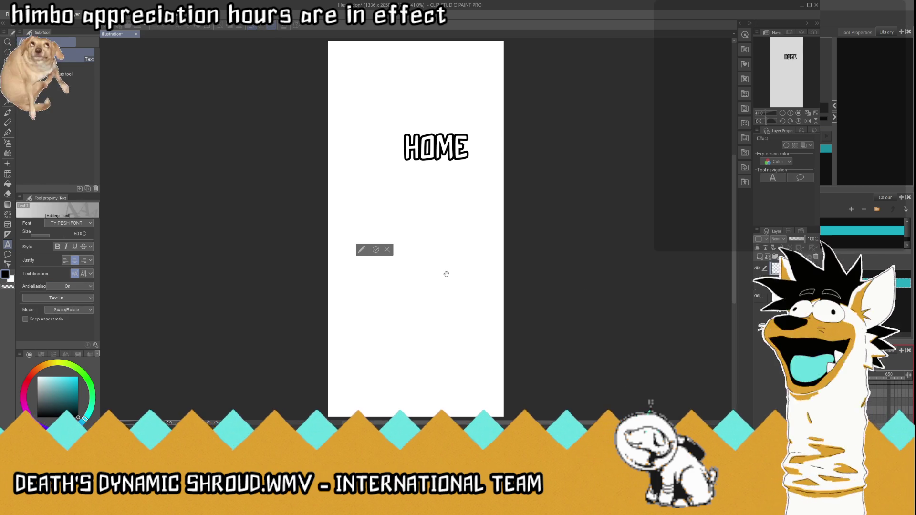
type("OF")
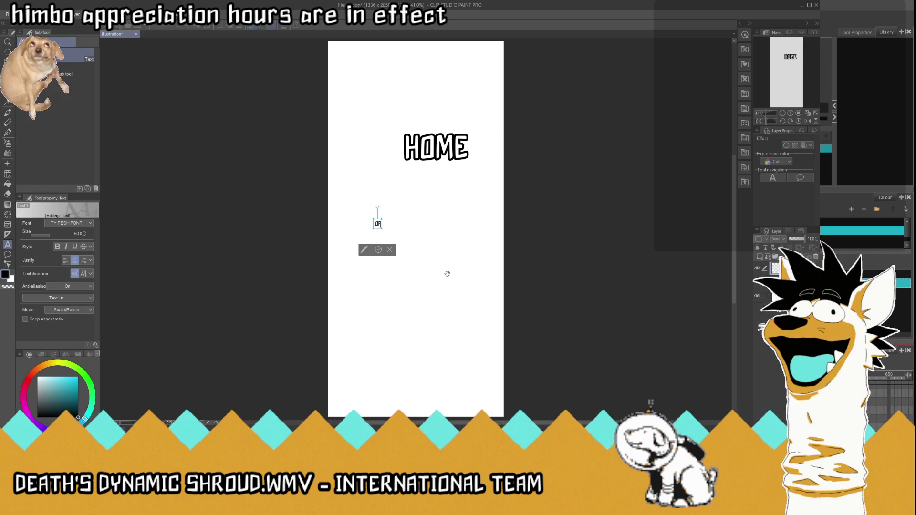
key("BackSpace")
key("BackSpace")
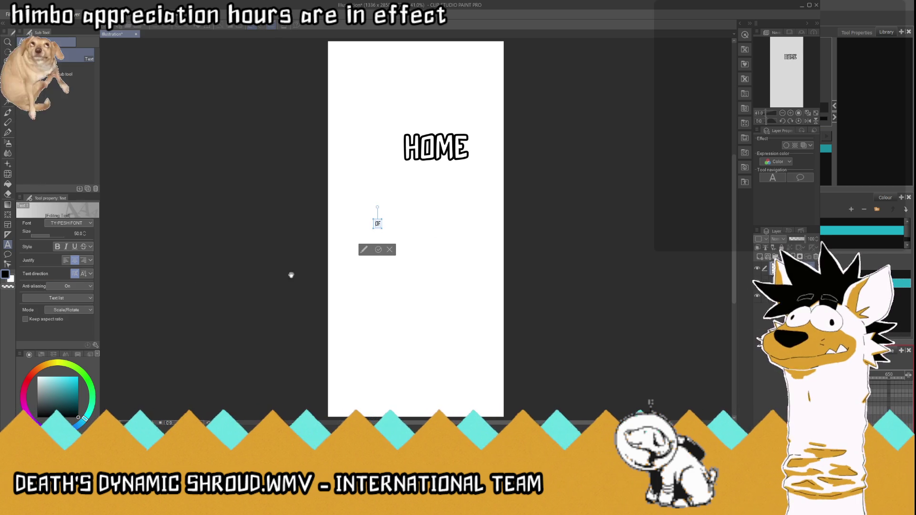
left_click(390, 250)
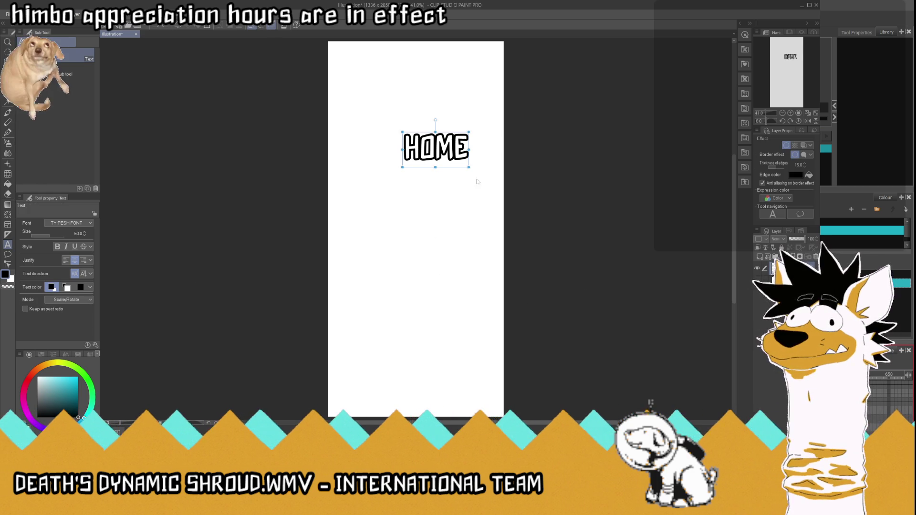
- Retype the HOME text as OF, hide the Paper layer, and close BB_037_of.png
left_click(435, 148)
left_click_drag(469, 148, 402, 148)
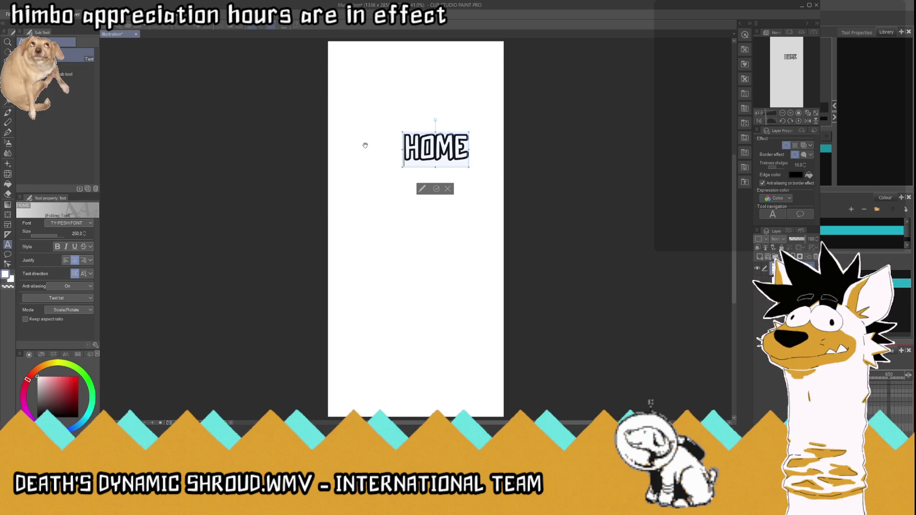
type("OF")
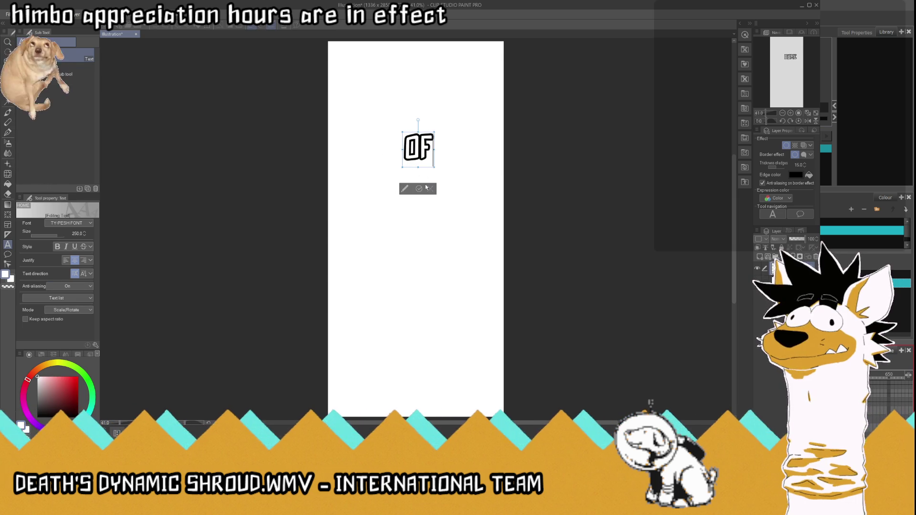
left_click(420, 189)
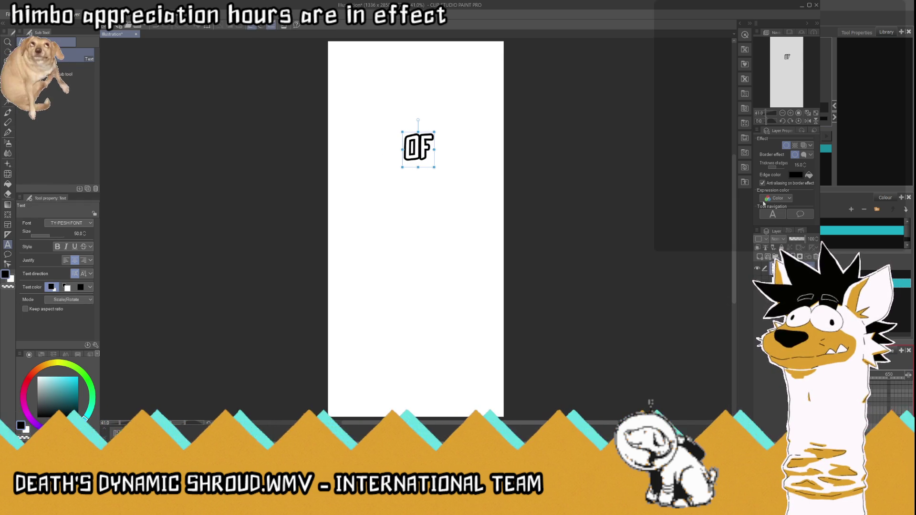
left_click(729, 234)
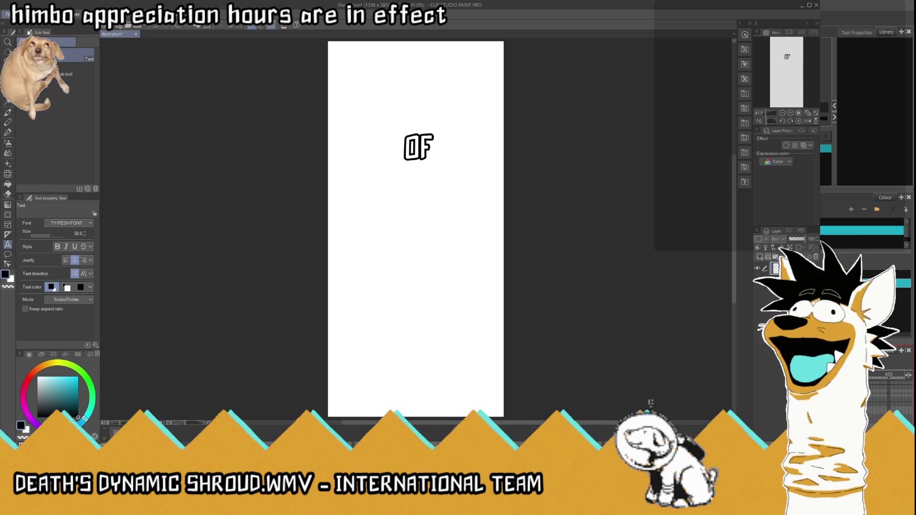
left_click(758, 282)
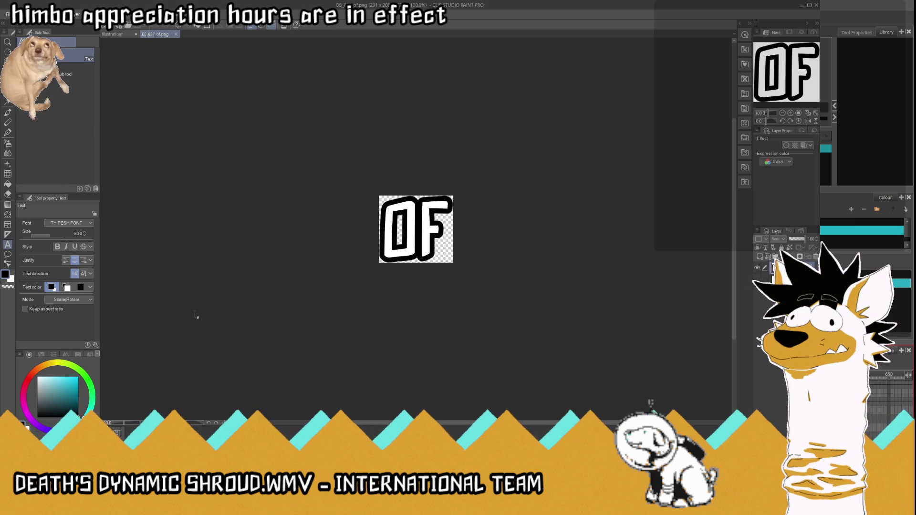
left_click(176, 34)
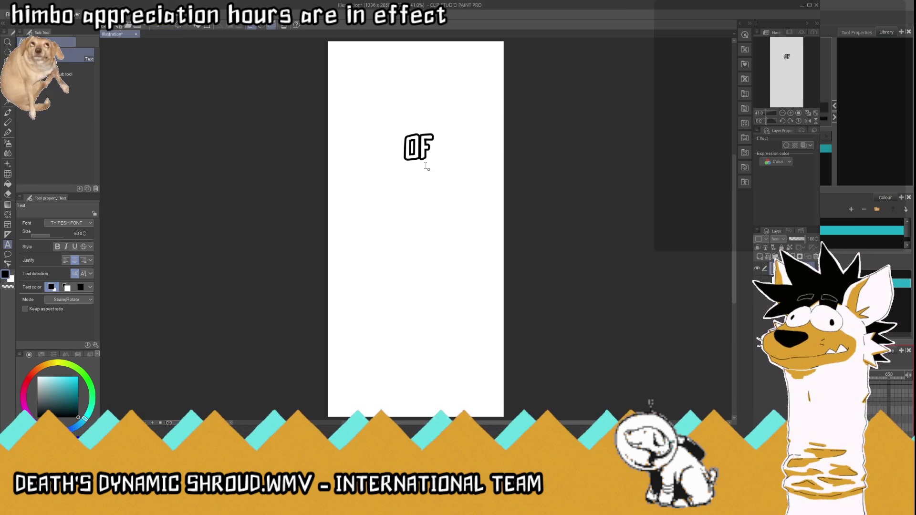
- Replace the OF text with THE
left_click(418, 148)
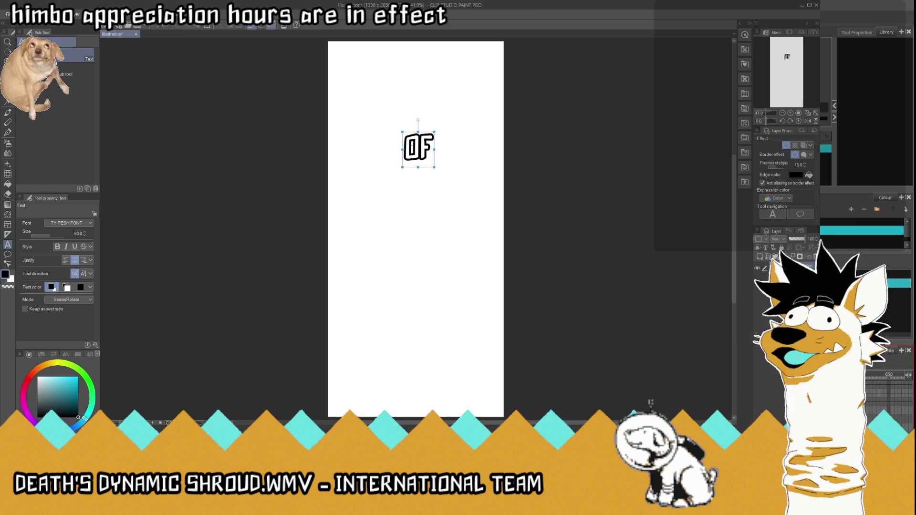
left_click(424, 146)
key("ctrl+a")
type("THE")
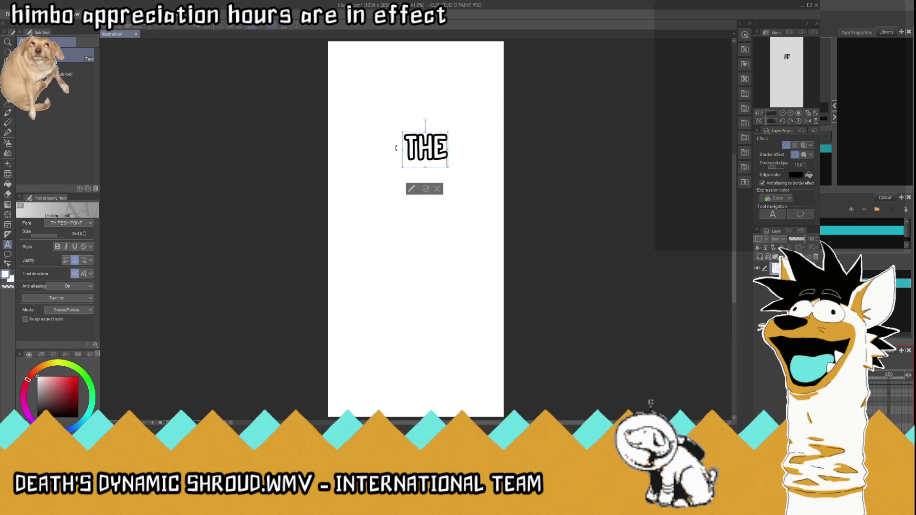
left_click(426, 188)
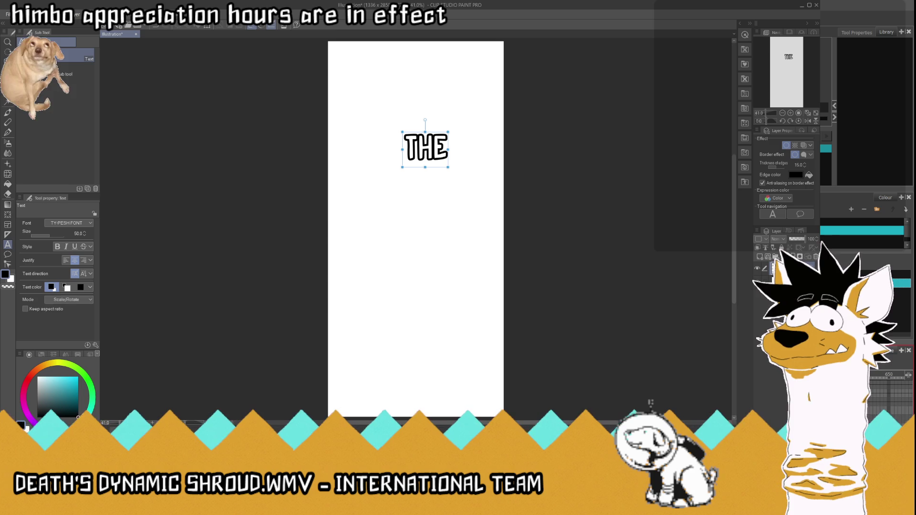
left_click(792, 277)
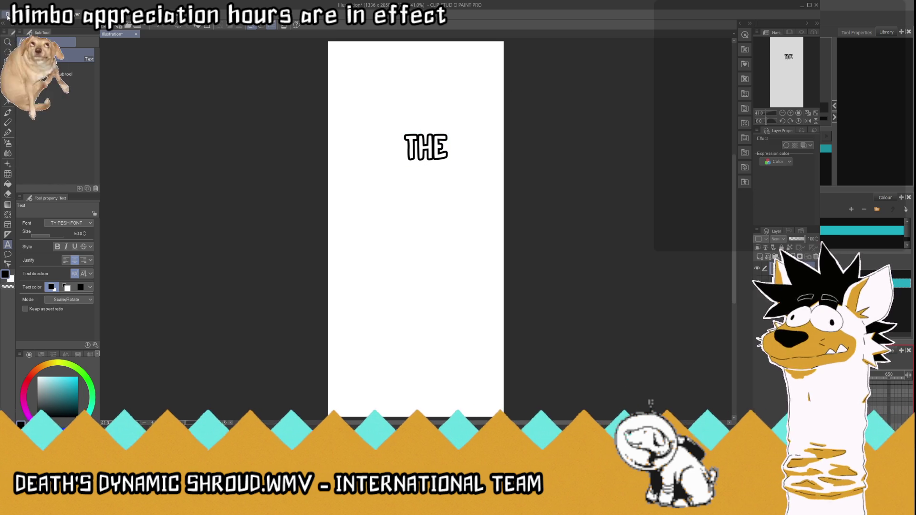
- Hide the Paper layer, close BB_038_the.png, and minimise Clip Studio Paint
left_click(758, 279)
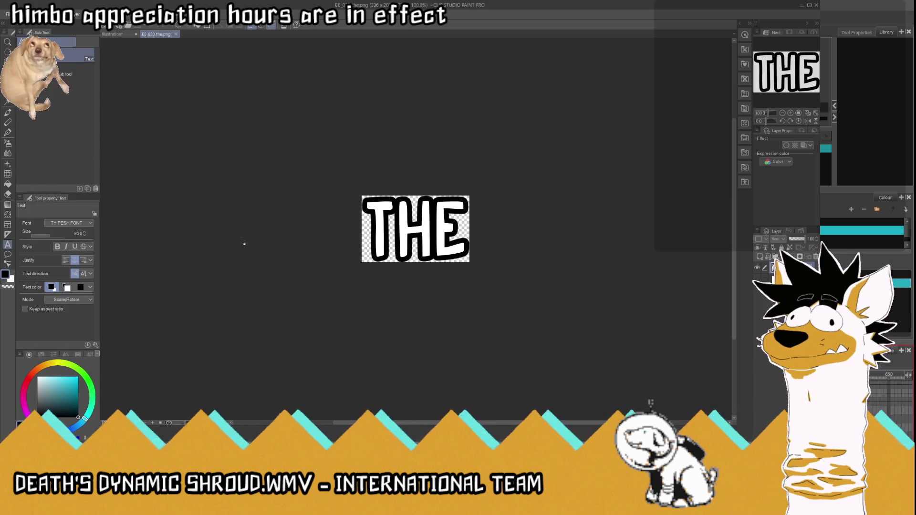
left_click(175, 34)
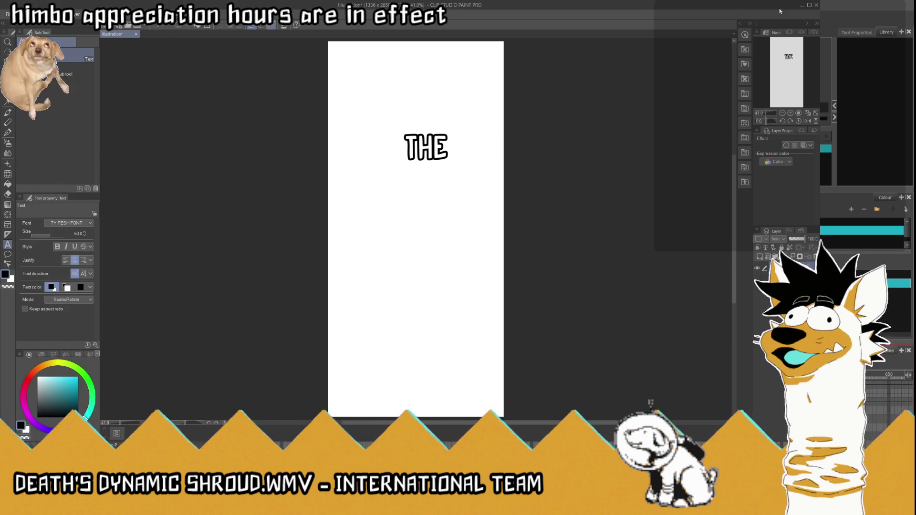
left_click(801, 8)
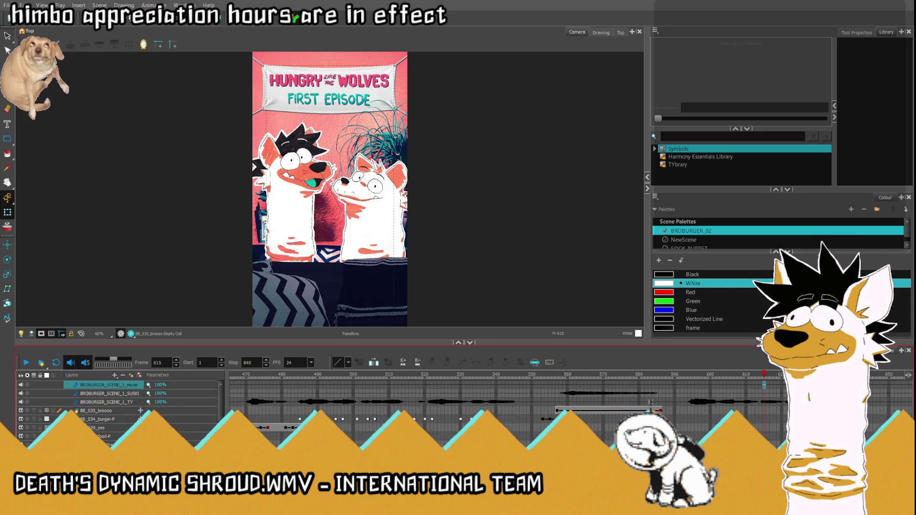
- Play back the shot from frame 592 and stop it
left_click(27, 364)
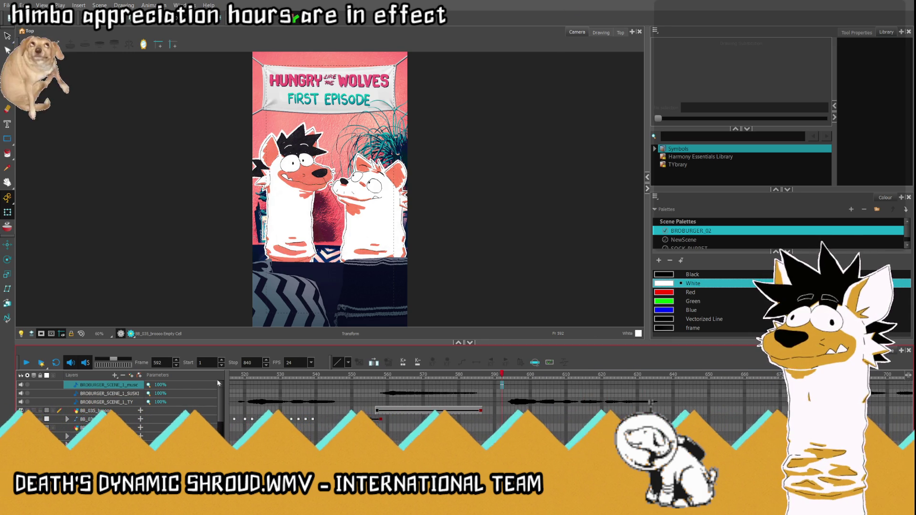
left_click(27, 364)
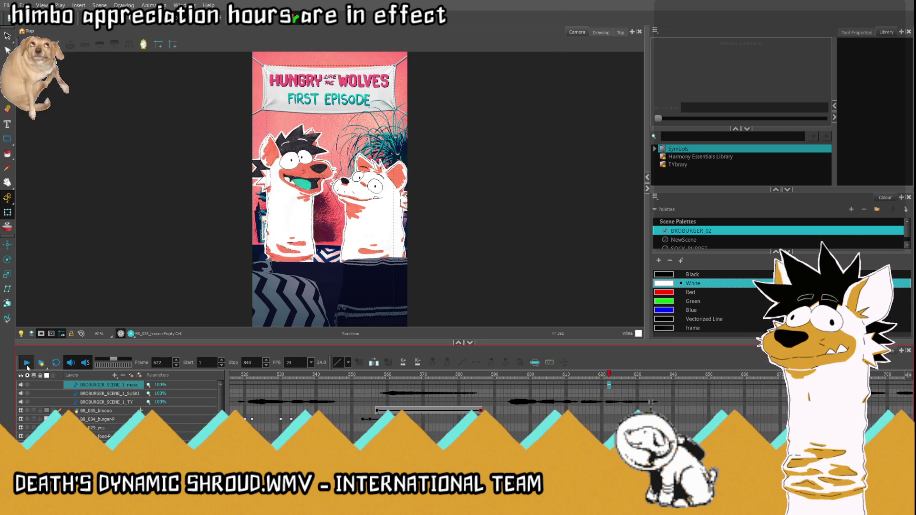
left_click(26, 364)
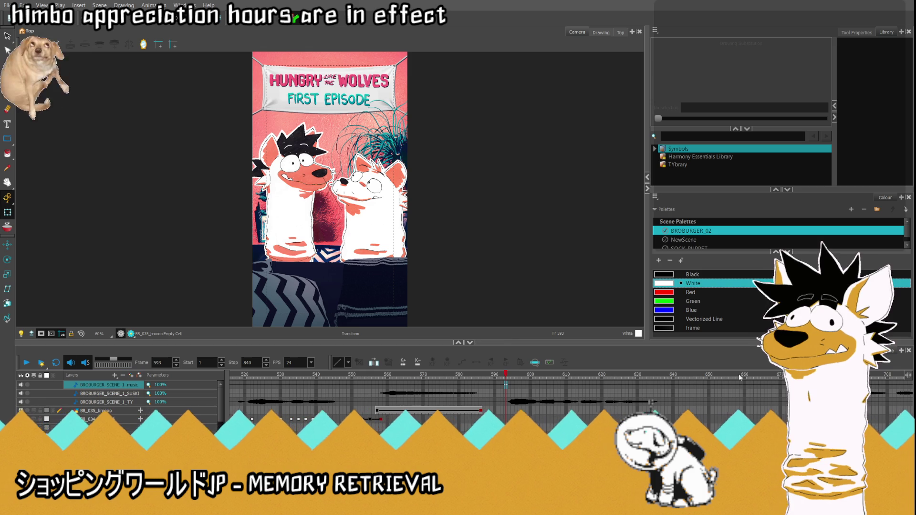
- Move the BB_036_home layer up beneath the BROBURGER_SCENE_1 sound layers
left_click(478, 313)
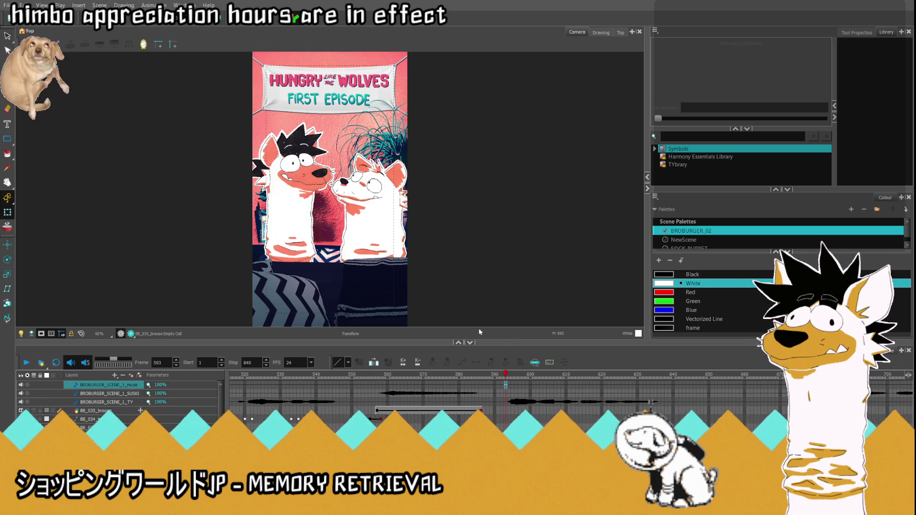
scroll(119, 401, "up", 5)
left_click(121, 394)
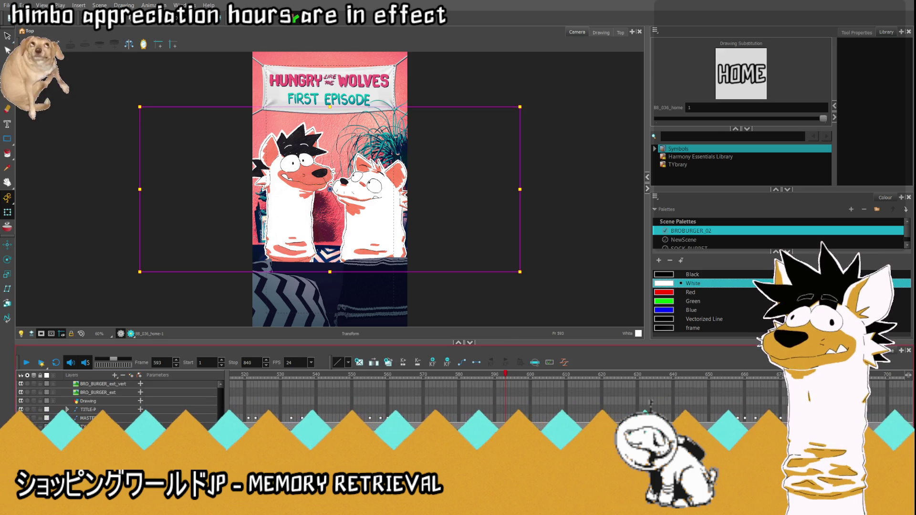
scroll(121, 396, "down", 3)
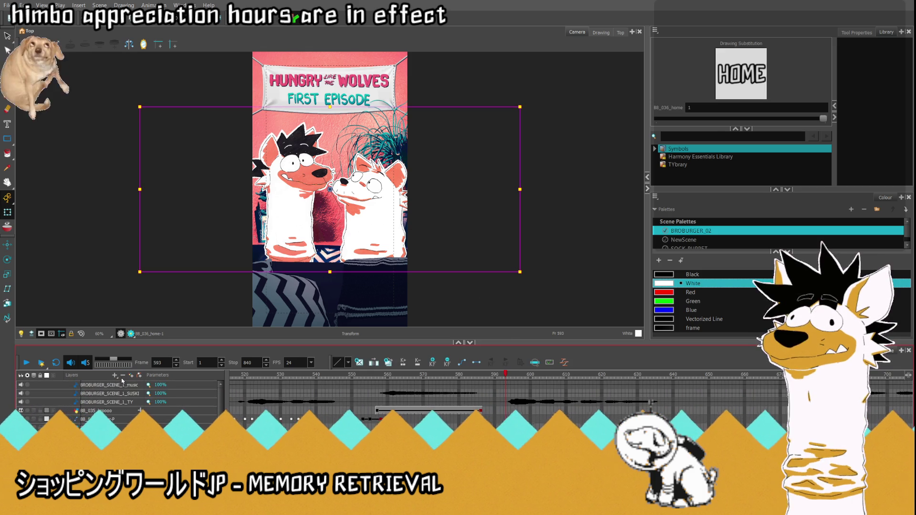
left_click_drag(120, 414, 120, 410)
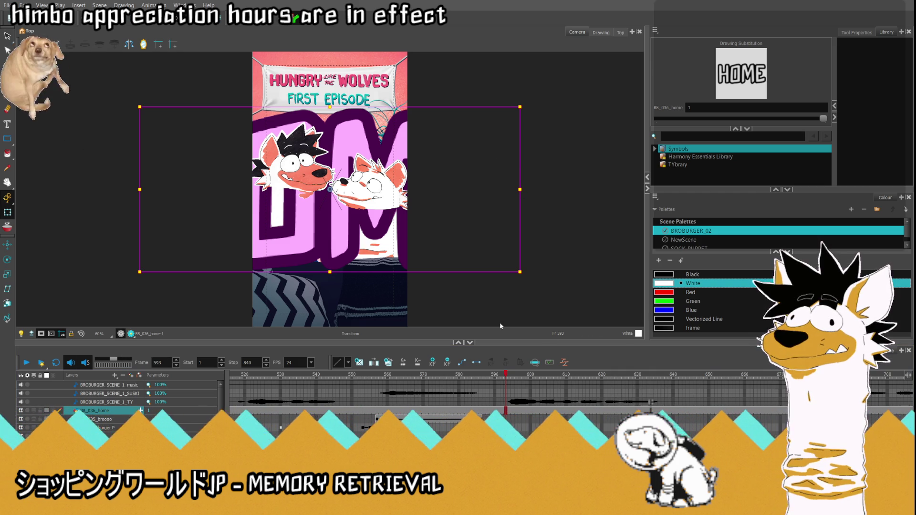
scroll(120, 401, "down", 5)
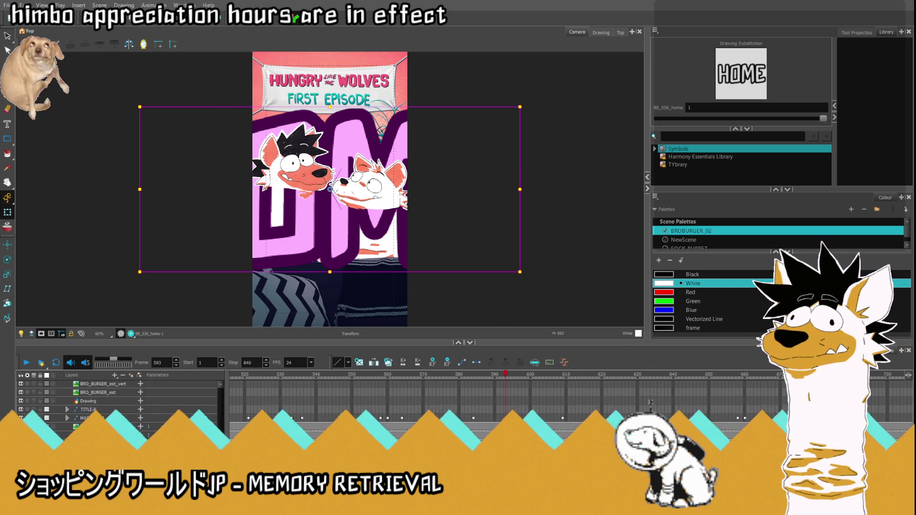
- Select the OF and THE word-card layers, then go to frame 601 on HOME
left_click(126, 380)
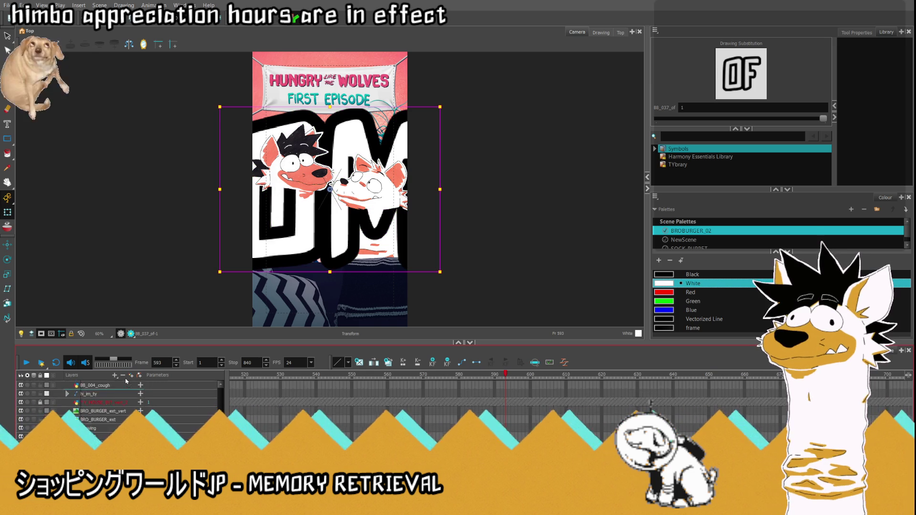
scroll(127, 391, "up", 5)
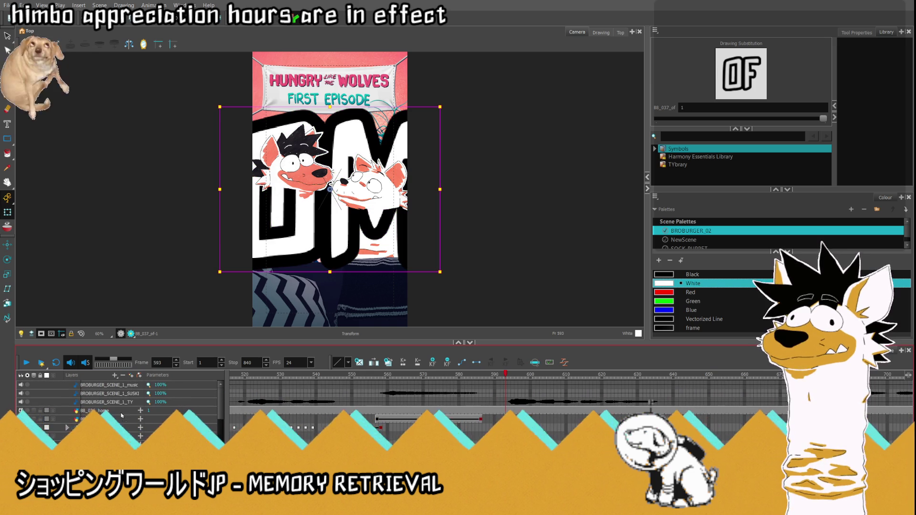
left_click(90, 419)
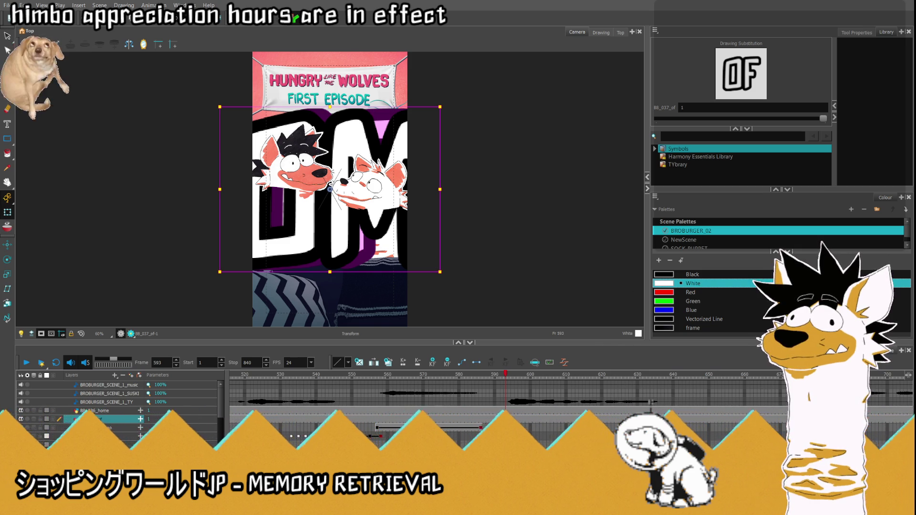
scroll(763, 385, "down", 2)
scroll(763, 385, "down", 5)
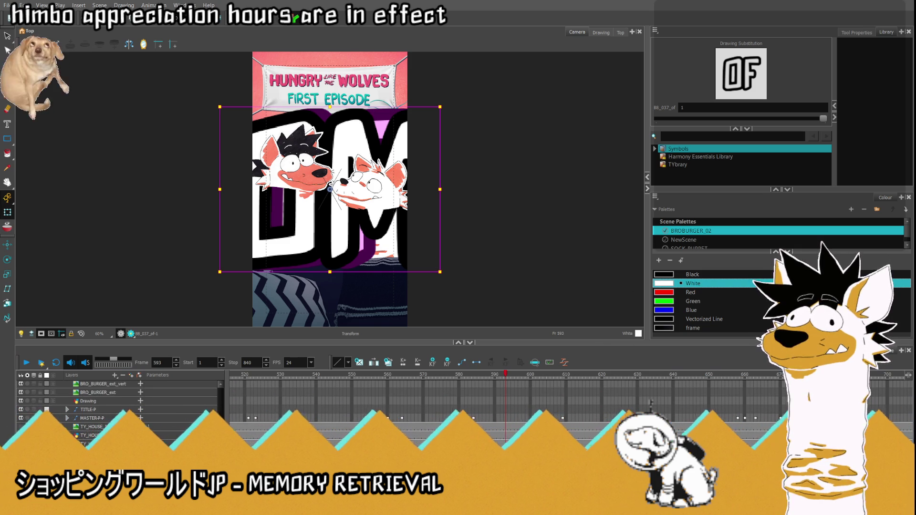
left_click(763, 385)
scroll(118, 407, "up", 10)
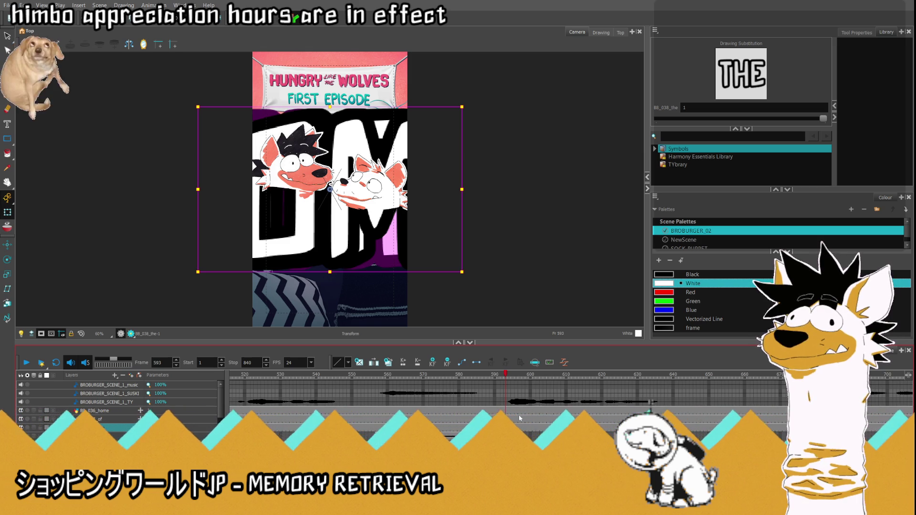
left_click(534, 410)
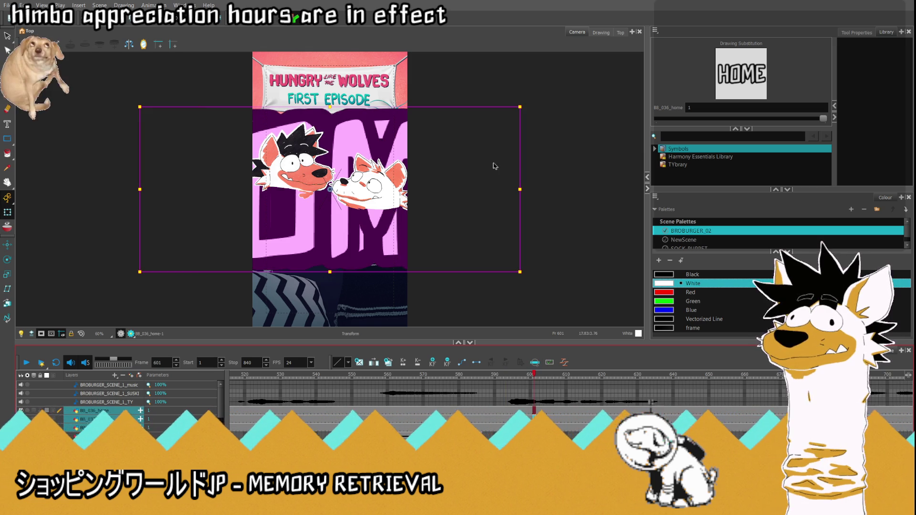
- Scale the HOME word card down with a corner handle
left_click_drag(520, 107, 479, 124)
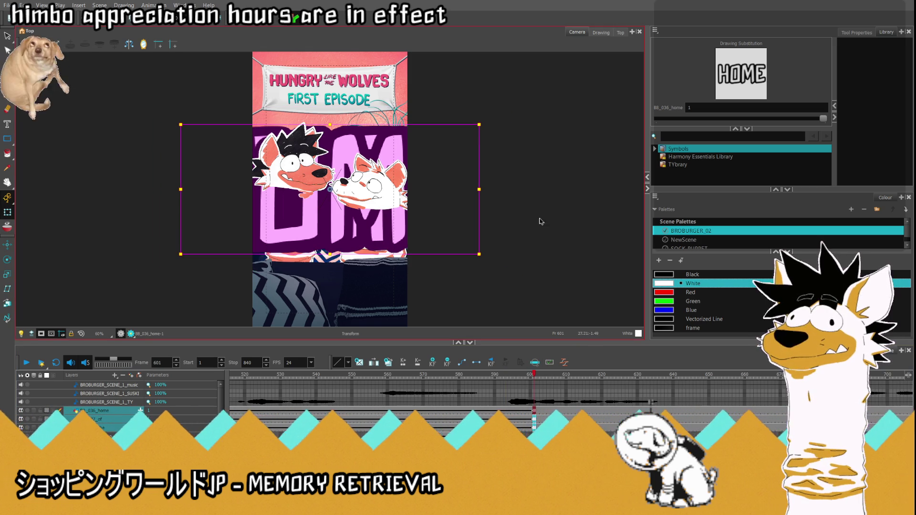
key("ctrl+z")
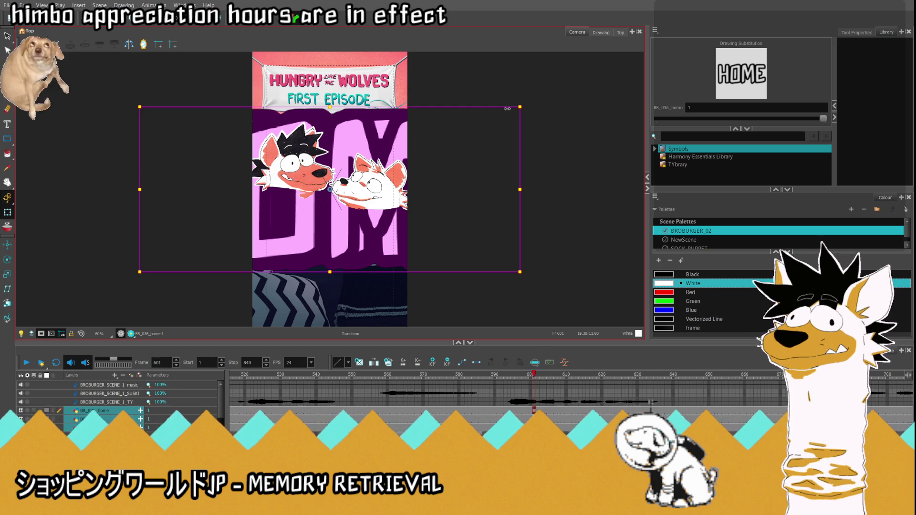
mouse_move(518, 108)
left_mouse_down()
mouse_move(439, 154)
mouse_move(401, 155)
mouse_move(357, 177)
mouse_move(332, 248)
left_mouse_up()
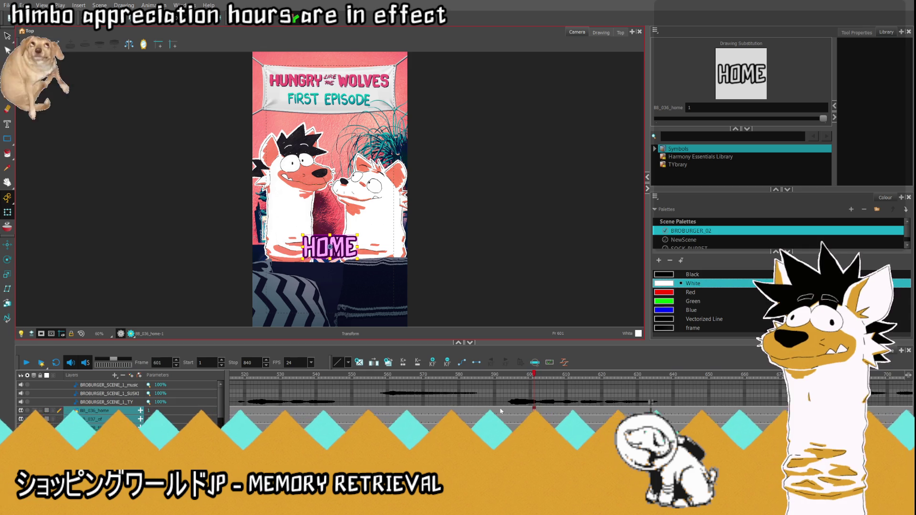
- Clear HOME's cells 503–591, then raise HOME higher at frame 601
mouse_move(499, 412)
left_mouse_down()
mouse_move(234, 426)
mouse_move(466, 427)
mouse_move(232, 426)
mouse_move(253, 425)
left_mouse_up()
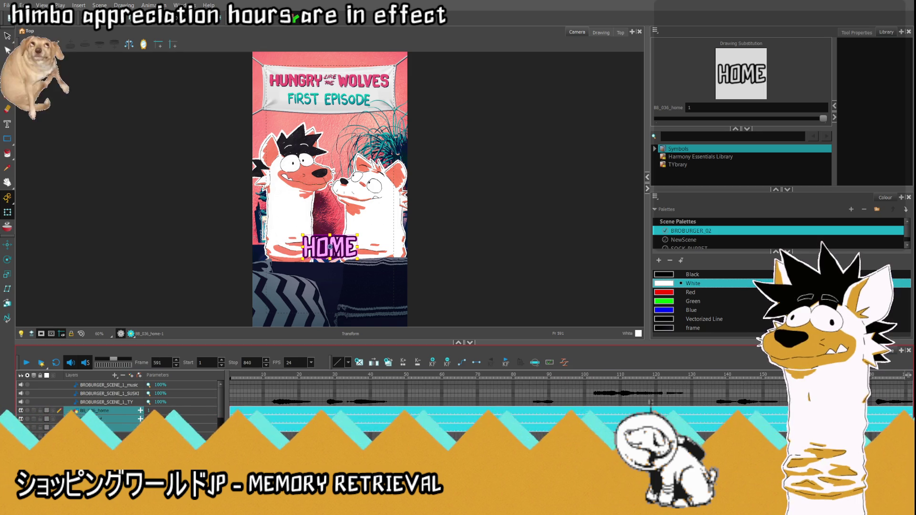
key("Delete")
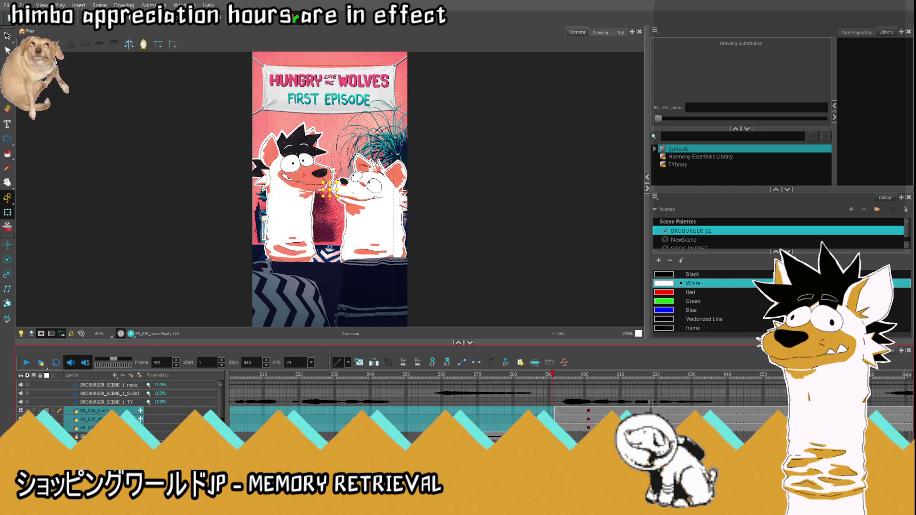
left_click(590, 410)
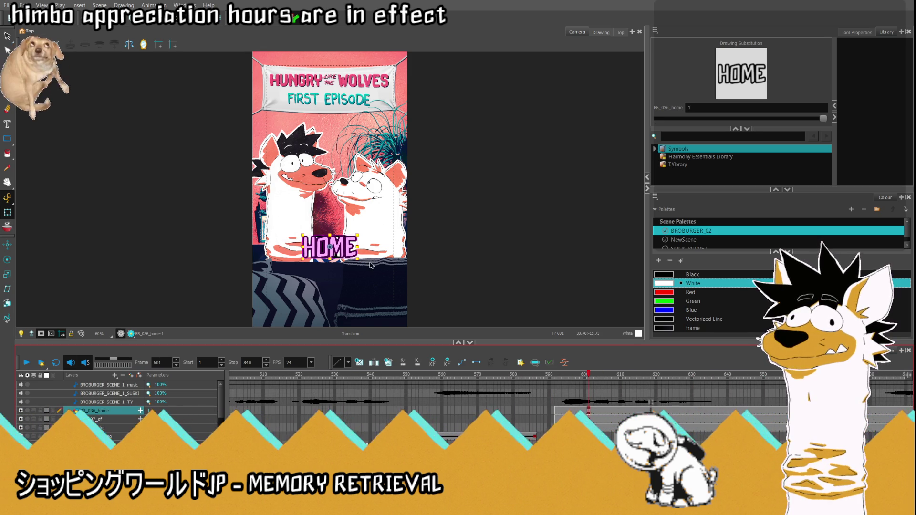
scroll(339, 257, "up", 1)
left_click_drag(333, 245, 334, 210)
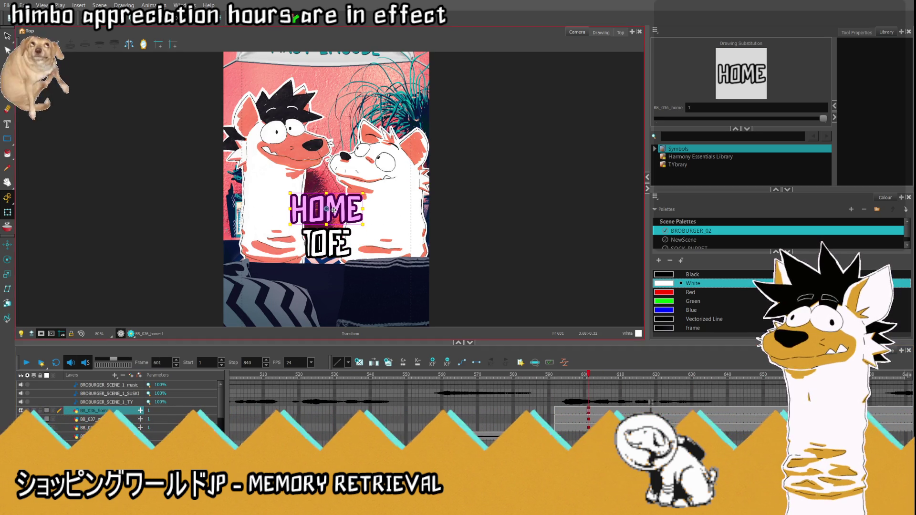
- Arrange OF and THE side by side beneath HOME
left_click(589, 420)
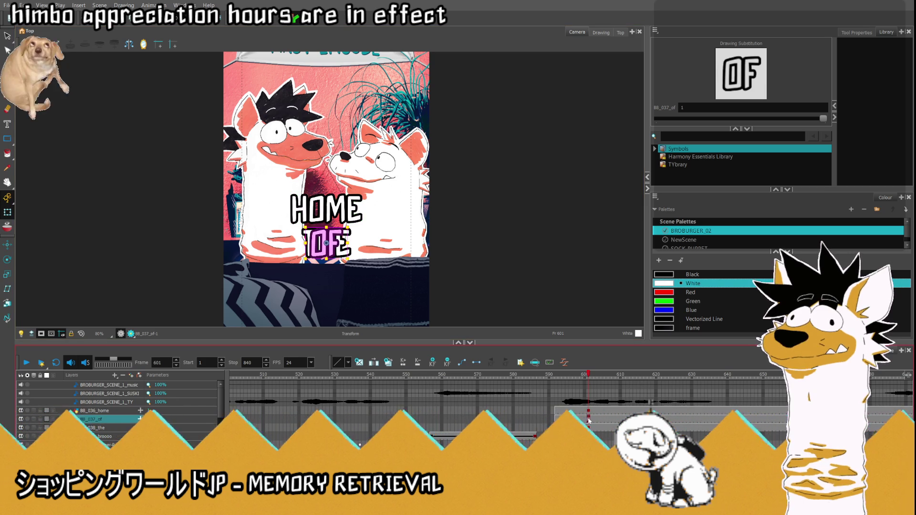
left_click_drag(342, 249, 319, 245)
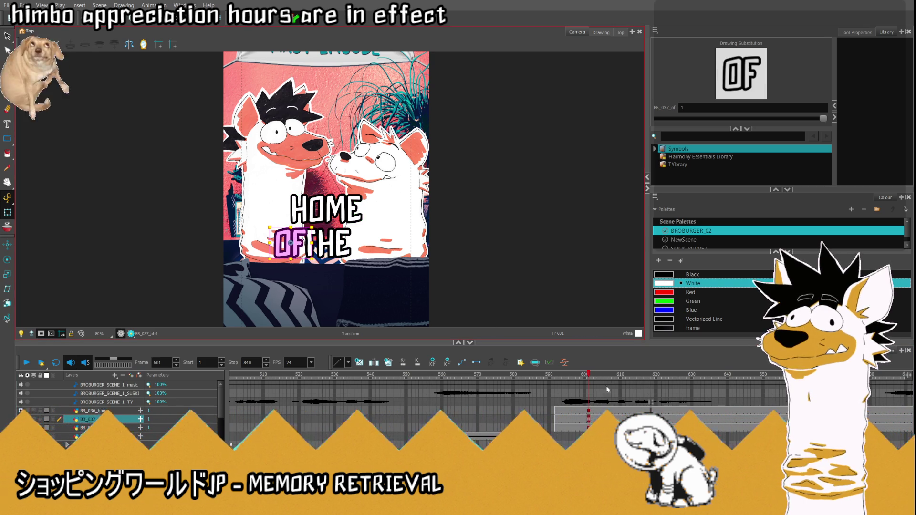
left_click(330, 244)
mouse_move(335, 238)
left_mouse_down()
mouse_move(365, 240)
mouse_move(353, 240)
left_mouse_up()
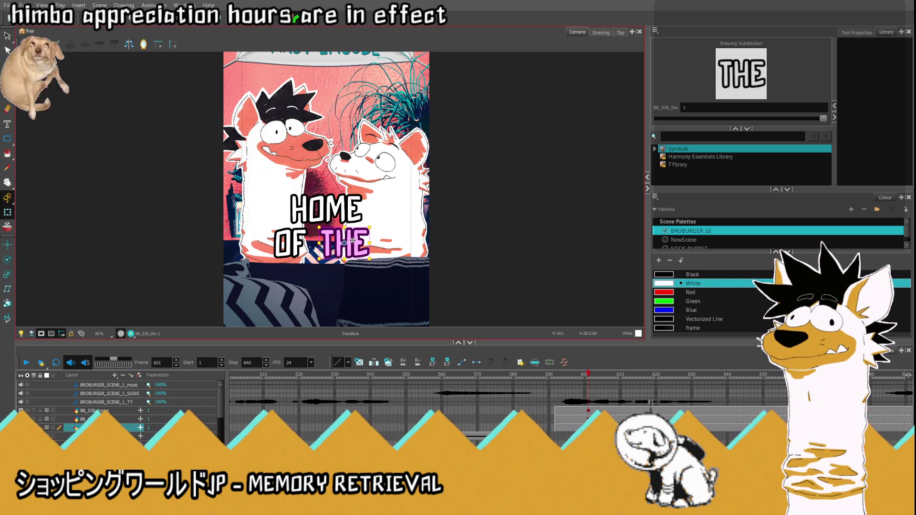
left_click(599, 420)
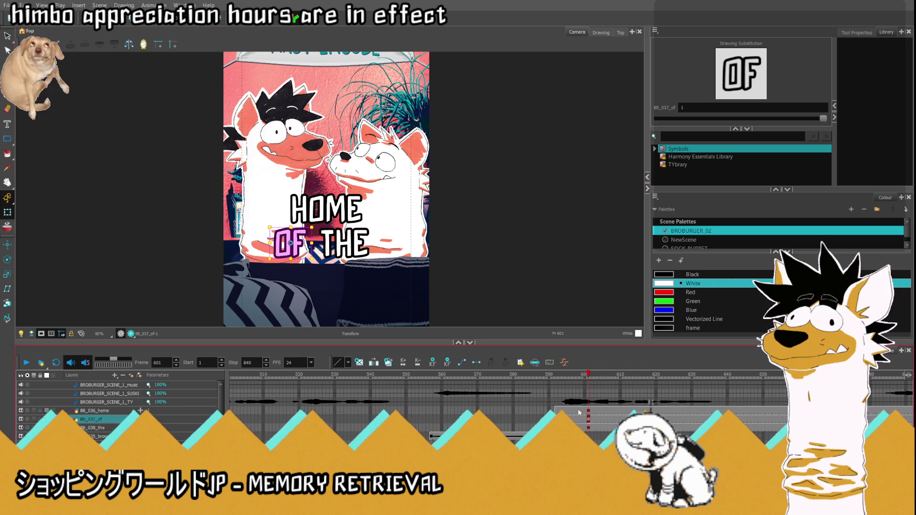
left_click_drag(297, 239, 301, 239)
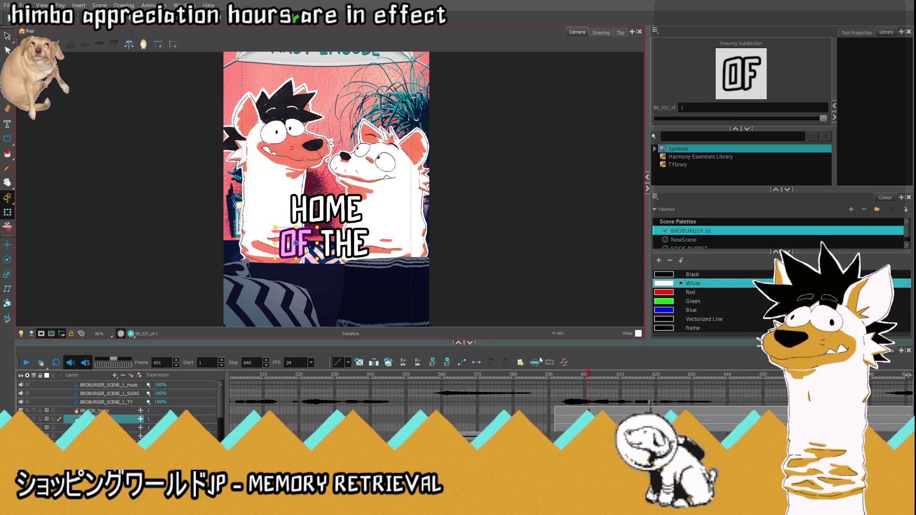
- Nudge the OF THE card slightly right and zoom out to the full frame
left_click(336, 212)
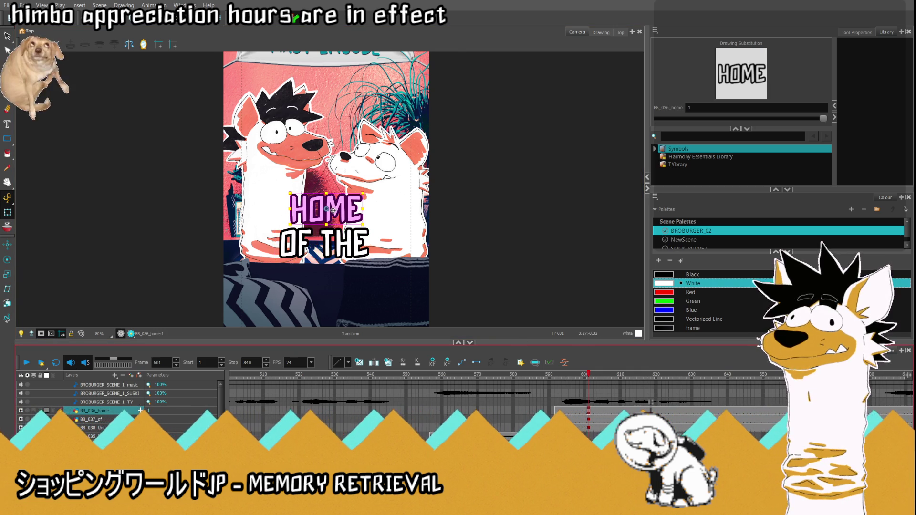
scroll(333, 209, "up", 2)
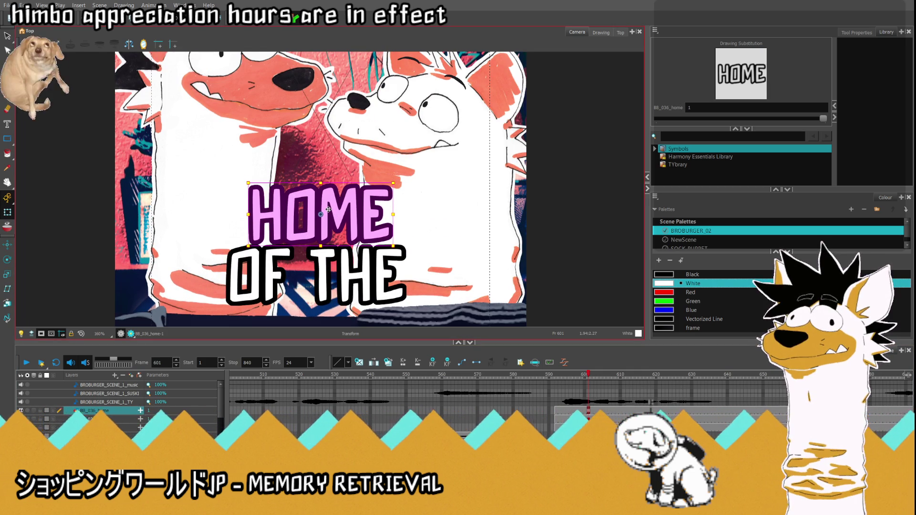
left_click(367, 264)
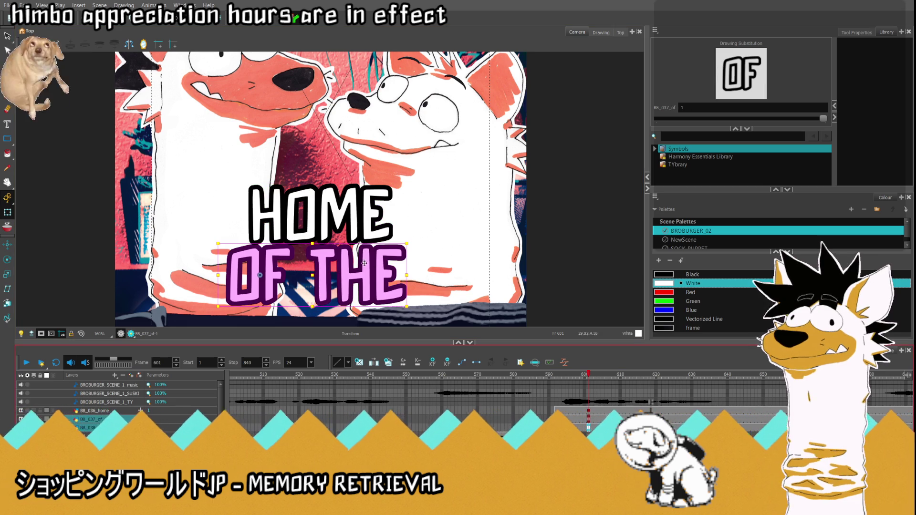
left_click_drag(325, 277, 329, 277)
left_click(589, 411)
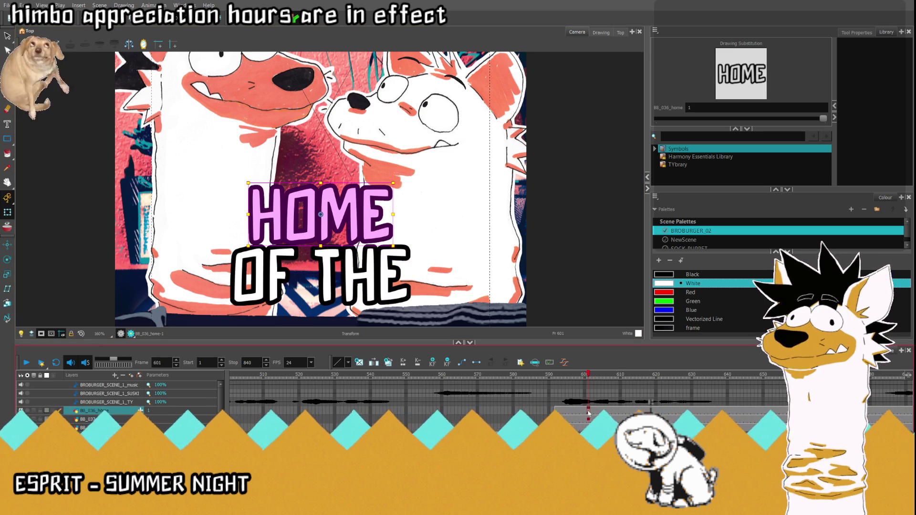
left_click(589, 419)
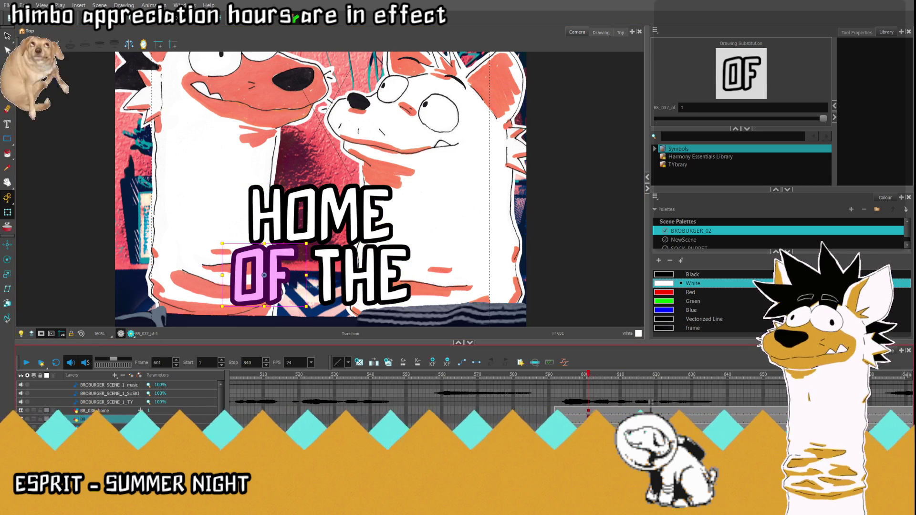
left_click(589, 428, "shift")
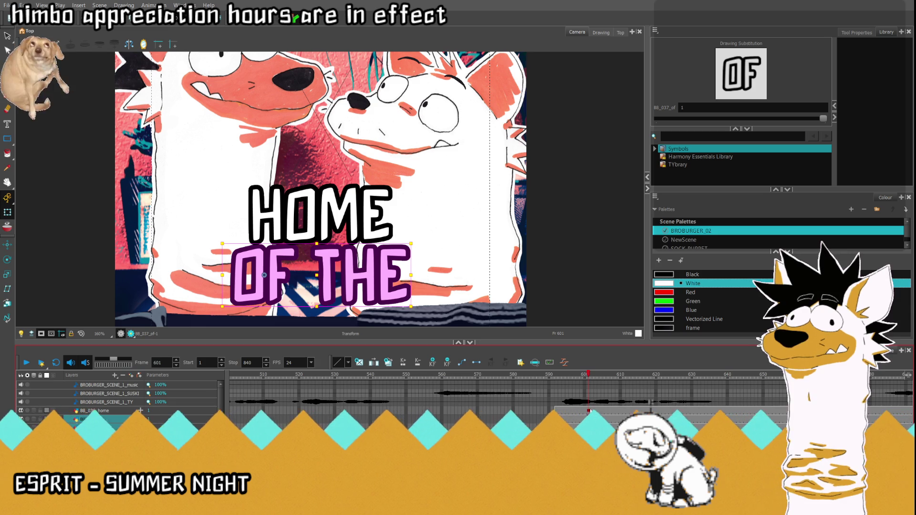
left_click(340, 216)
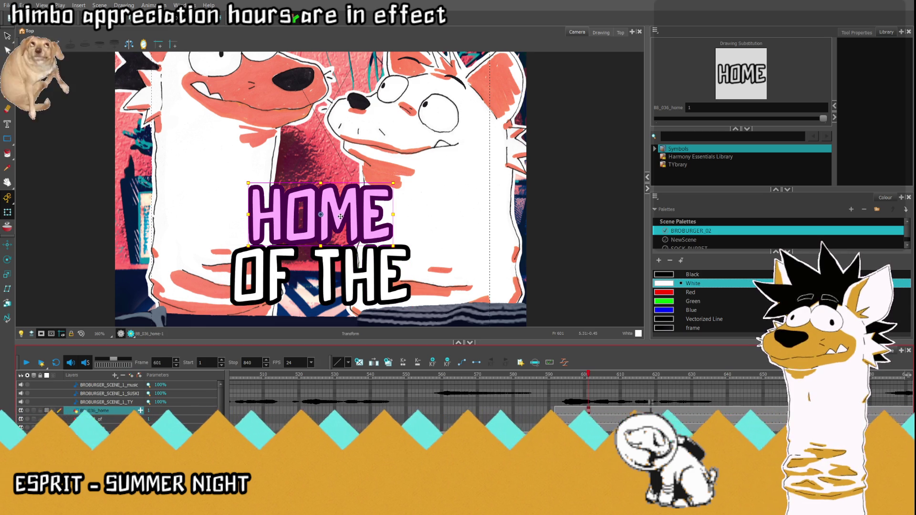
scroll(340, 216, "down", 4)
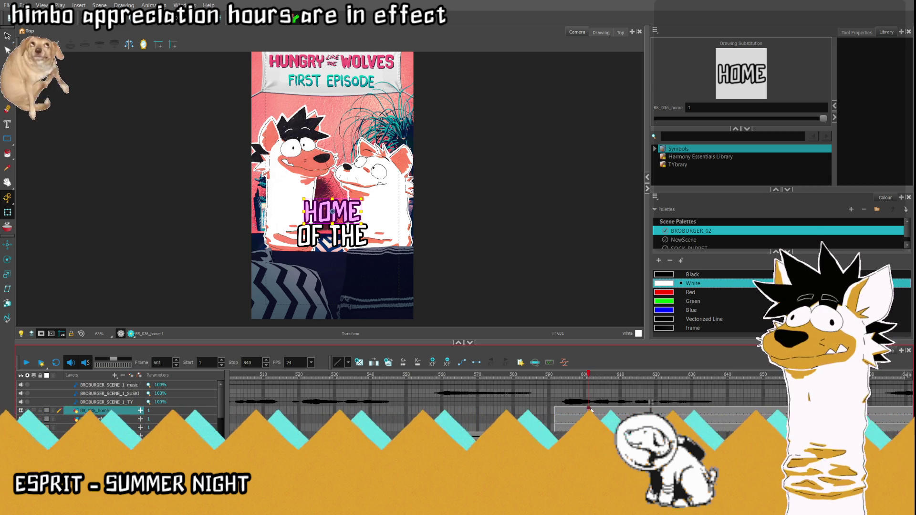
scroll(589, 409, "down", 1)
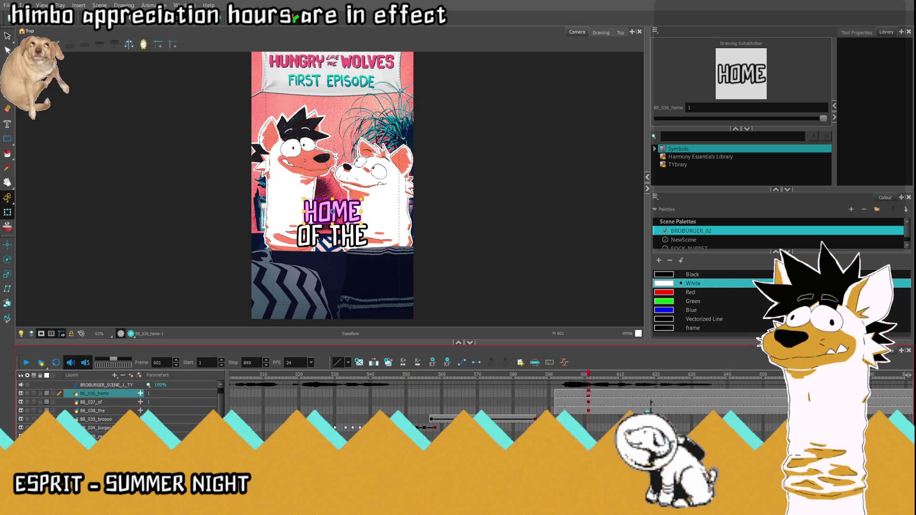
- At frame 612, expose BB_033_bro drawing 1 and move it below OF THE
left_click(588, 428)
scroll(589, 420, "down", 2)
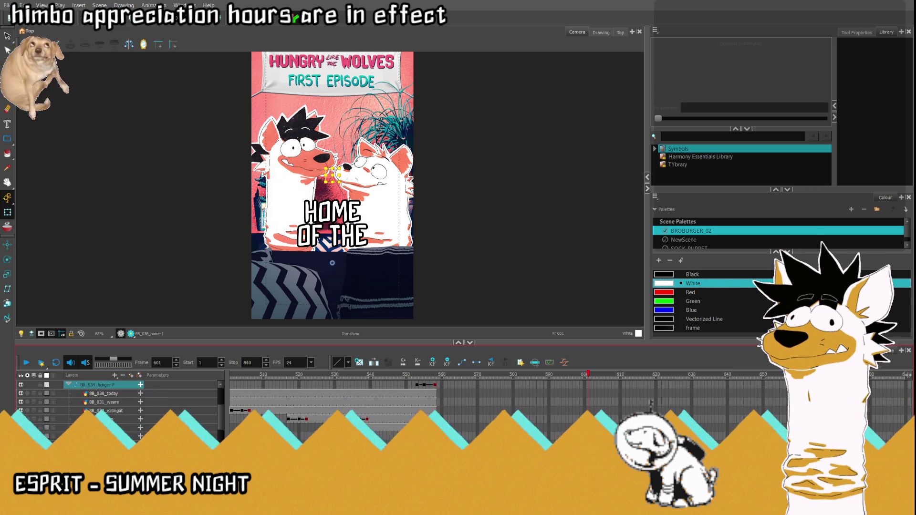
left_click(435, 419)
left_click_drag(438, 381, 629, 394)
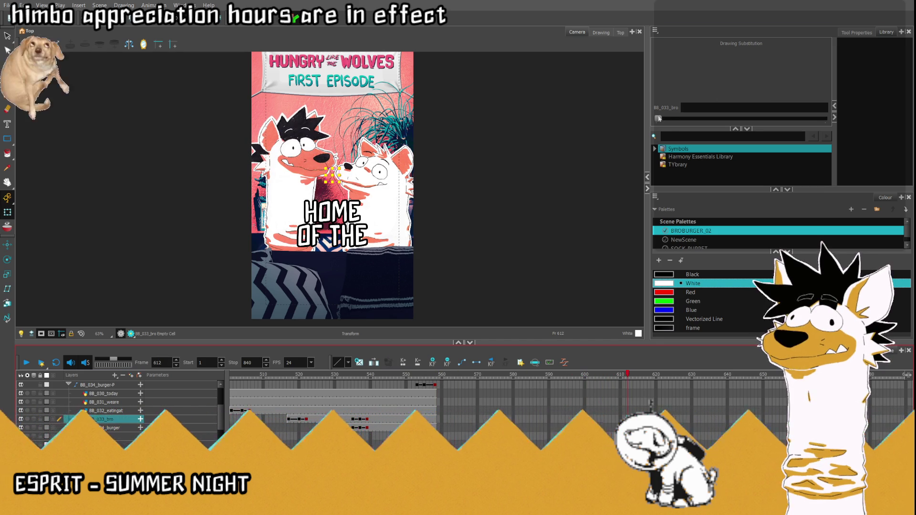
left_click_drag(658, 119, 823, 118)
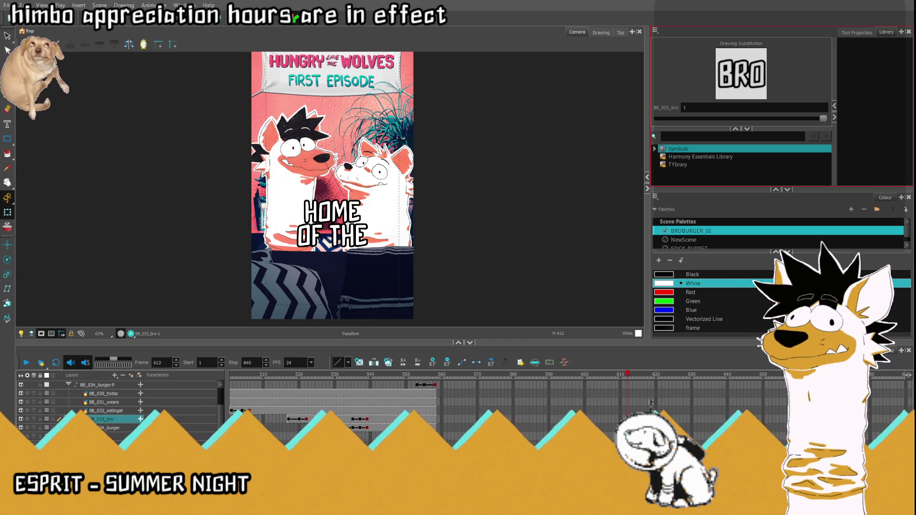
scroll(335, 201, "down", 4)
scroll(323, 254, "up", 3)
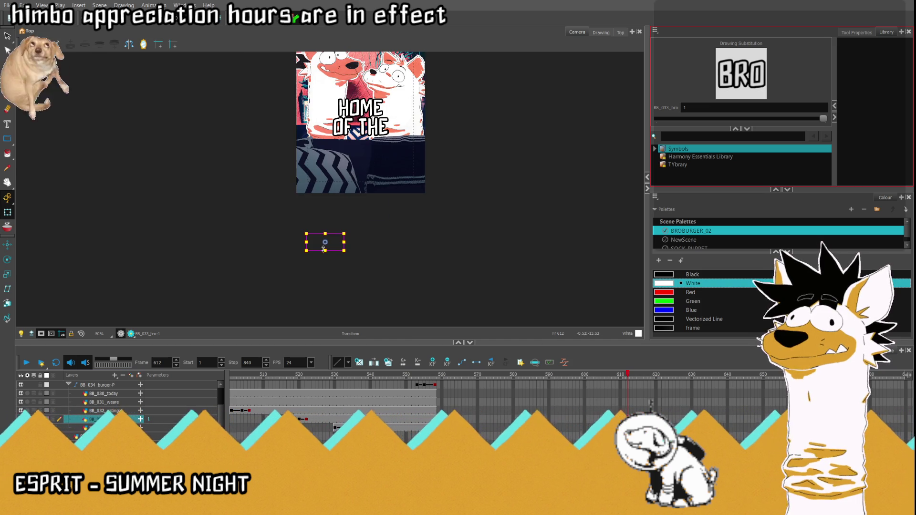
left_click_drag(329, 244, 340, 158)
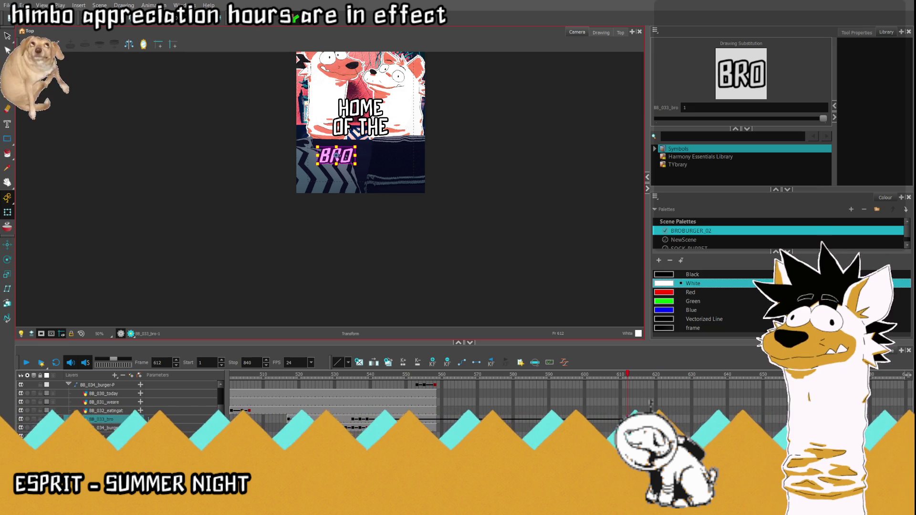
- Expose BB_034_burger drawing 1, place it beside BRO, and reset the view
key("Down")
left_click_drag(655, 122, 767, 123)
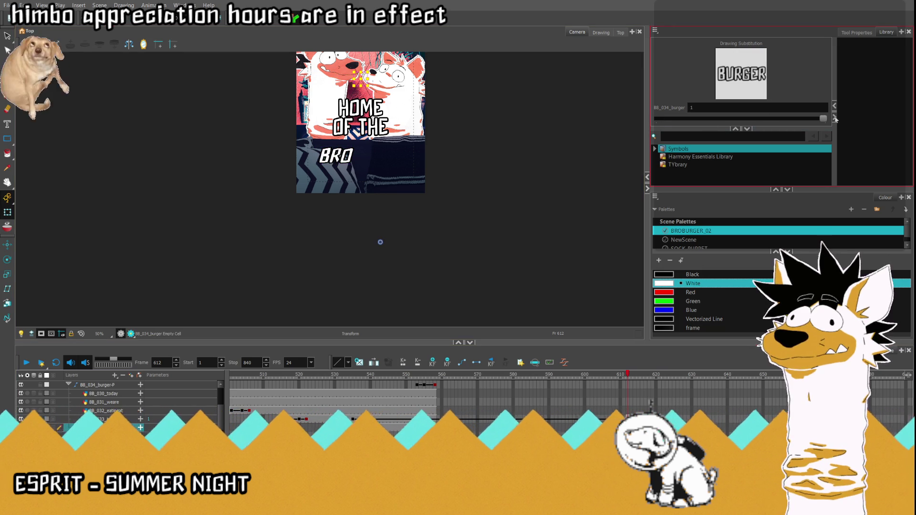
left_click_drag(386, 245, 394, 160)
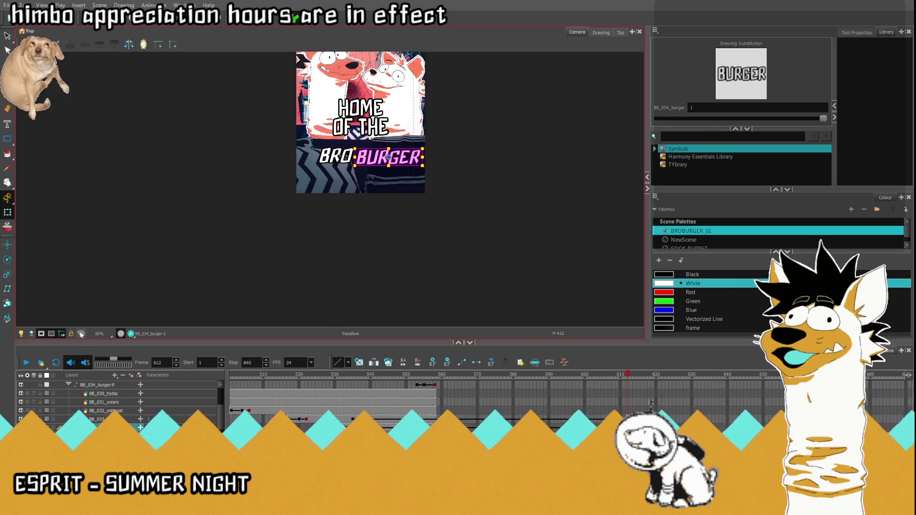
left_click(81, 334)
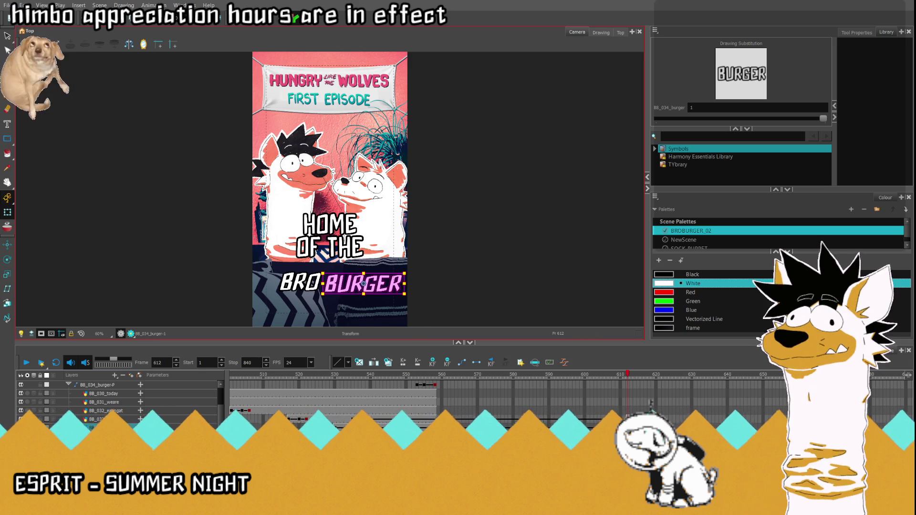
left_click(335, 374)
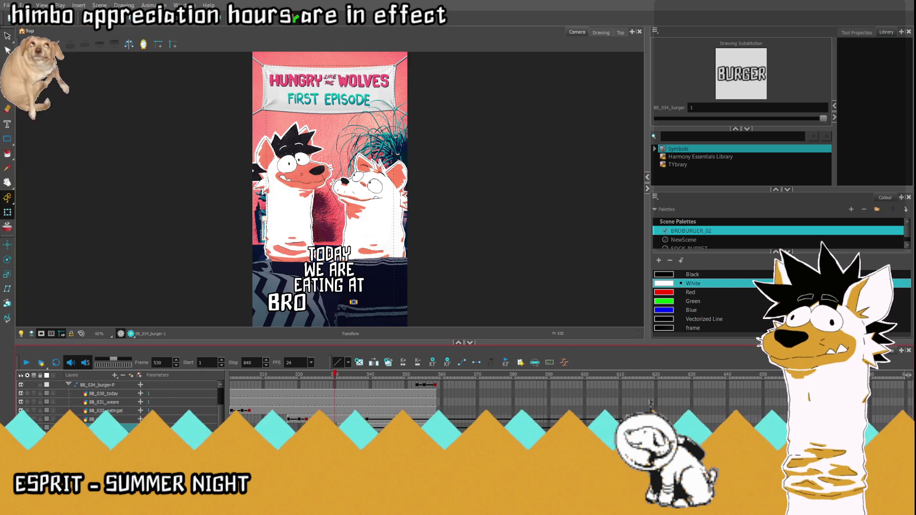
- Compare BRO and BURGER placement at frames 522, 530 and 537 against frame 612
left_click(306, 419)
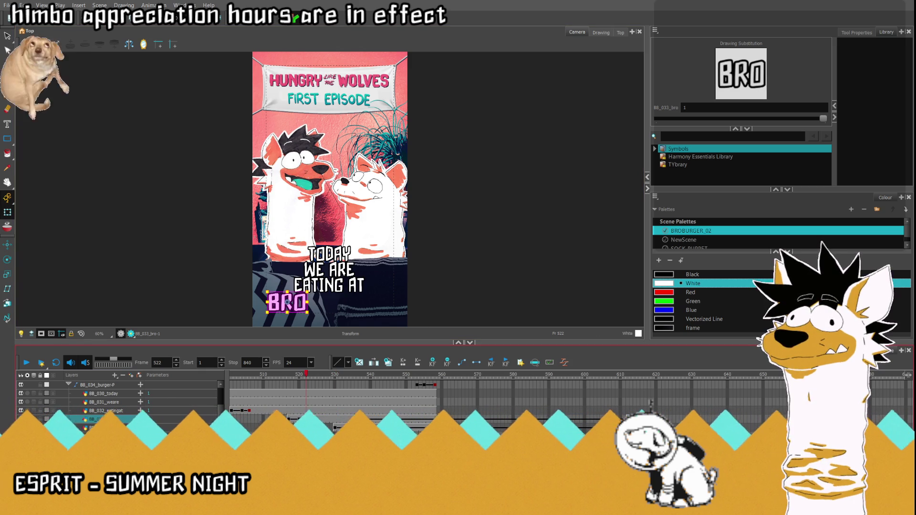
left_click(628, 374)
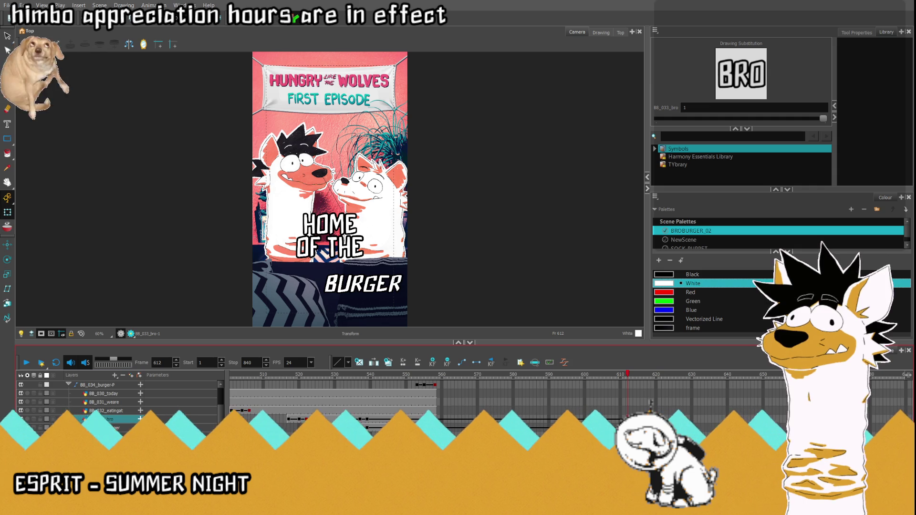
left_click(335, 427)
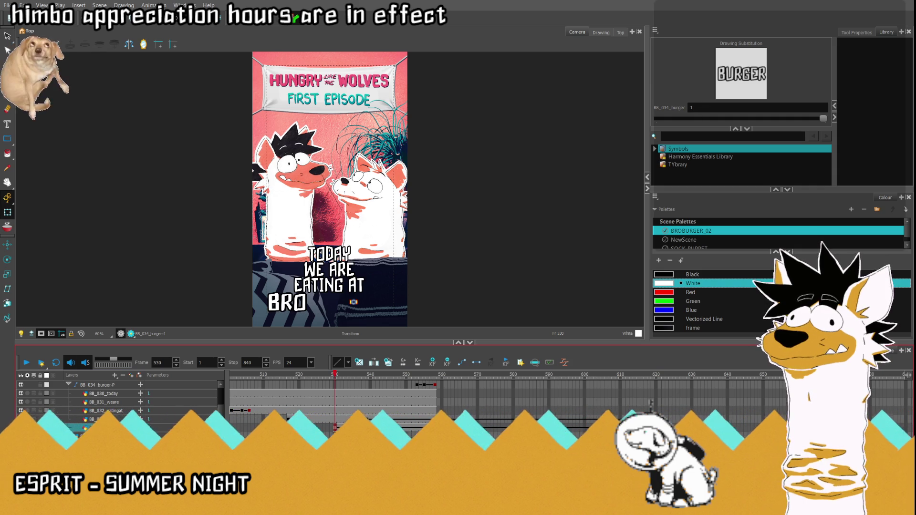
left_click(627, 374)
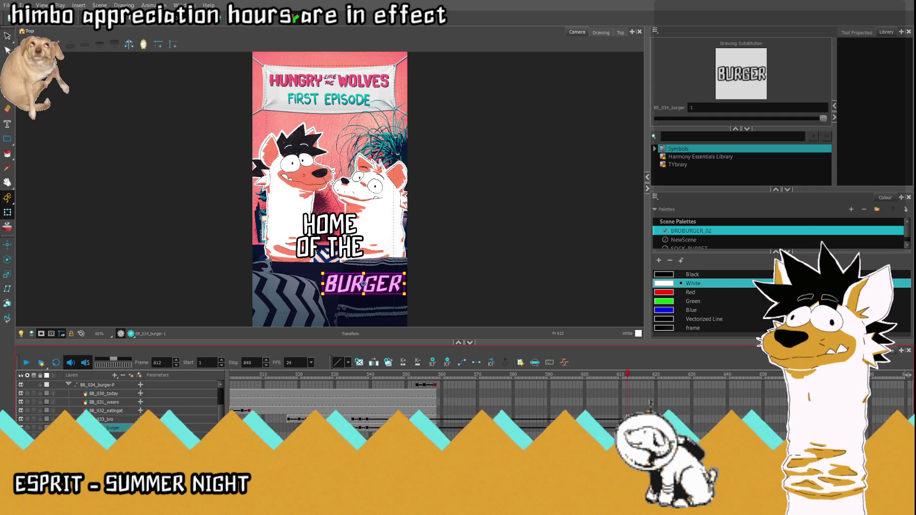
scroll(371, 242, "down", 10)
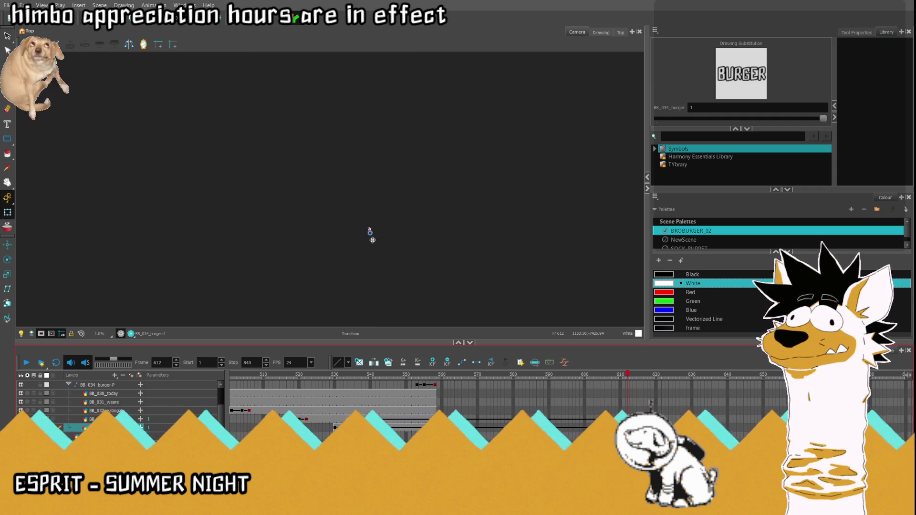
scroll(371, 238, "up", 10)
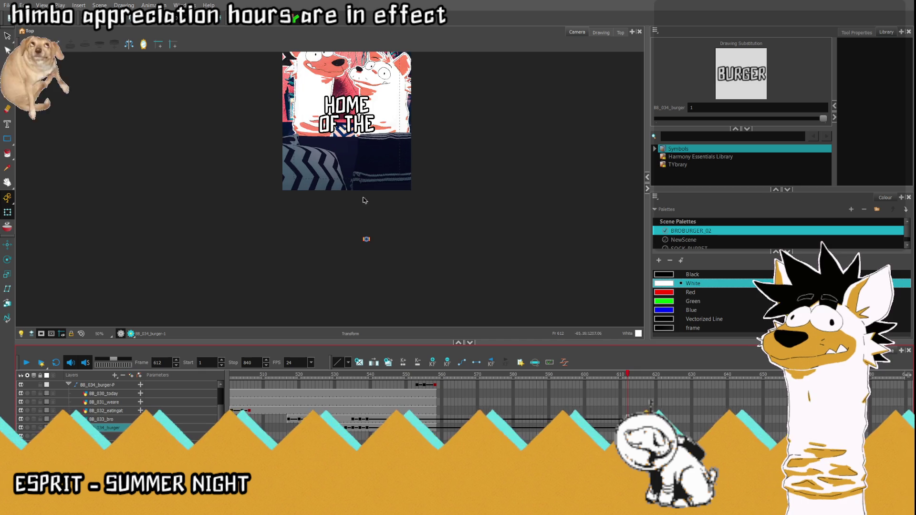
scroll(368, 241, "up", 8)
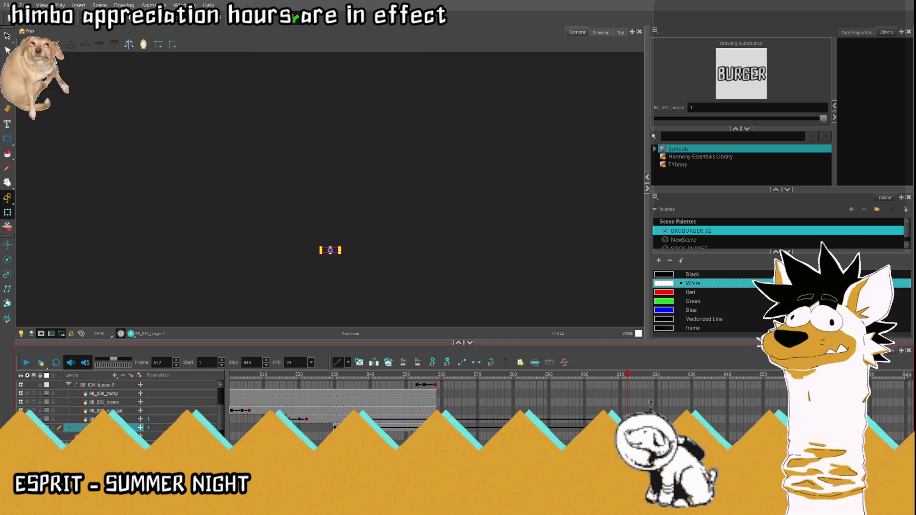
left_click(359, 374)
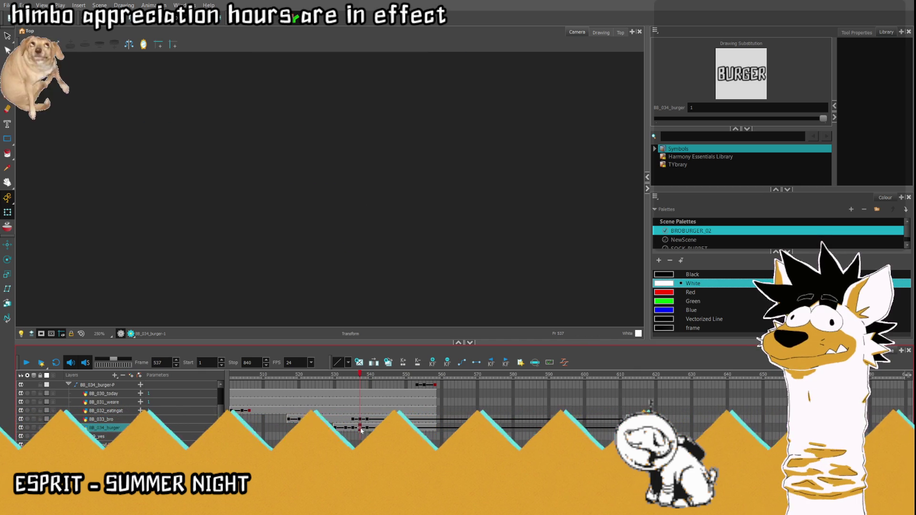
left_click(627, 374)
- Move the BURGER and BRO cards up into the frame below OF THE
left_click(329, 250)
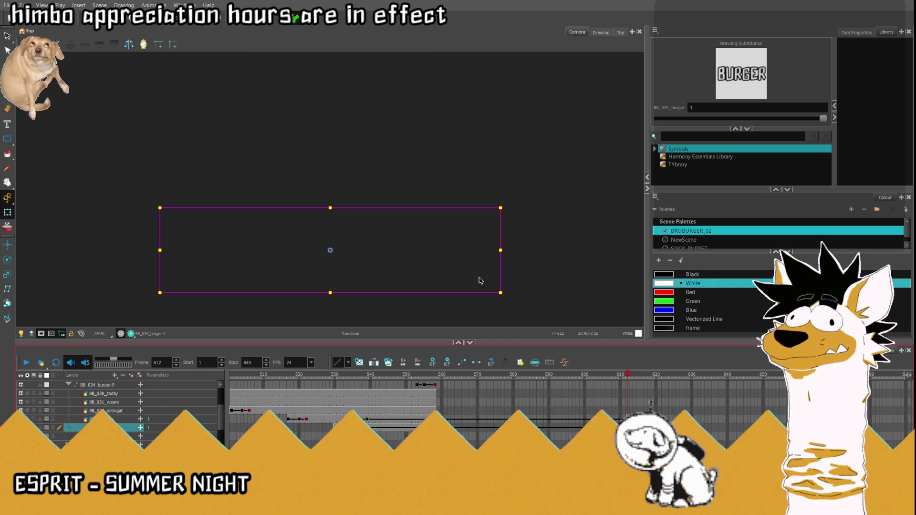
left_click_drag(329, 250, 328, 72)
scroll(378, 252, "down", 8)
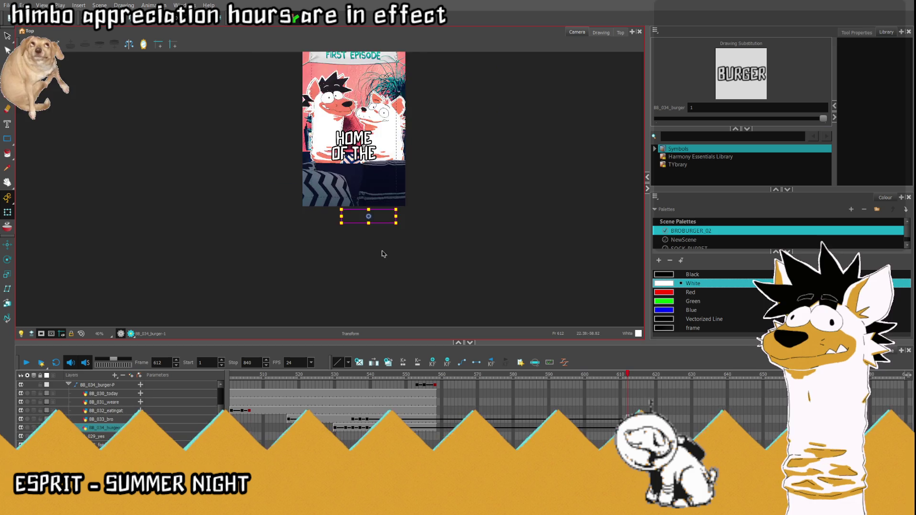
scroll(381, 241, "up", 2)
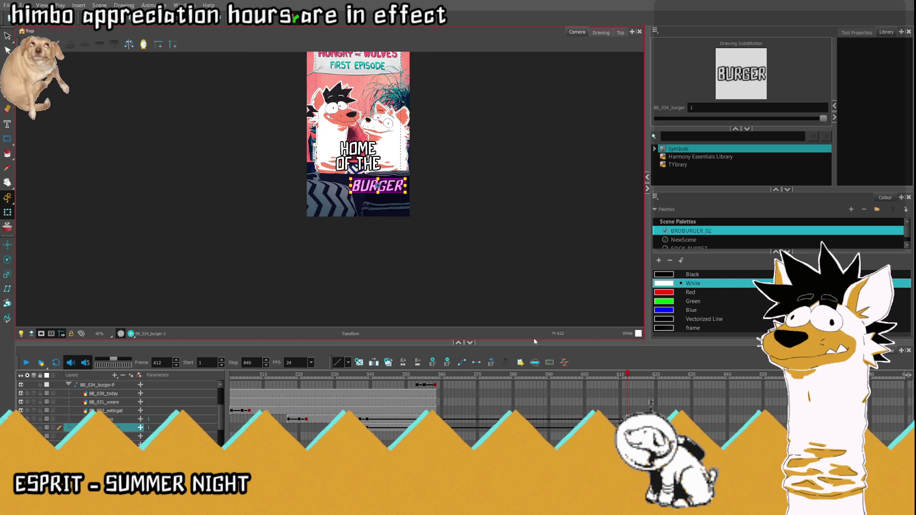
left_click(328, 255)
scroll(328, 258, "up", 3)
mouse_move(323, 261)
left_mouse_down()
mouse_move(343, 142)
mouse_move(334, 120)
left_mouse_up()
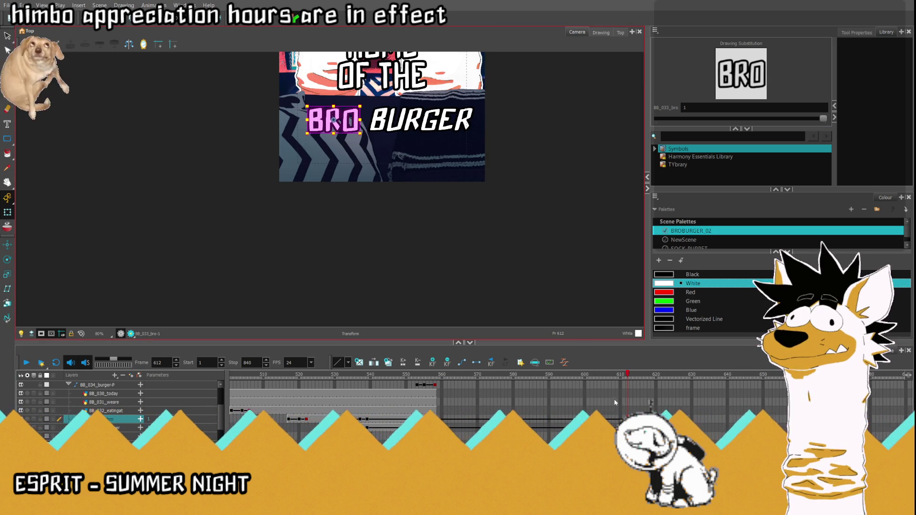
left_click(420, 120)
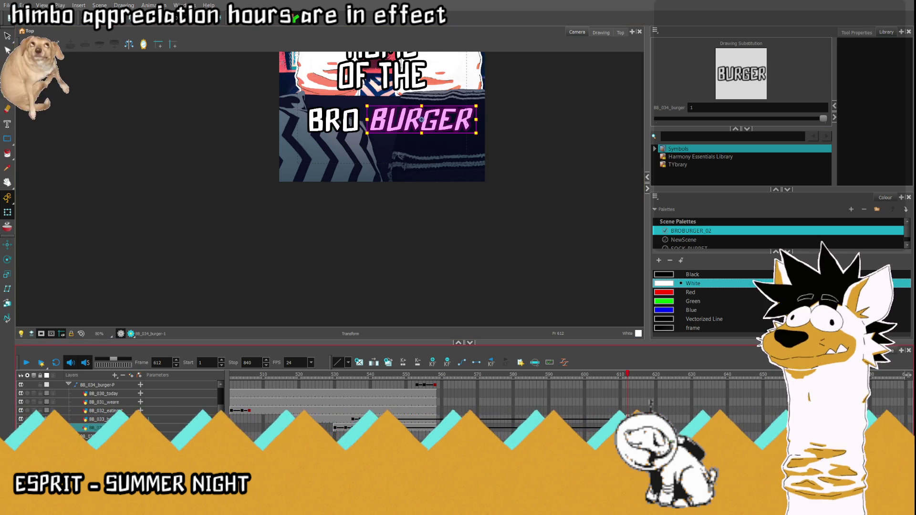
left_click(352, 428)
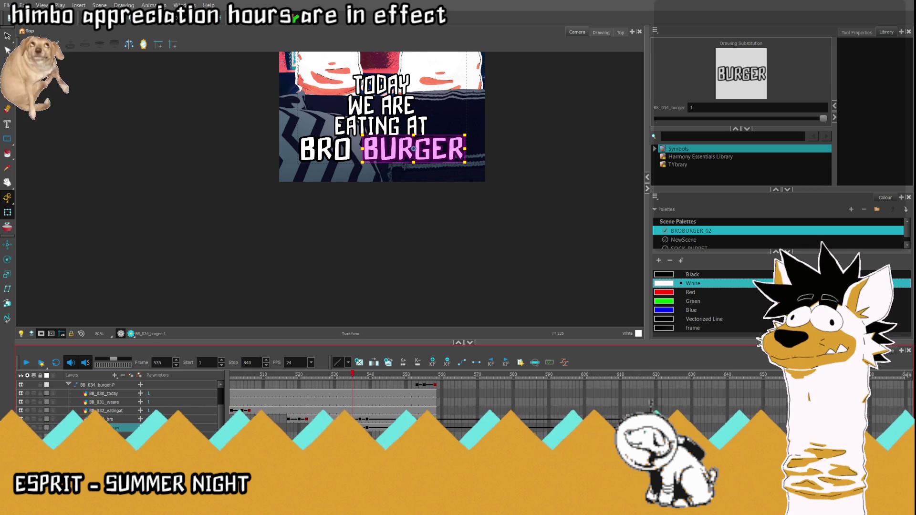
left_click(627, 419)
mouse_move(422, 119)
left_mouse_down()
mouse_move(415, 258)
mouse_move(420, 118)
left_mouse_up()
- Fit the camera view and move BURGER and BRO lower, side by side
key("shift+m")
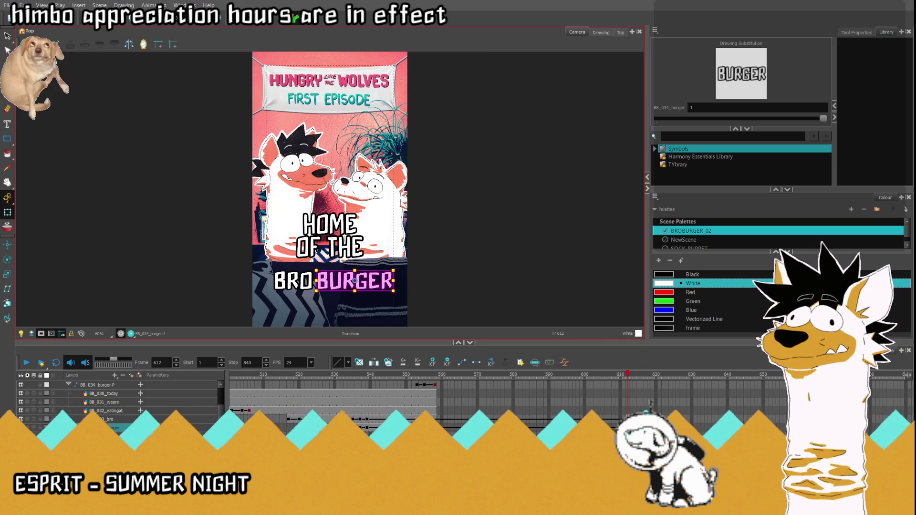
scroll(334, 272, "down", 1)
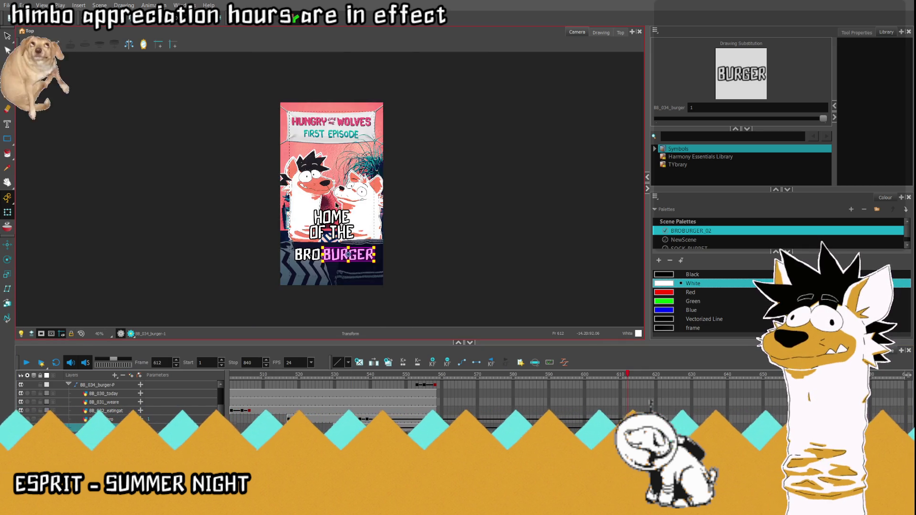
scroll(334, 272, "up", 4)
scroll(334, 272, "up", 2)
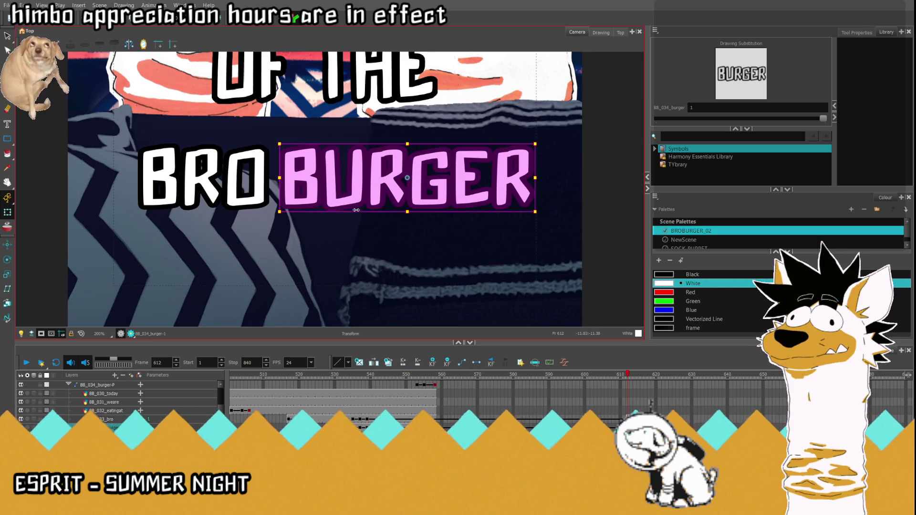
left_click_drag(407, 177, 412, 250)
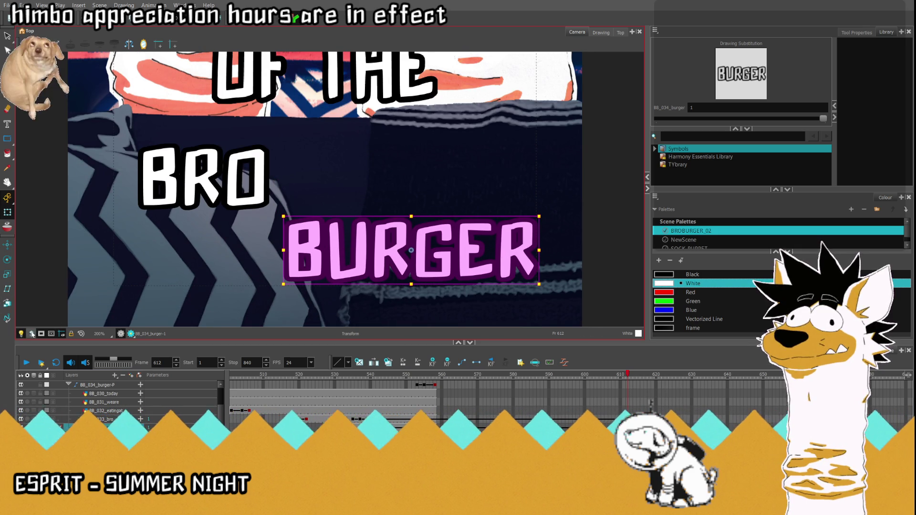
left_click_drag(421, 241, 418, 245)
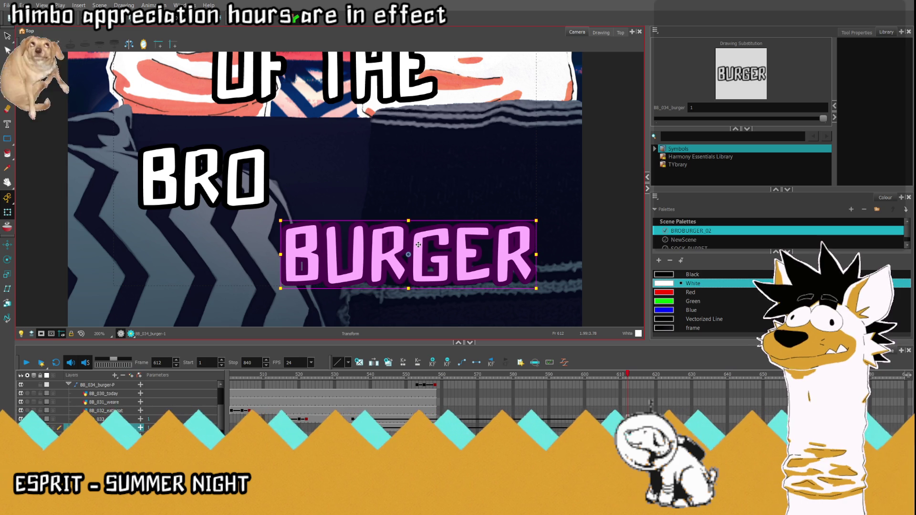
left_click(230, 175)
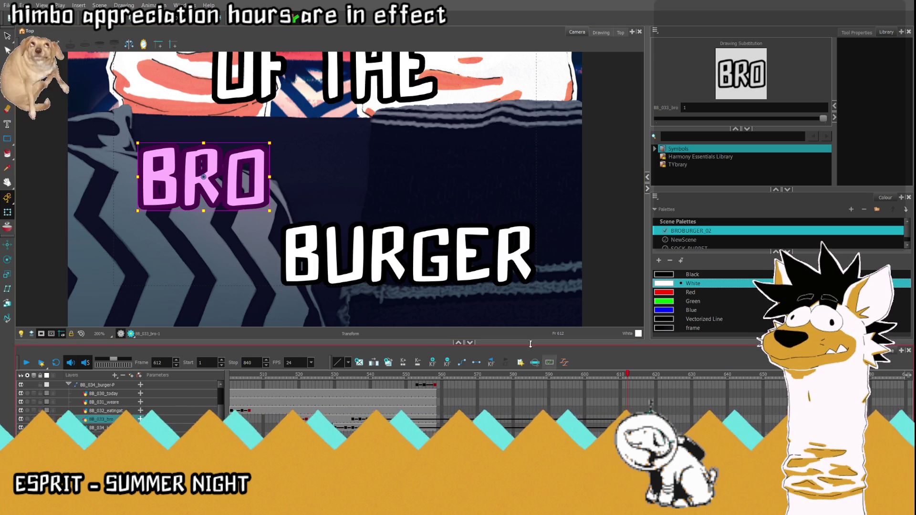
left_click_drag(230, 175, 228, 251)
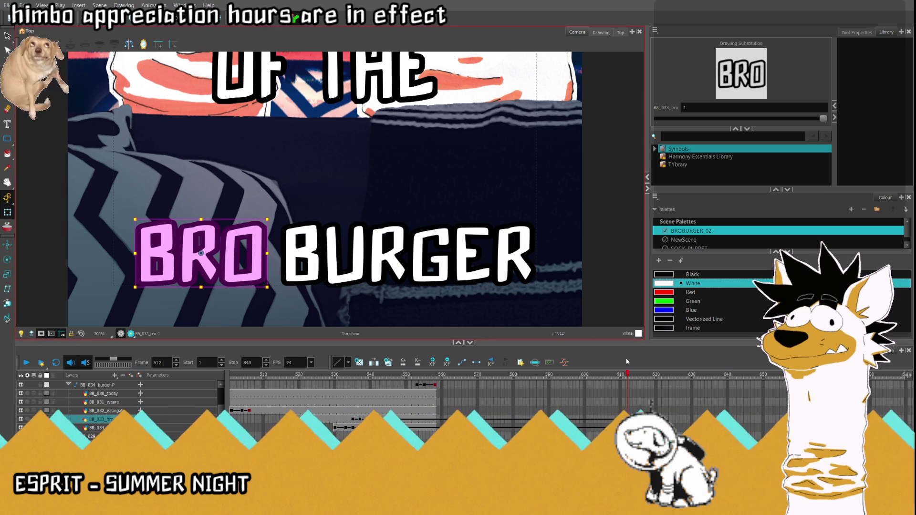
- Select BRO and BURGER together, scale them down and shift them left to centre
left_click(378, 269, "shift")
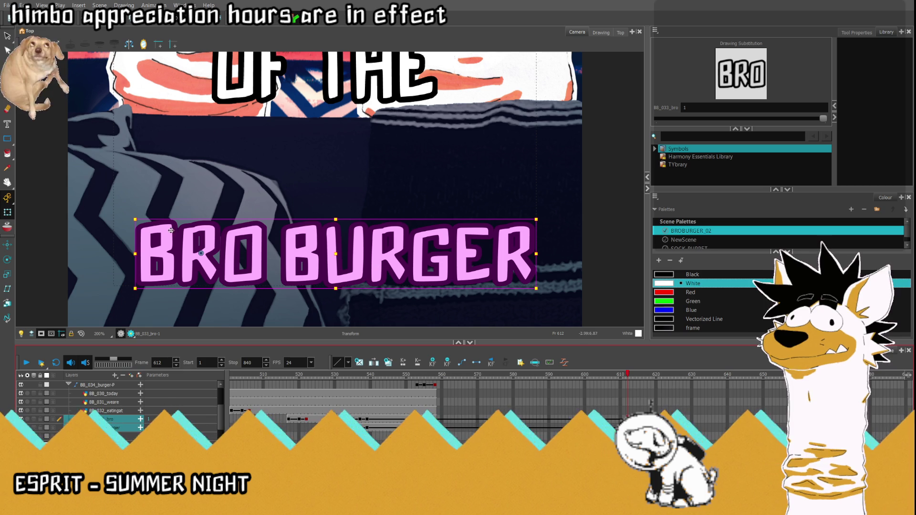
left_click_drag(135, 220, 123, 206)
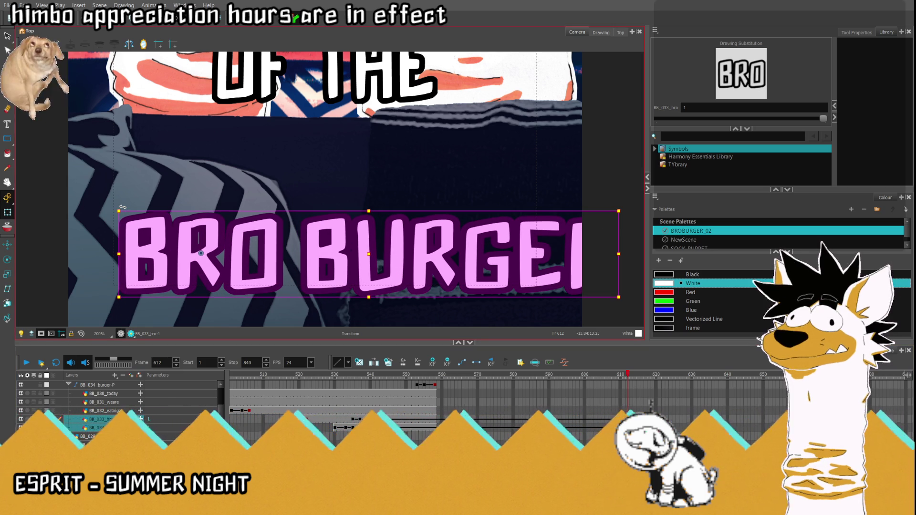
left_click_drag(619, 219, 580, 223)
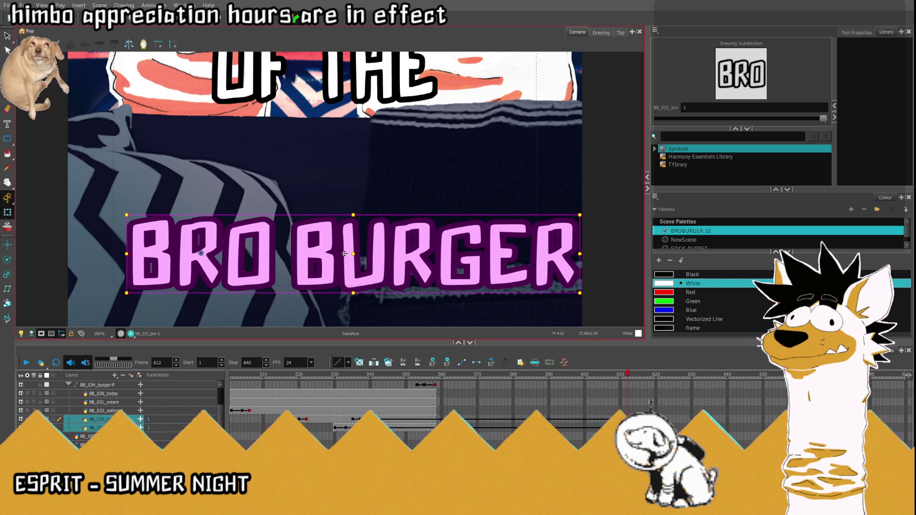
left_click_drag(352, 254, 339, 254)
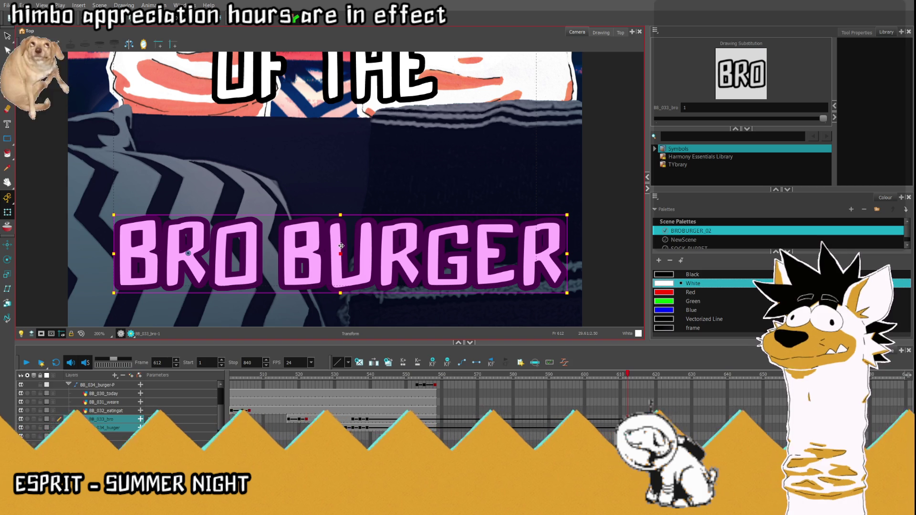
left_click_drag(567, 215, 544, 217)
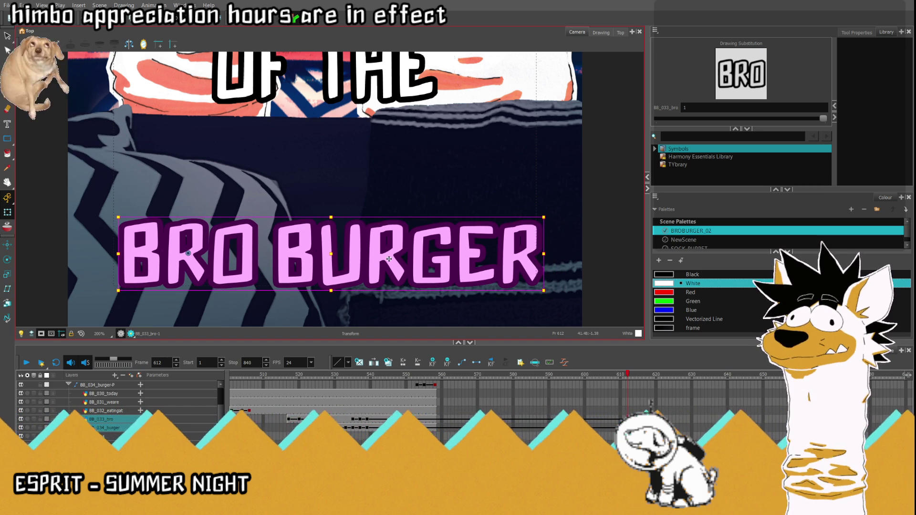
left_click_drag(331, 253, 325, 252)
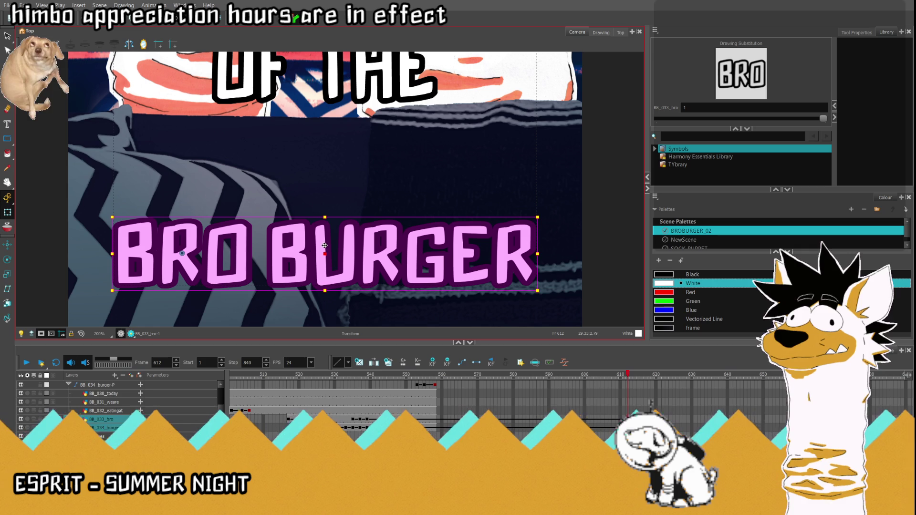
scroll(326, 257, "down", 2)
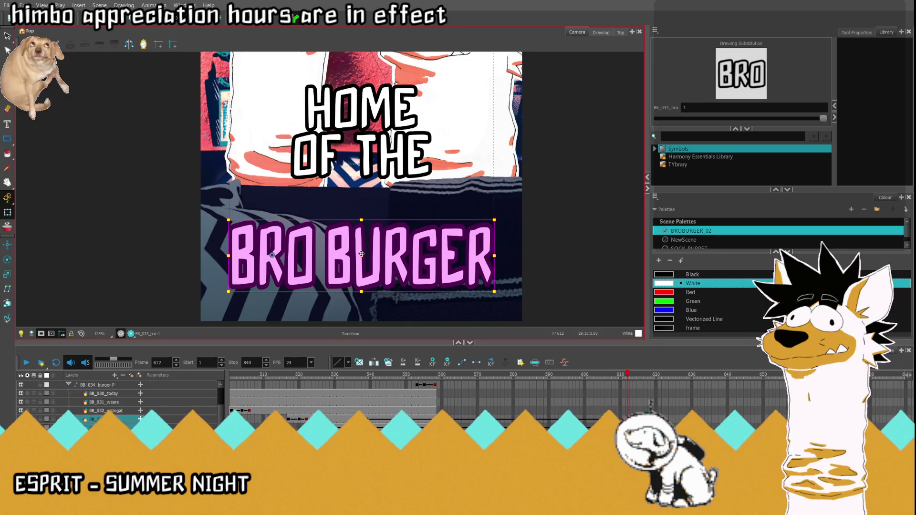
- Nudge BRO BURGER slightly down, then check frame 561 and return to 612
left_click_drag(362, 257, 361, 259)
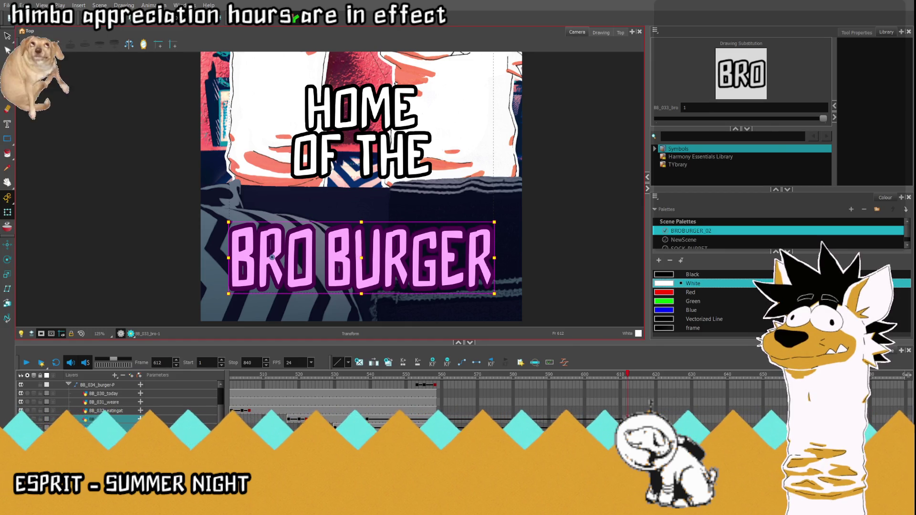
left_click(445, 375)
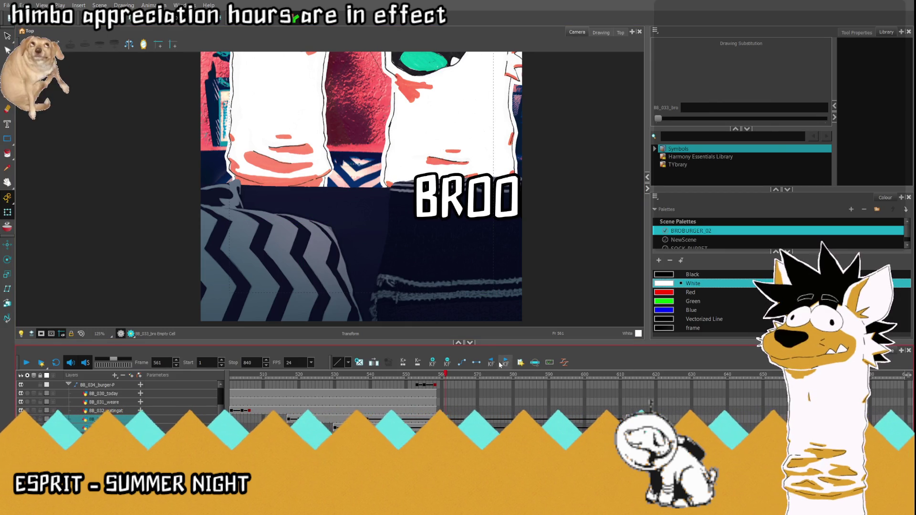
left_click(628, 375)
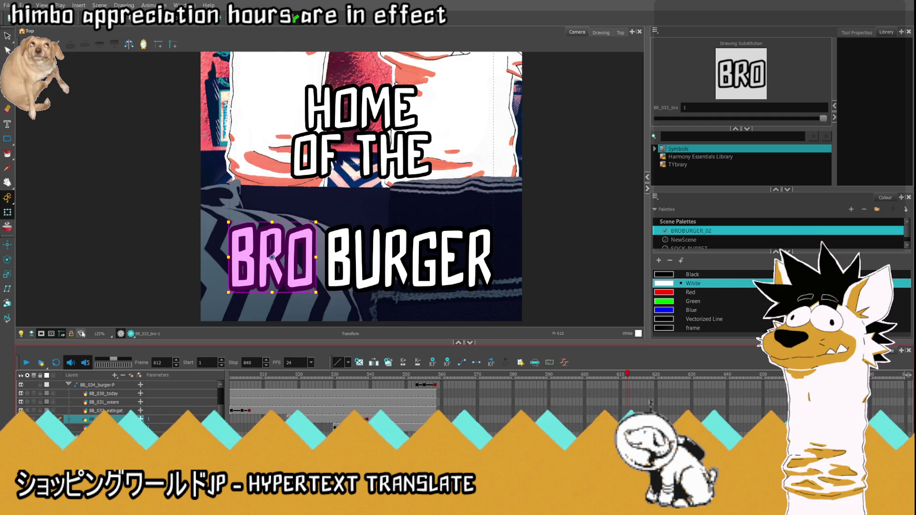
- Select BRO and BURGER, nudge them slightly up, preview frame 639, then deselect at 612
scroll(362, 190, "down", 3)
left_click(354, 295)
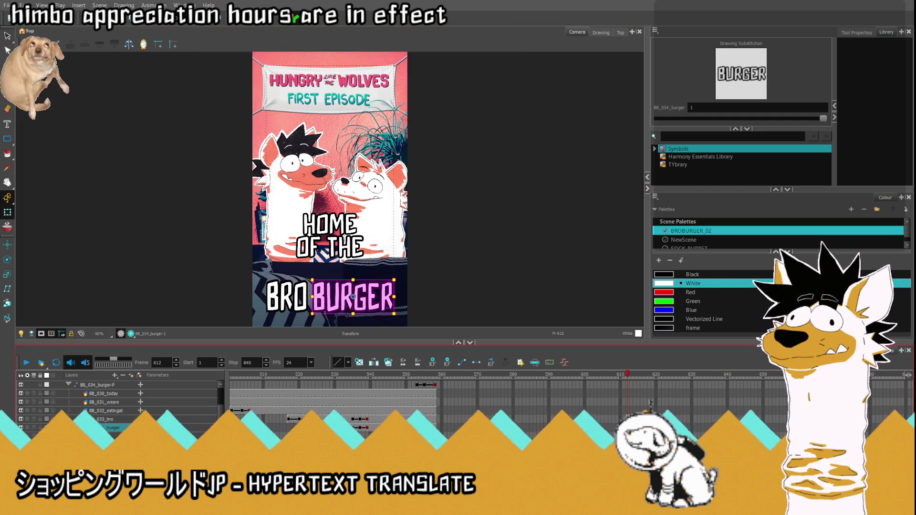
left_click(287, 296, "shift")
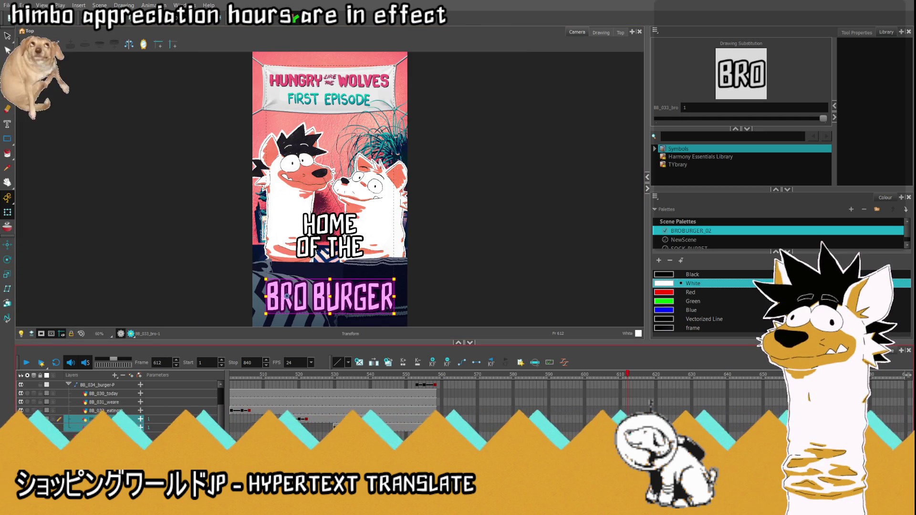
left_click_drag(331, 295, 332, 293)
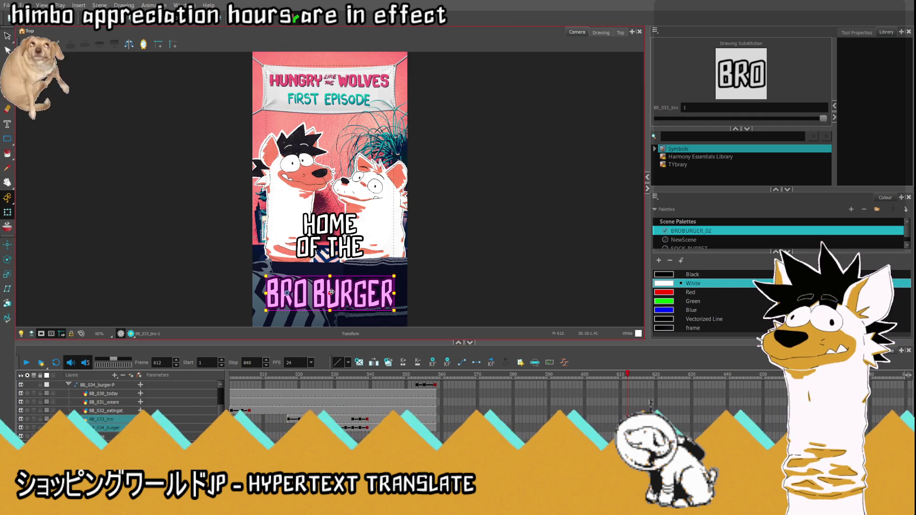
left_click_drag(625, 374, 724, 375)
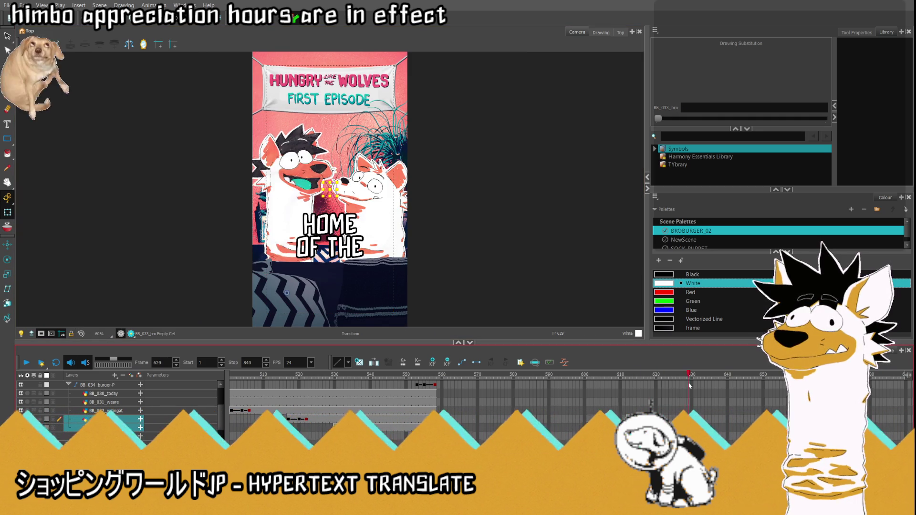
left_click(627, 374)
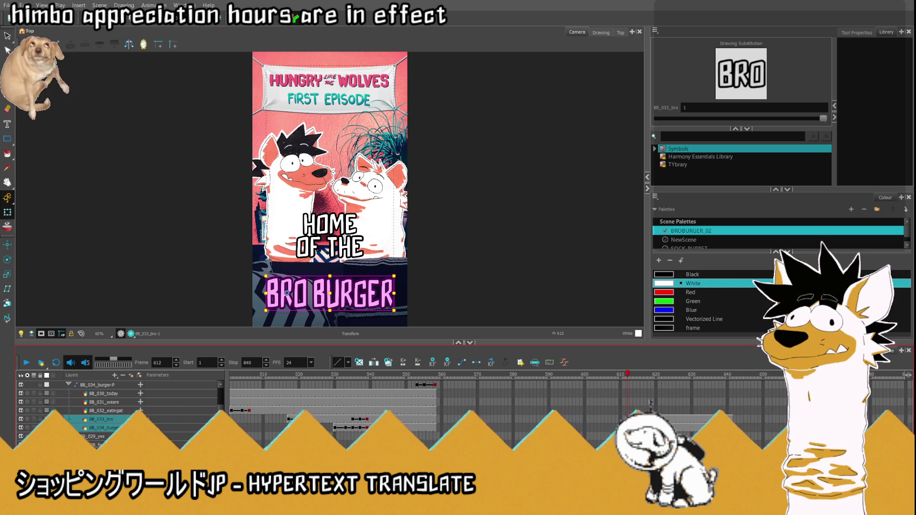
left_click(628, 411)
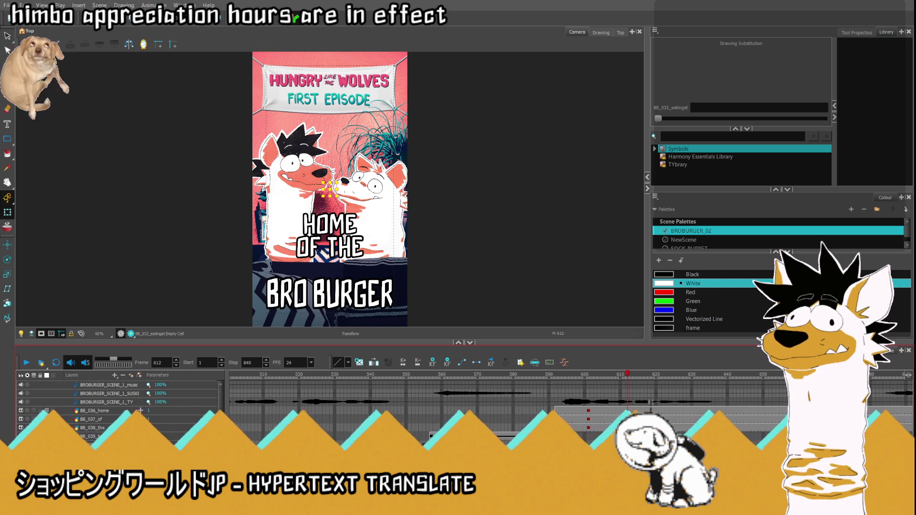
- Move the HOME OF THE text down toward BRO BURGER
left_click(632, 411)
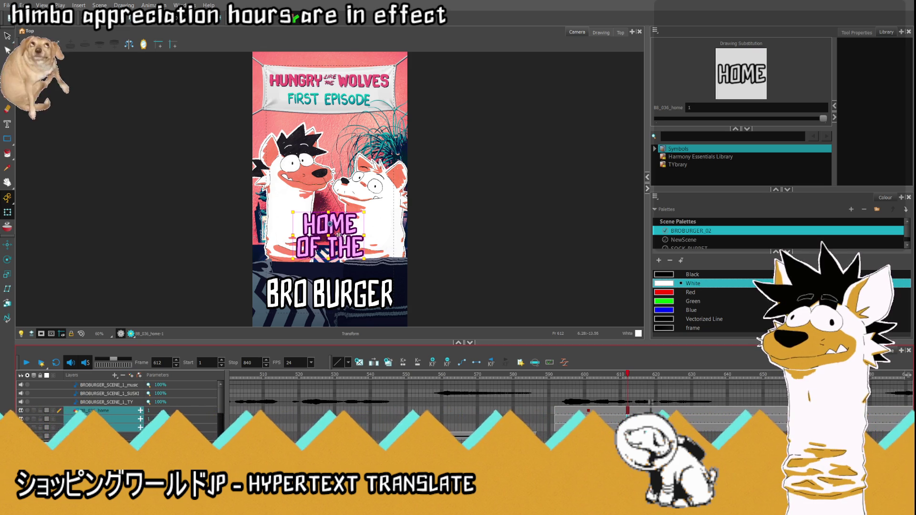
left_click_drag(328, 234, 328, 254)
scroll(329, 253, "down", 2)
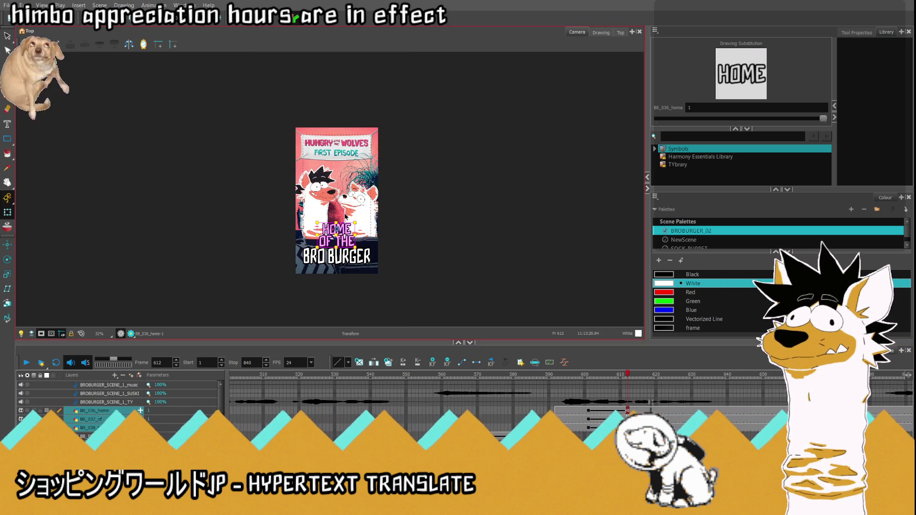
scroll(311, 157, "up", 5)
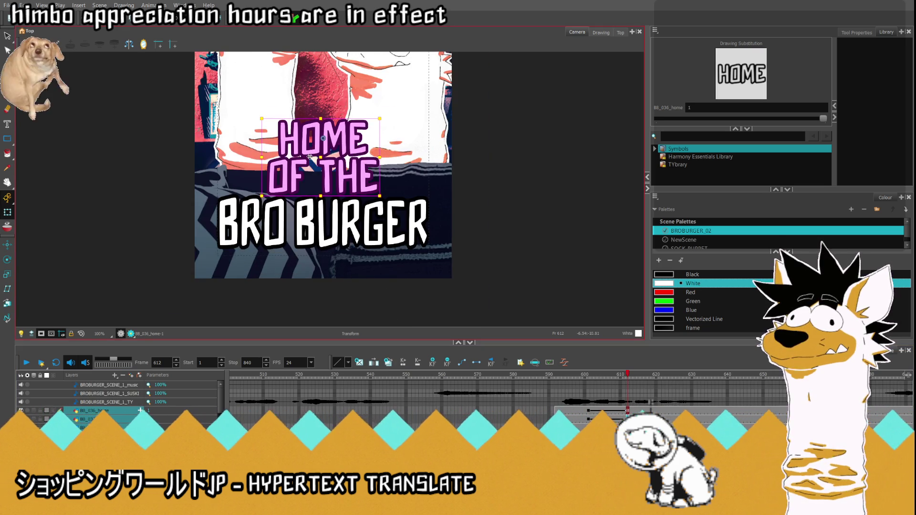
scroll(310, 156, "up", 2)
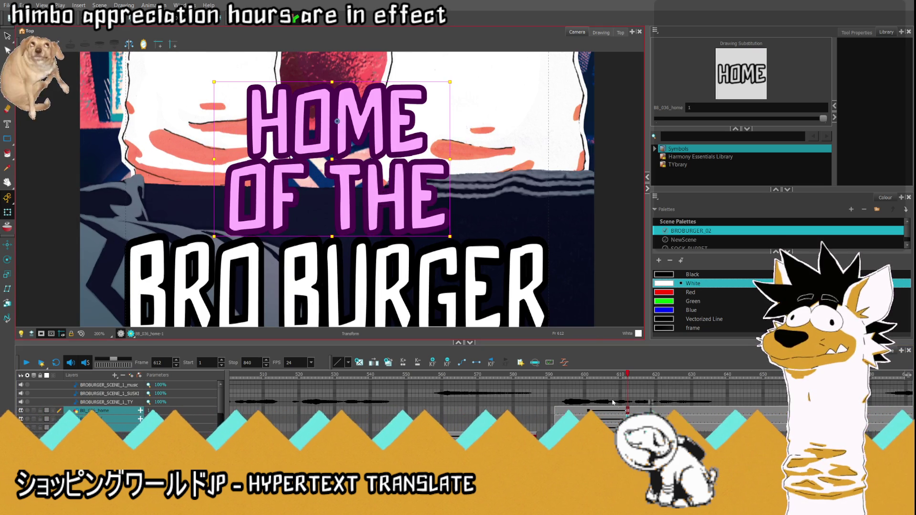
- Shrink OF THE and move it down, undoing an accidental flip
left_click(265, 200)
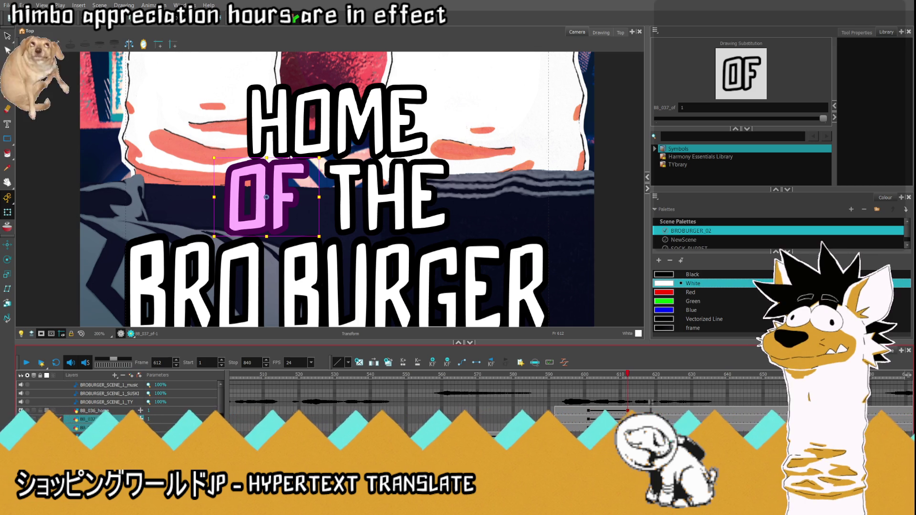
left_click(391, 195, "shift")
left_click_drag(215, 158, 182, 205)
key("ctrl+z")
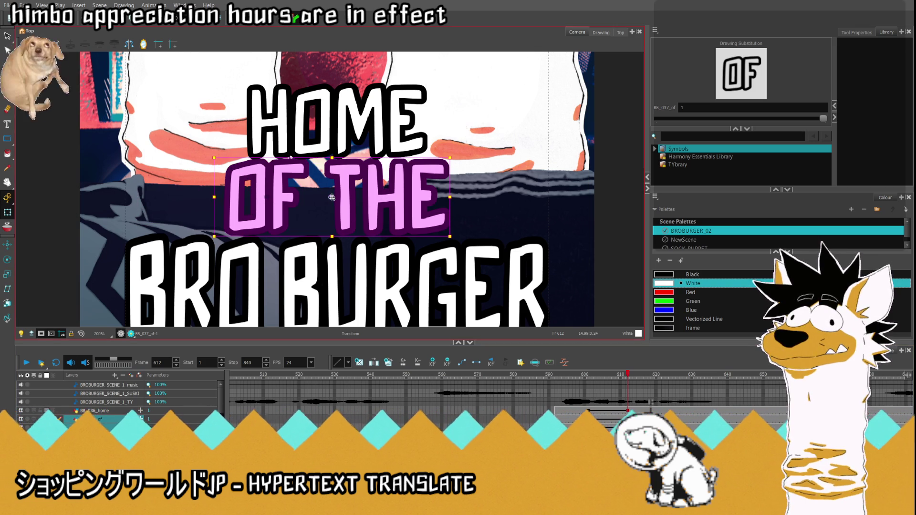
left_click_drag(214, 158, 250, 169)
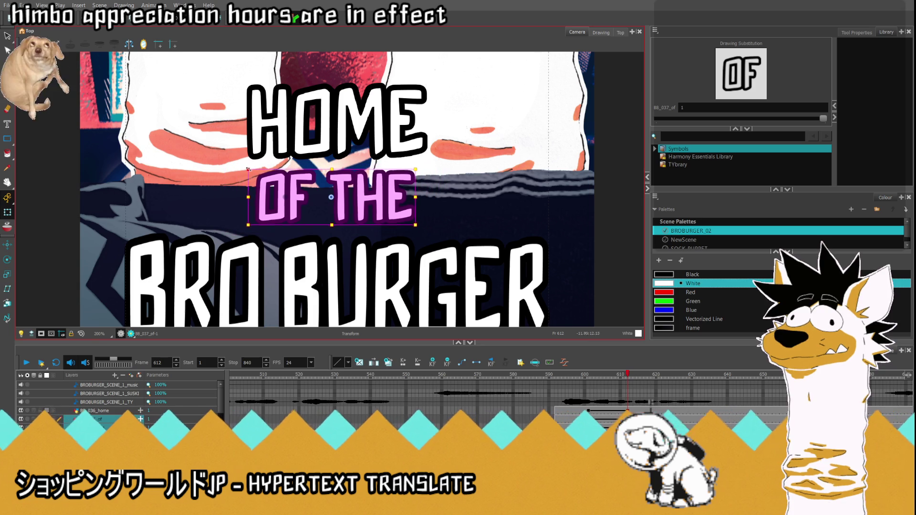
left_click_drag(340, 195, 339, 211)
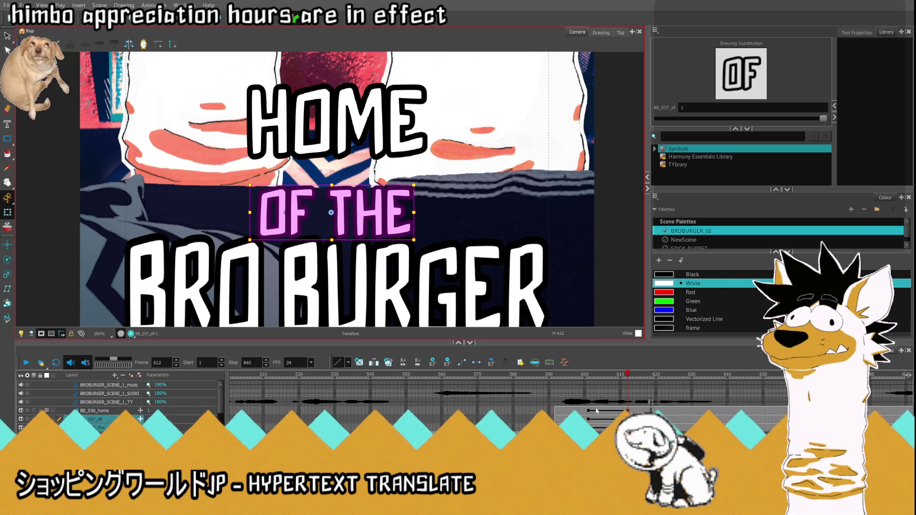
- Shrink HOME, place it just above OF THE, and fit the poster frame in view
left_click(624, 411)
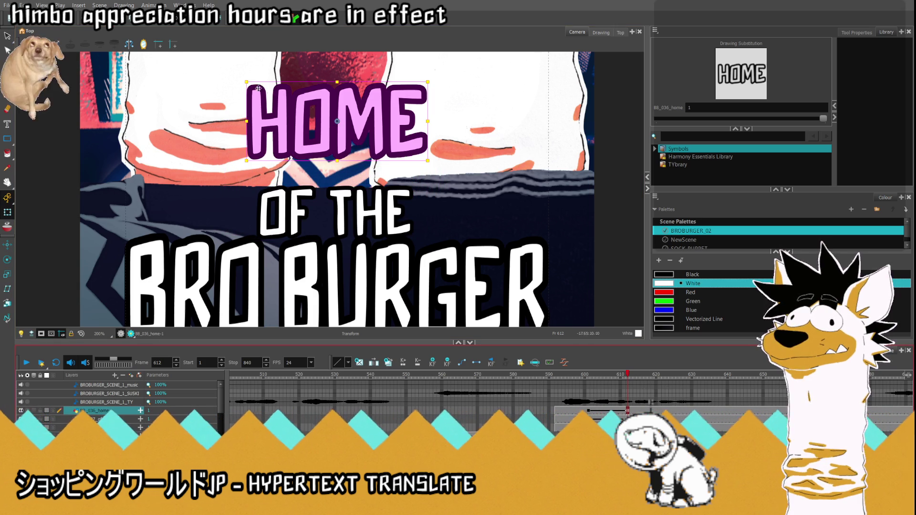
left_click_drag(247, 82, 261, 88)
left_click_drag(344, 117, 343, 150)
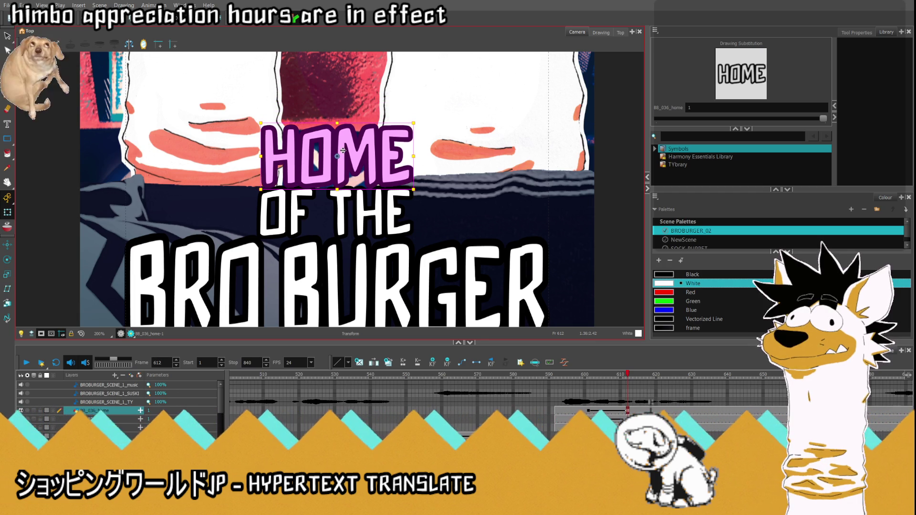
scroll(343, 151, "down", 4)
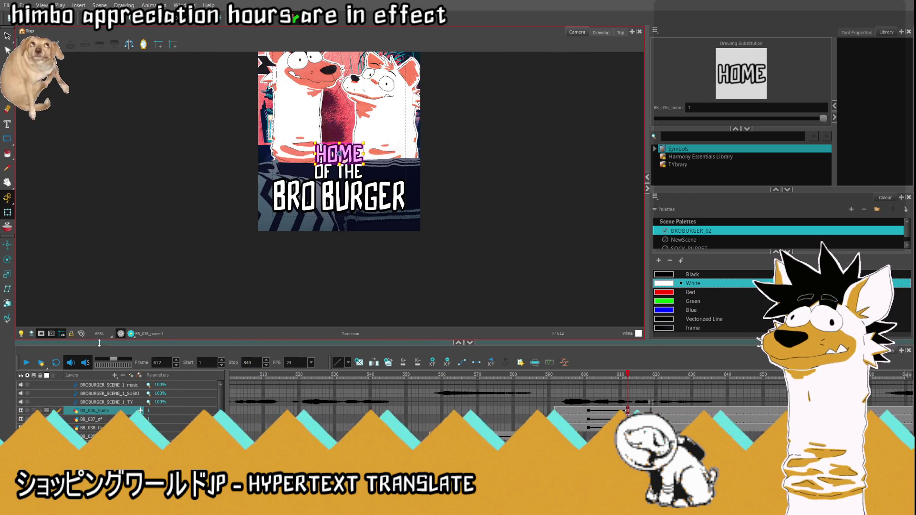
left_click(84, 335)
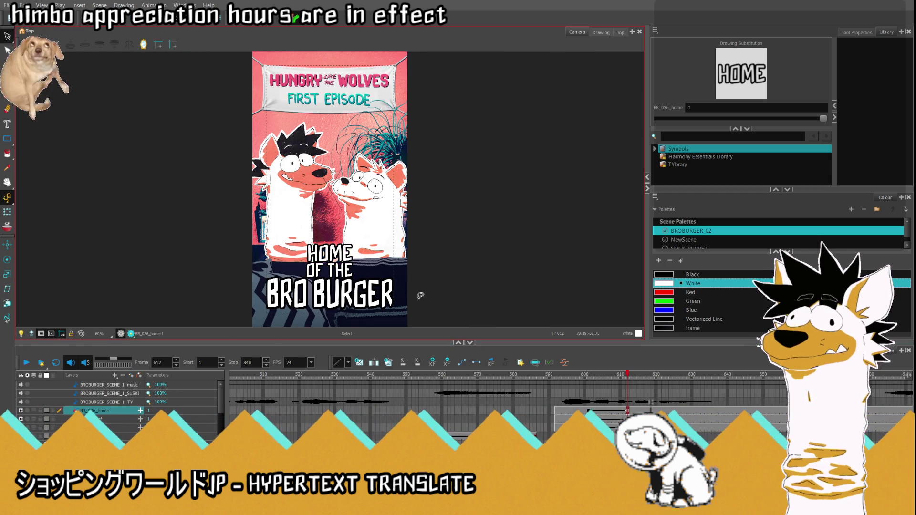
scroll(344, 268, "up", 2)
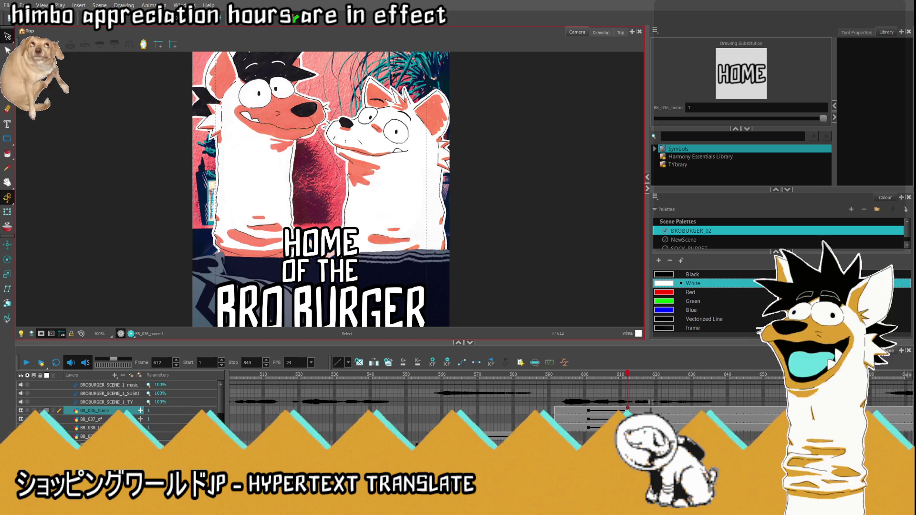
- Select the word-card cells at frame 612 and move OF THE to the right of HOME
left_click_drag(628, 410, 628, 428)
left_click(7, 213)
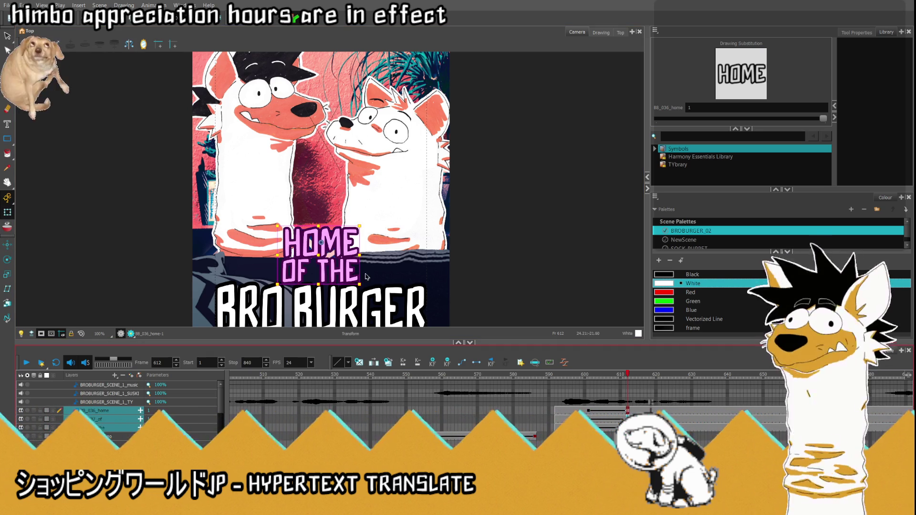
scroll(359, 286, "up", 2)
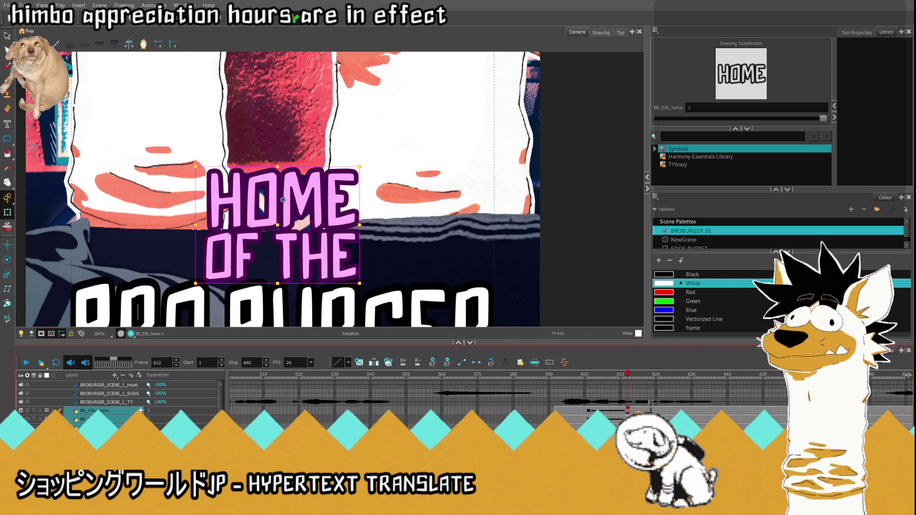
key("slash")
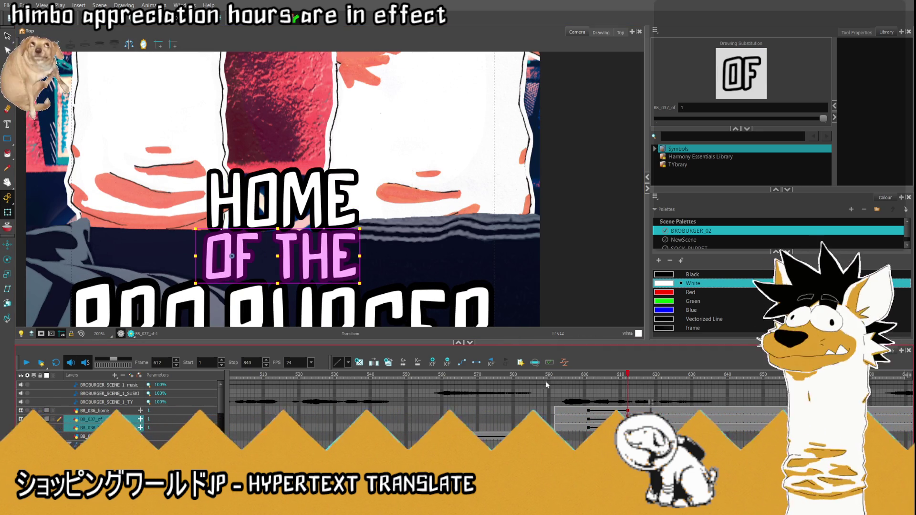
mouse_move(292, 257)
left_mouse_down()
mouse_move(399, 266)
mouse_move(367, 265)
left_mouse_up()
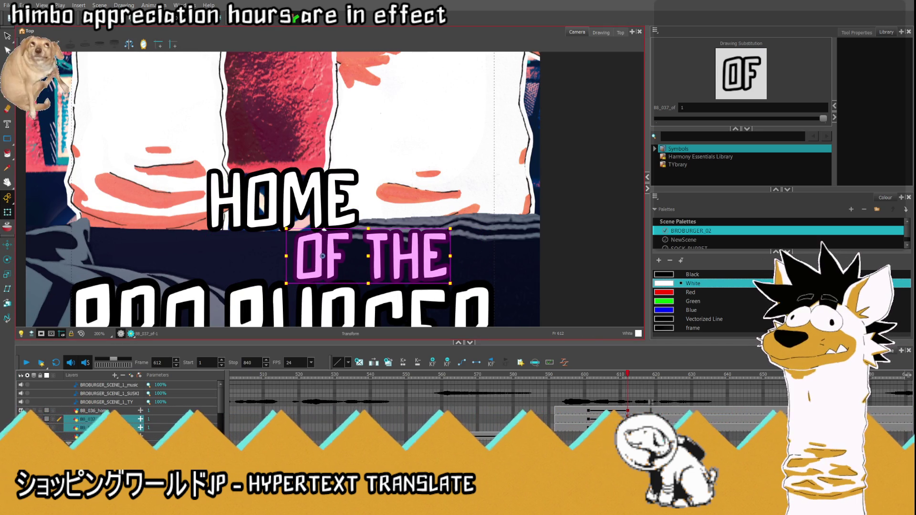
- Move HOME left and down beside OF THE, then nudge it slightly right
left_click(289, 196)
mouse_move(289, 197)
left_mouse_down()
mouse_move(216, 206)
mouse_move(198, 242)
left_mouse_up()
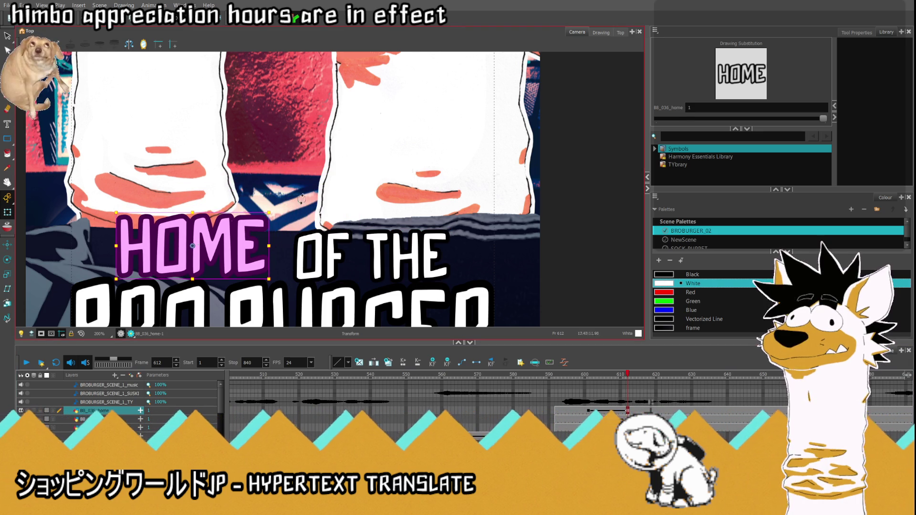
scroll(231, 224, "down", 3)
scroll(278, 208, "up", 3)
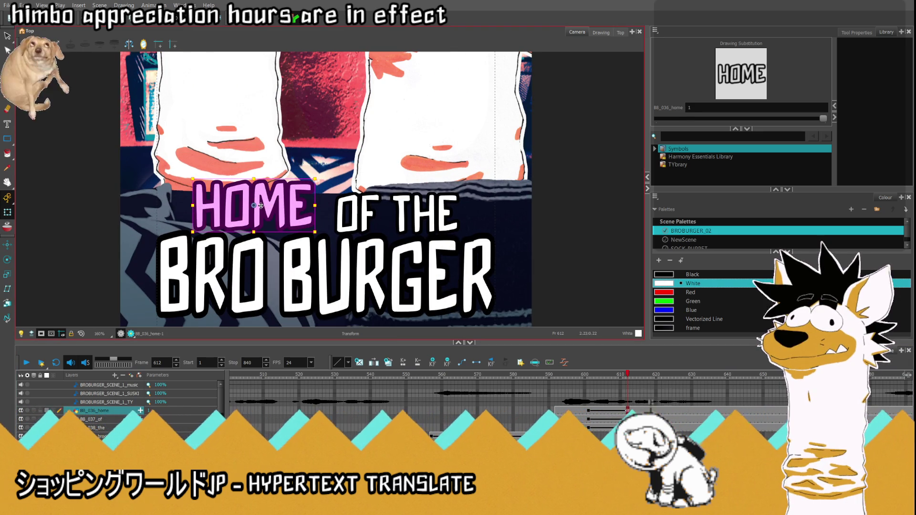
left_click_drag(260, 205, 270, 206)
- Shrink OF THE slightly and nudge HOME down and right into line
left_click(358, 213)
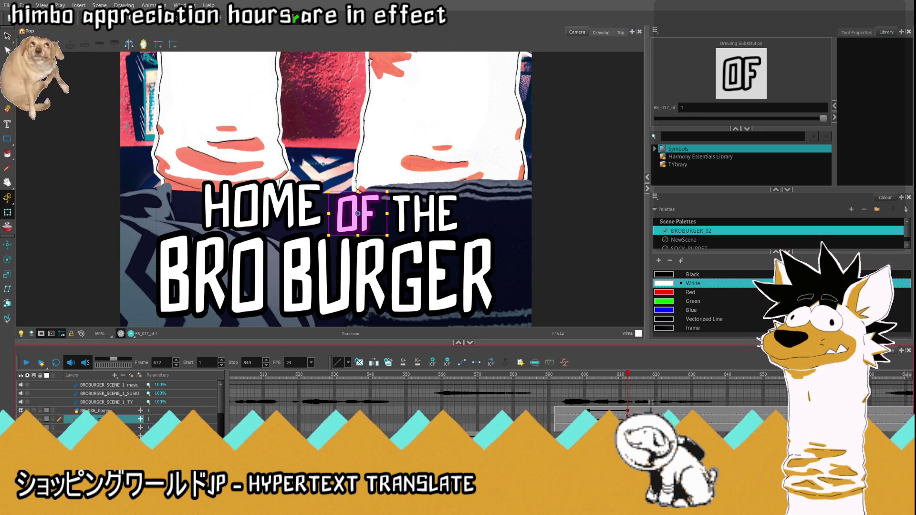
left_click(445, 212, "shift")
left_click_drag(460, 194, 439, 197)
scroll(341, 224, "up", 2)
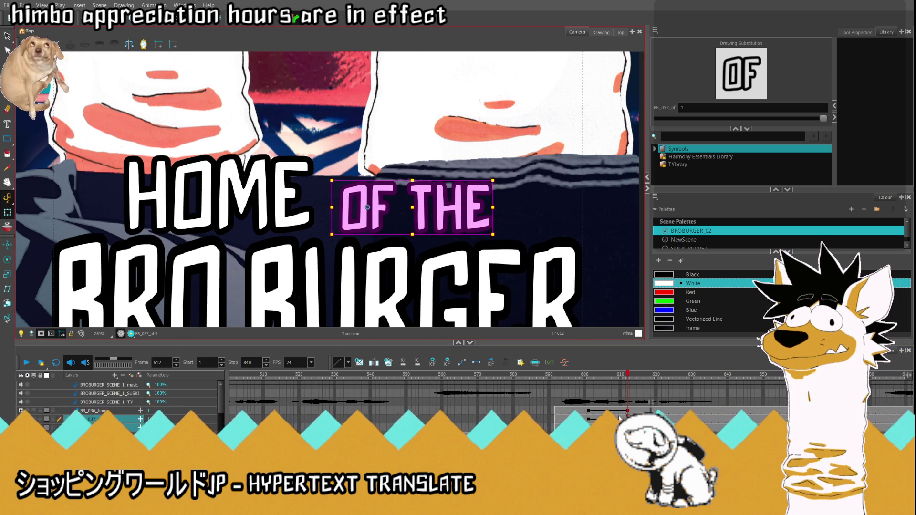
left_click(242, 210)
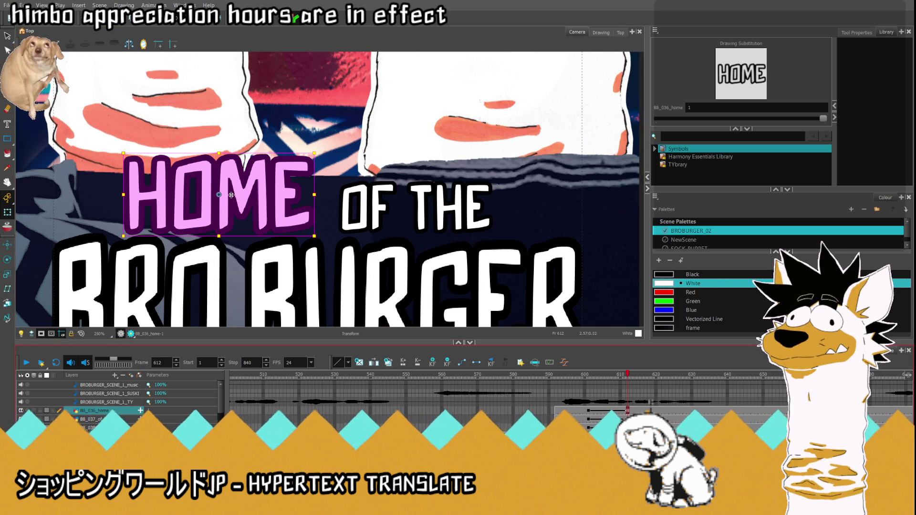
key("Down")
key("Down")
left_click_drag(232, 199, 243, 197)
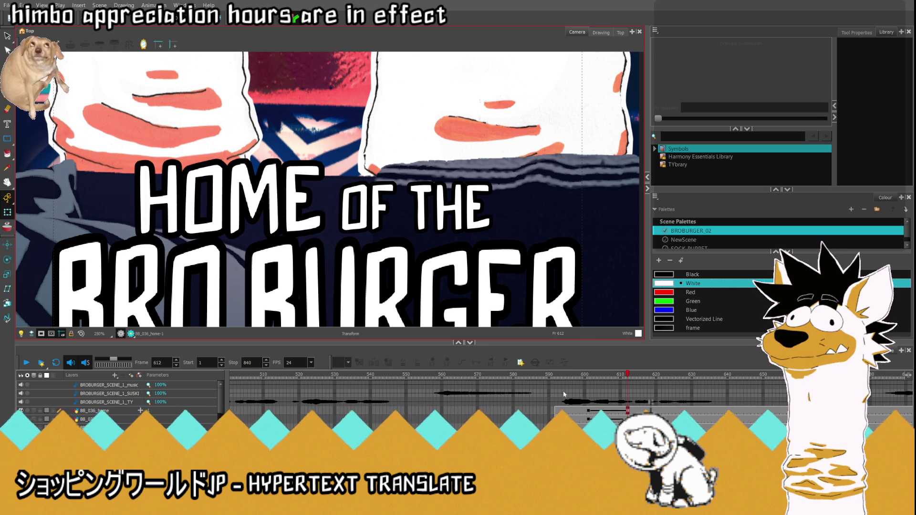
- Slide THE closer to OF and nudge HOME slightly right, checking the full poster frame
left_click(368, 208)
left_click(451, 207, "shift")
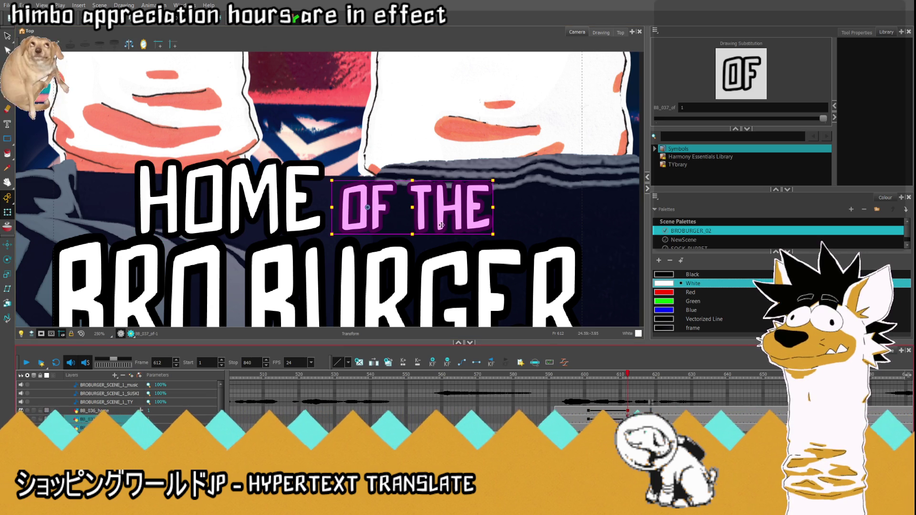
mouse_move(428, 214)
left_mouse_down()
mouse_move(408, 207)
mouse_move(415, 195)
left_mouse_up()
left_click(81, 334)
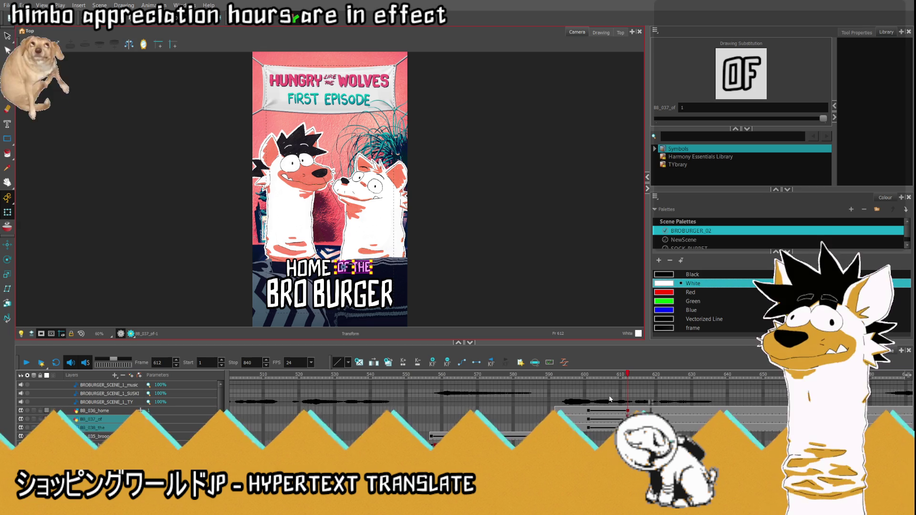
scroll(376, 282, "up", 4)
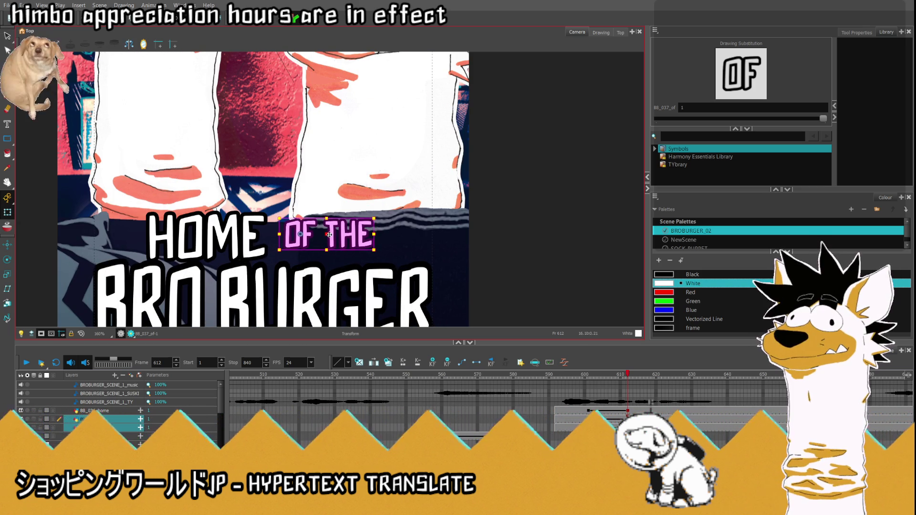
left_click(260, 253)
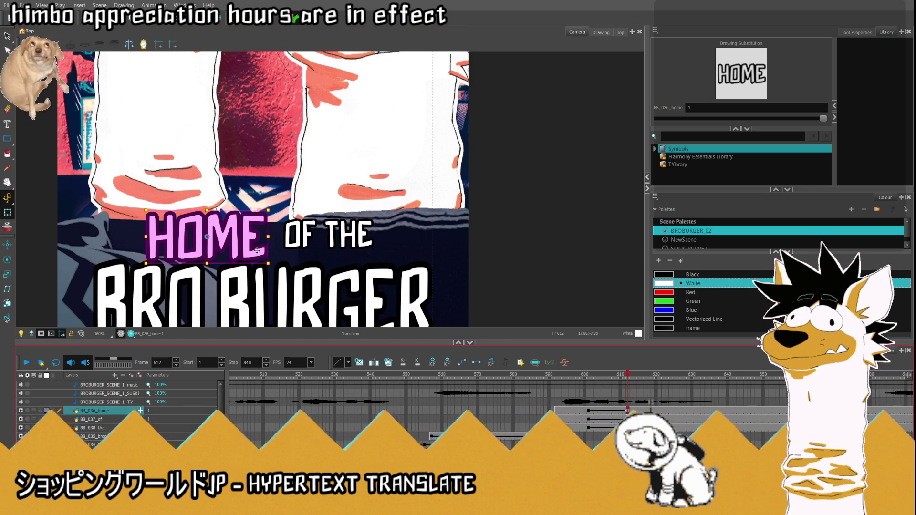
left_click_drag(216, 234, 218, 233)
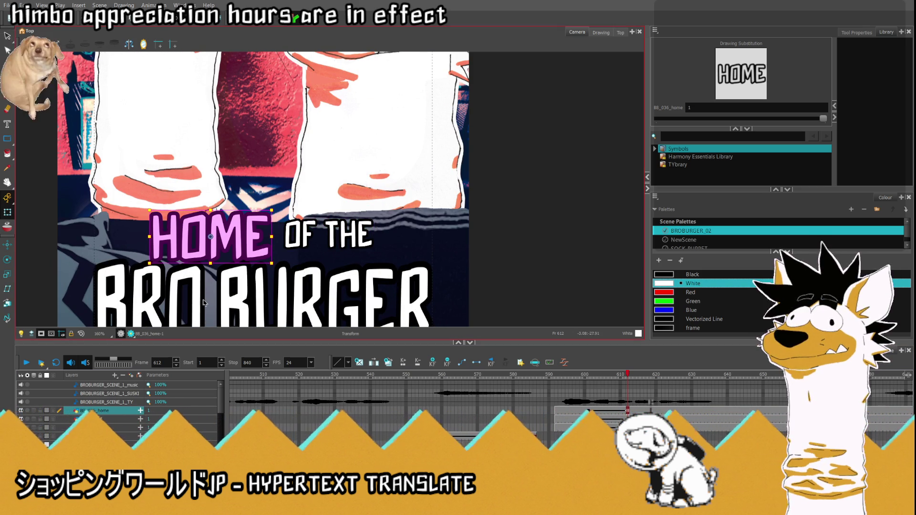
left_click(81, 335)
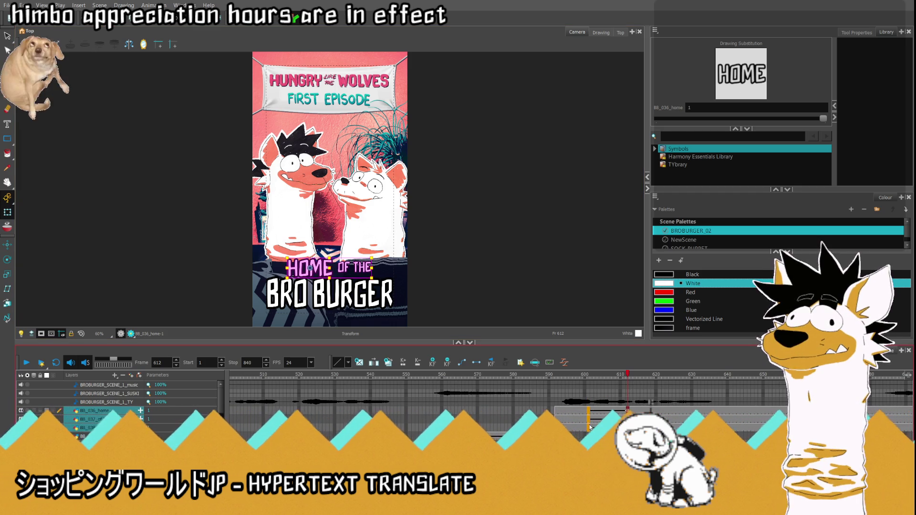
- Scrub between frames 592 and 601 to find where HOME should pop in
left_click(589, 427)
scroll(651, 404, "down", 1)
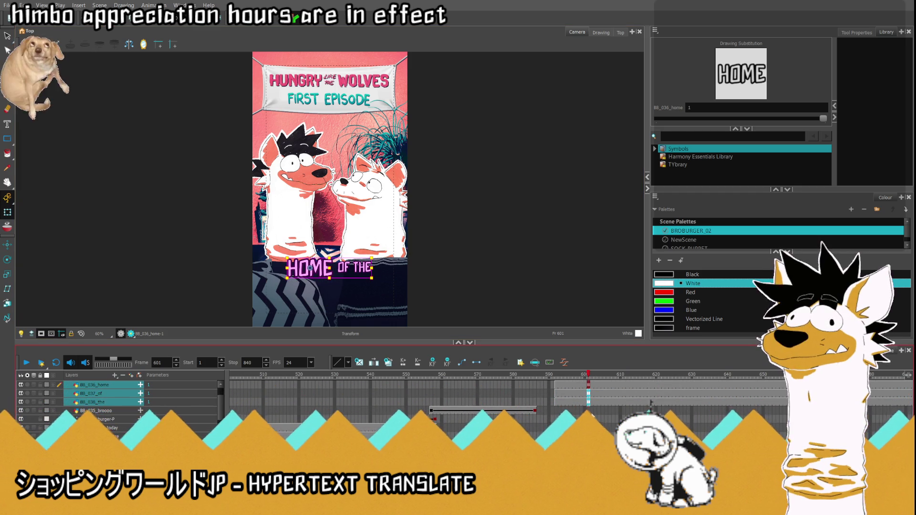
left_click(553, 376)
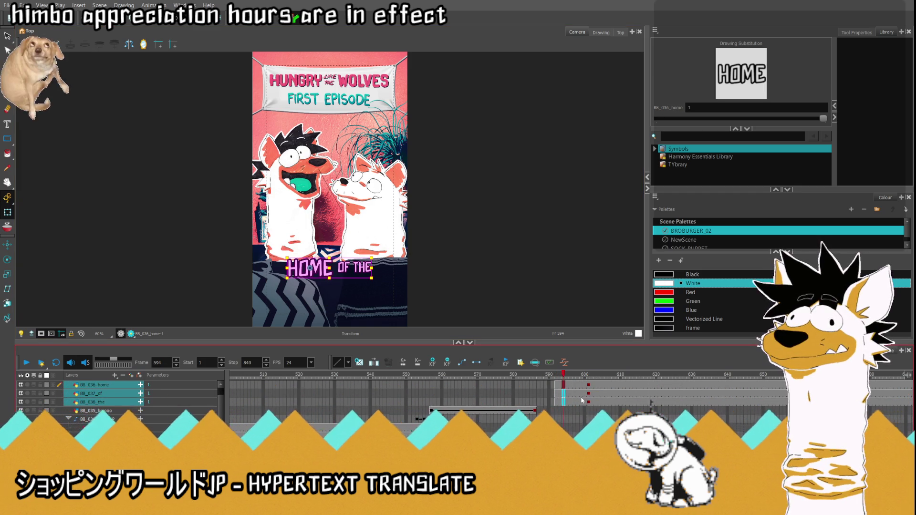
scroll(573, 406, "up", 1)
left_click(589, 414)
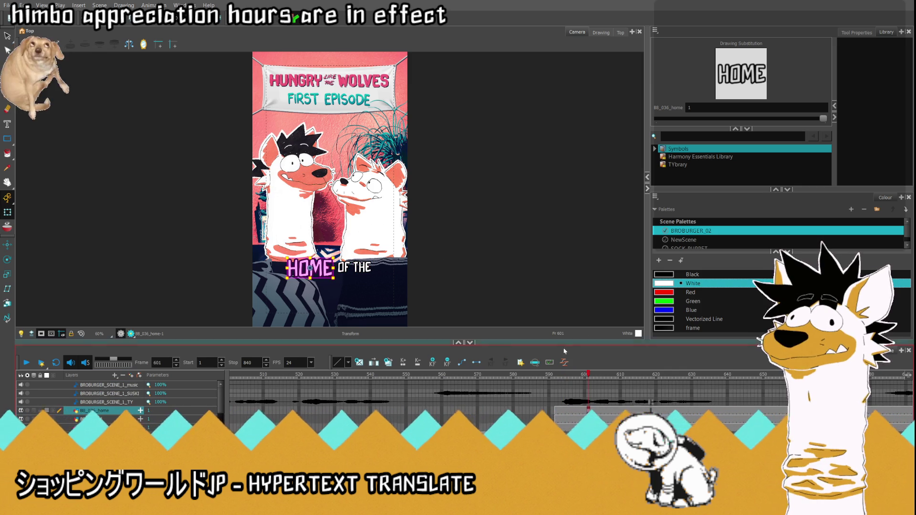
left_click(575, 376)
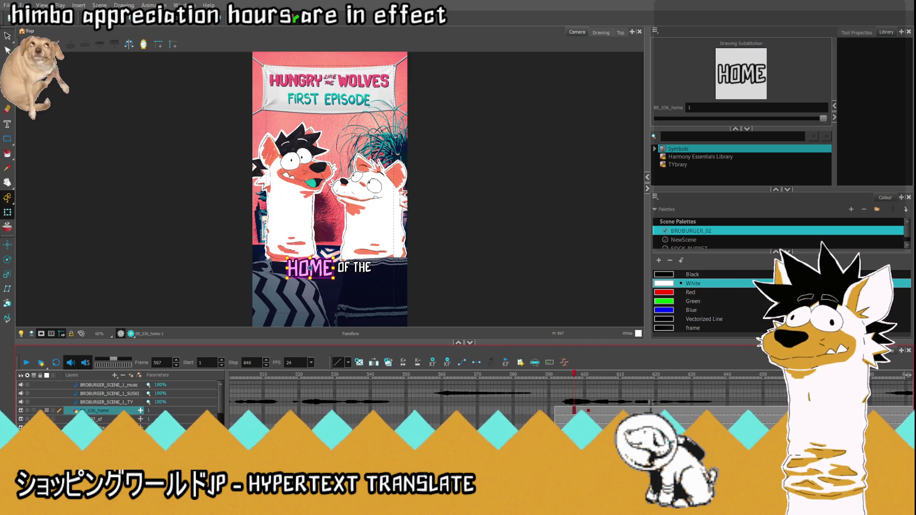
left_click(589, 375)
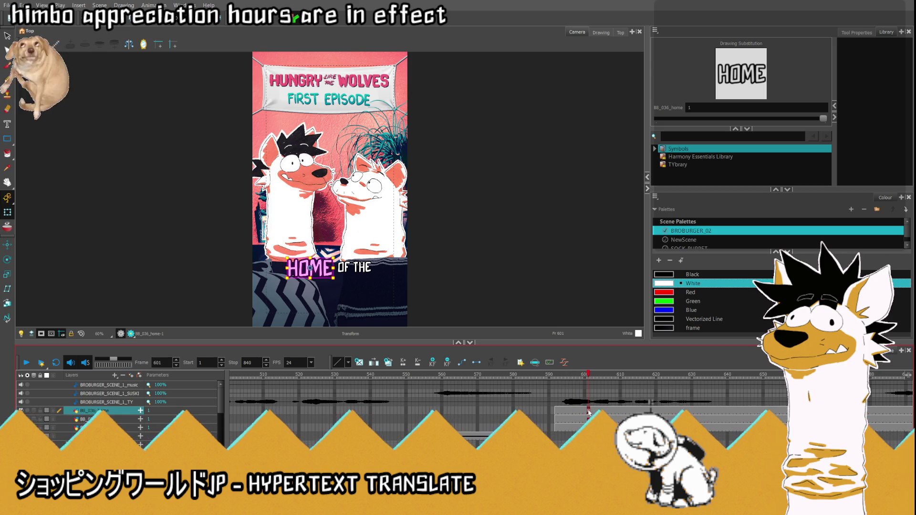
left_click(557, 411)
left_click(572, 411)
left_click(574, 412)
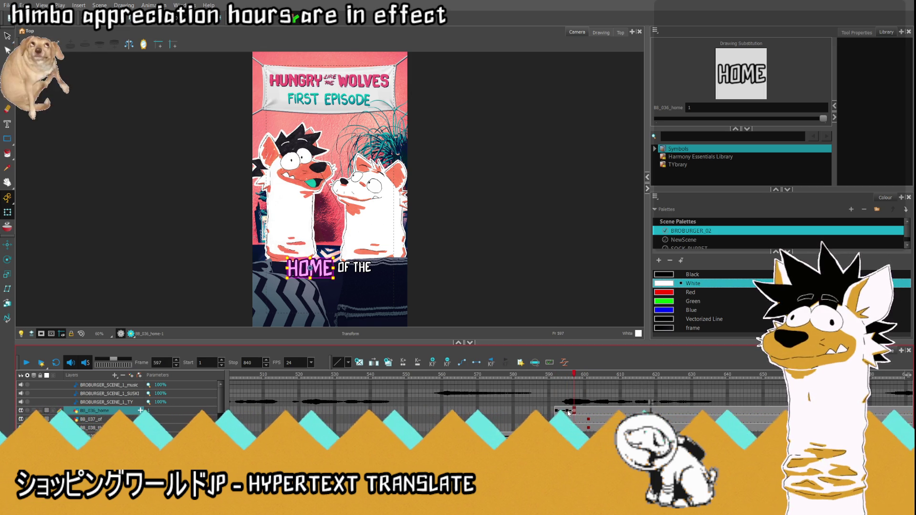
left_click(568, 411)
scroll(305, 292, "up", 2)
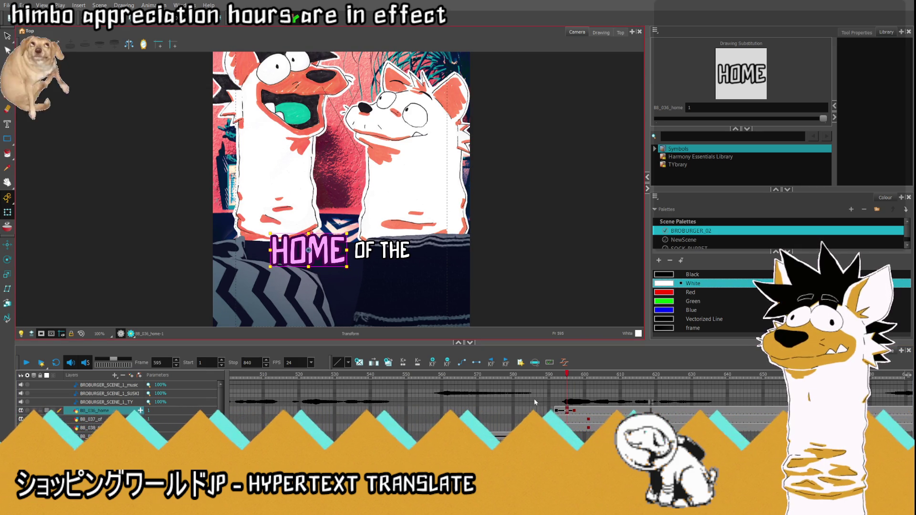
- At frame 592, drag HOME below the camera frame, then check frame 601
key("comma")
key("comma")
key("comma")
scroll(326, 165, "down", 2)
mouse_move(303, 210)
left_mouse_down()
mouse_move(319, 237)
mouse_move(316, 287)
left_mouse_up()
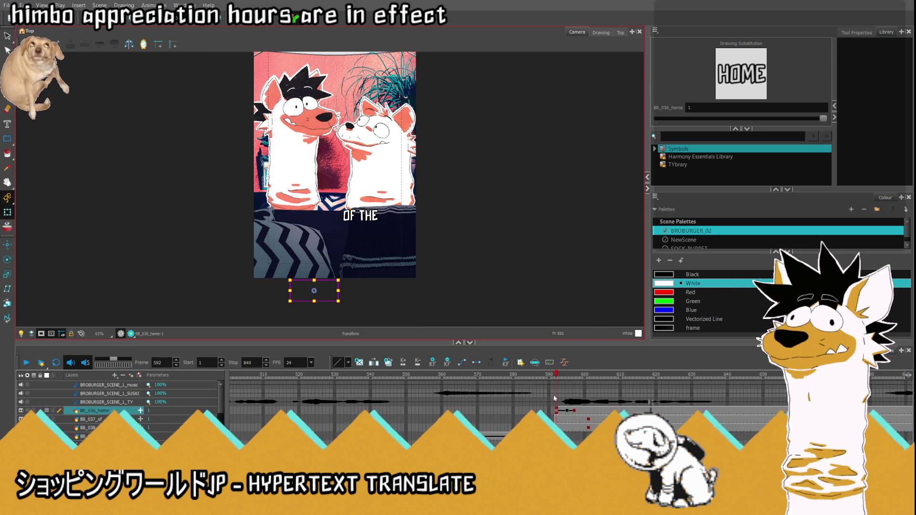
left_click(586, 405)
- Scrub frames 600–609 and select the THE card to check its timing
left_click(596, 377)
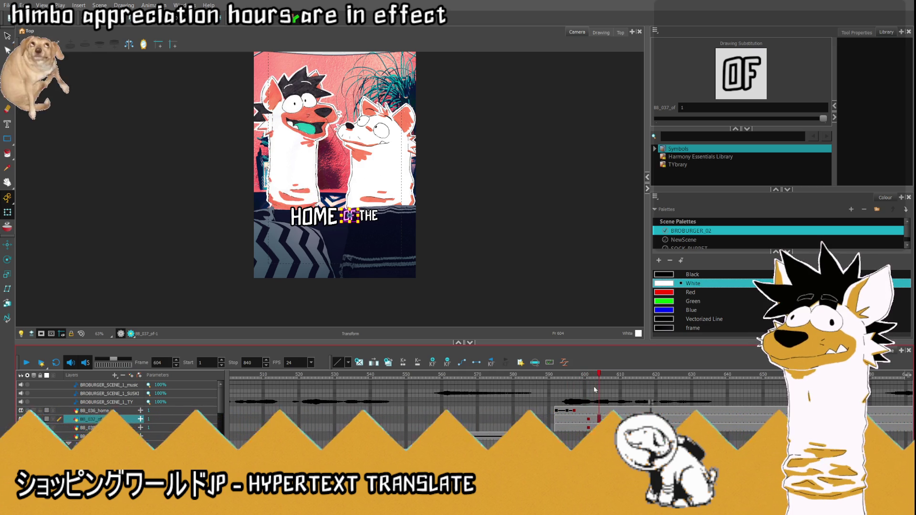
left_click(589, 419)
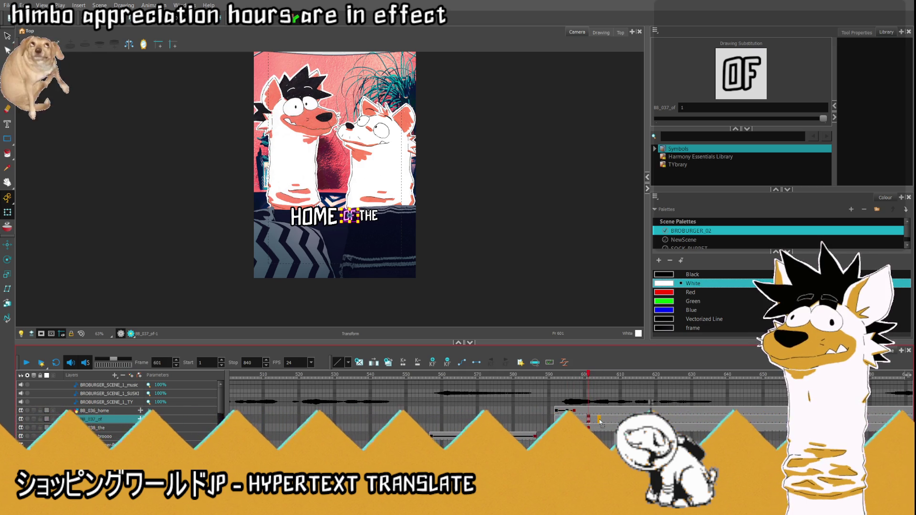
left_click(597, 419)
left_click(585, 419)
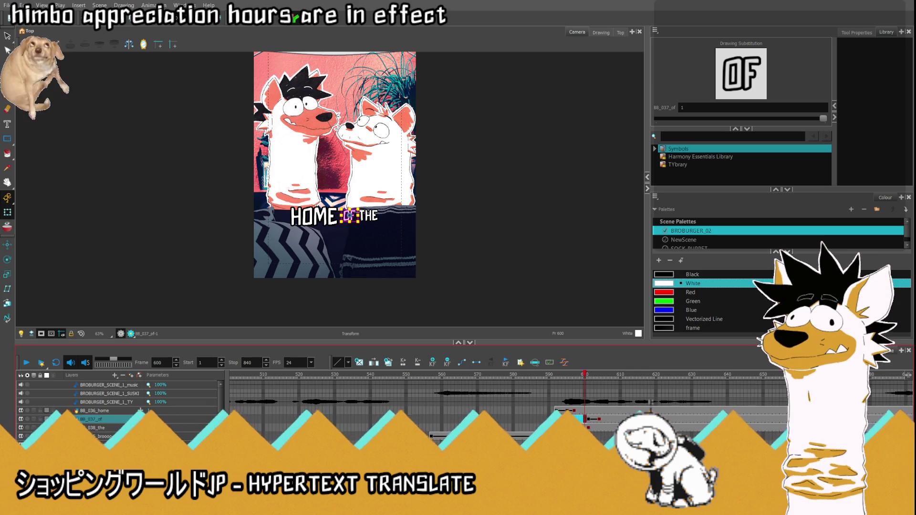
left_click(589, 428)
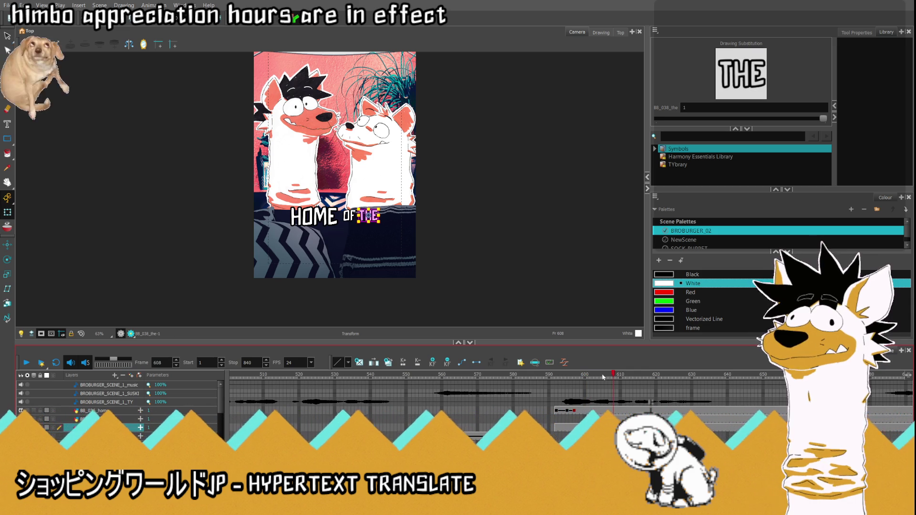
left_click(618, 376)
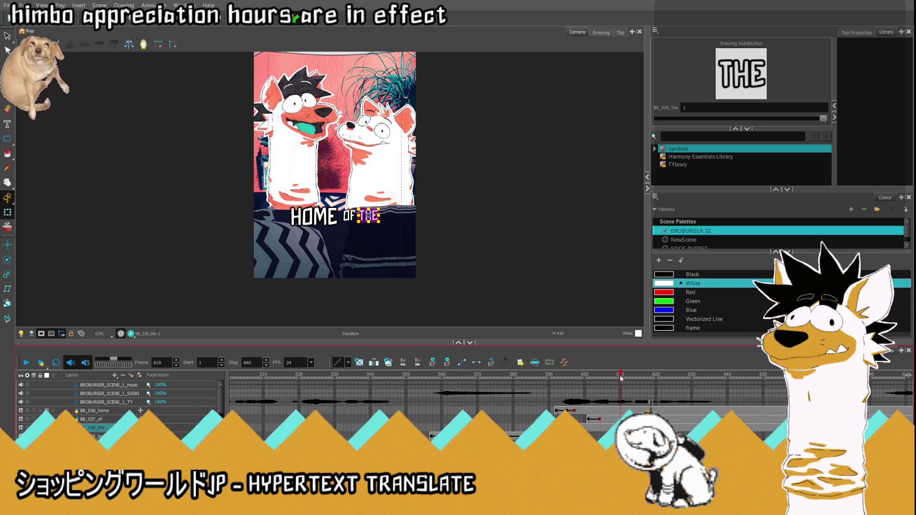
left_click(614, 376)
left_click(606, 376)
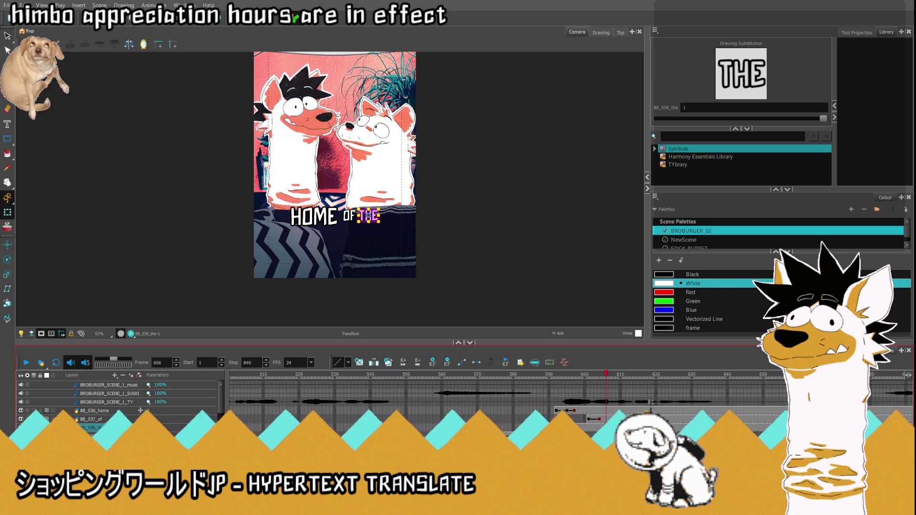
key("comma")
- Step around frame 609 to find where THE appears and select it
left_click(606, 419)
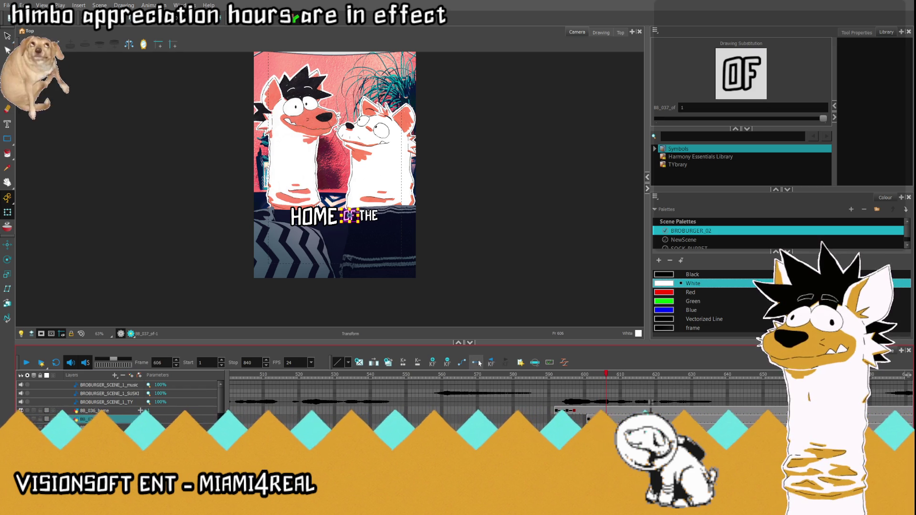
key("comma")
key("comma")
scroll(349, 215, "up", 4)
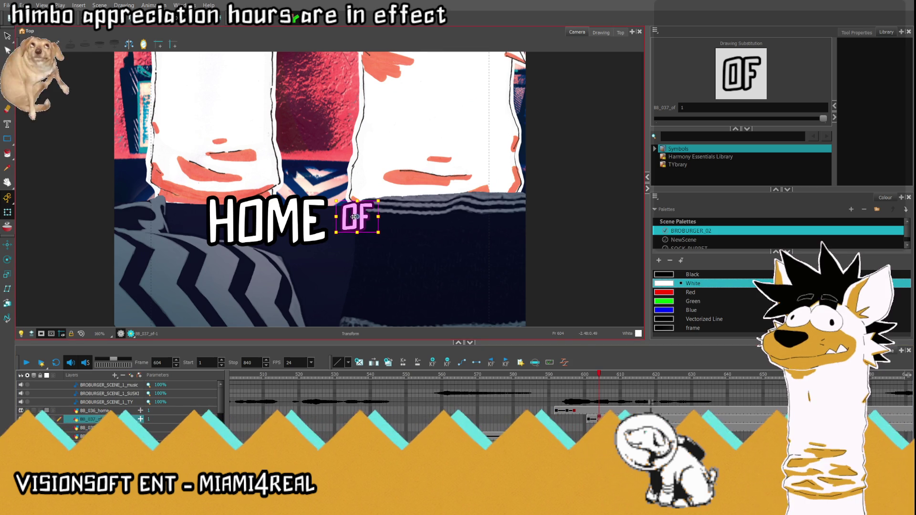
key("period")
key("period")
key("period")
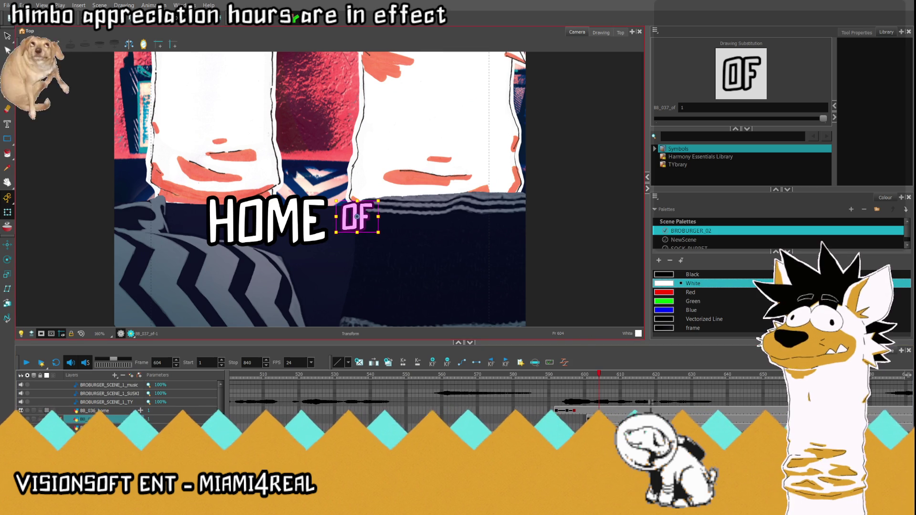
left_click(405, 218)
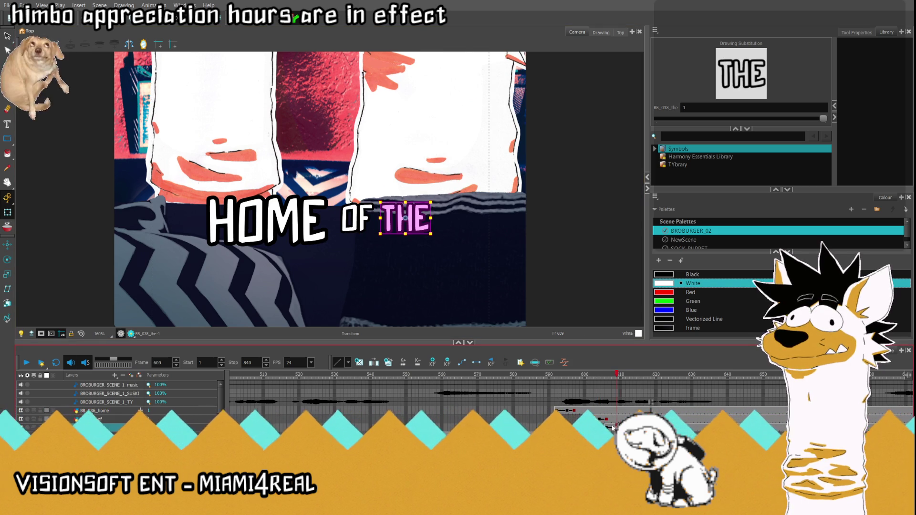
key("period")
key("period")
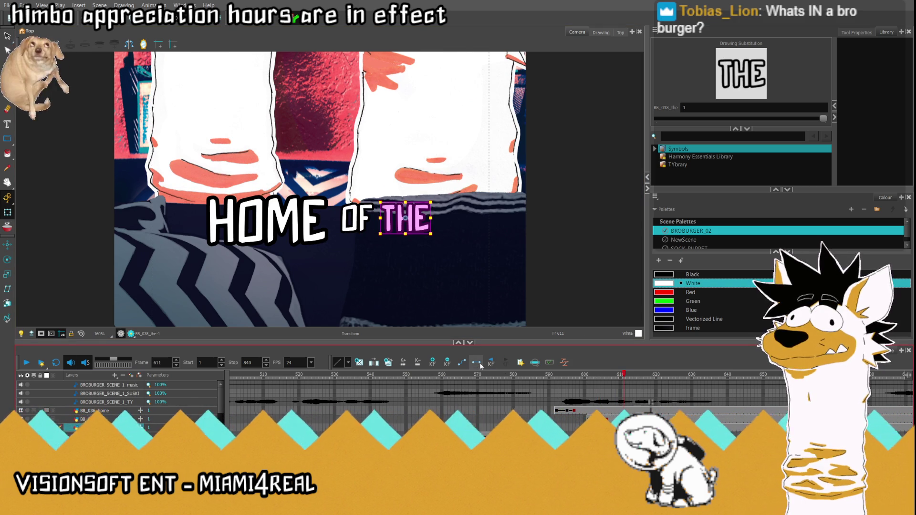
key("comma")
key("comma")
key("comma")
- At frame 606, drag THE below the camera frame, verify at 609, and play back
key("shift+z")
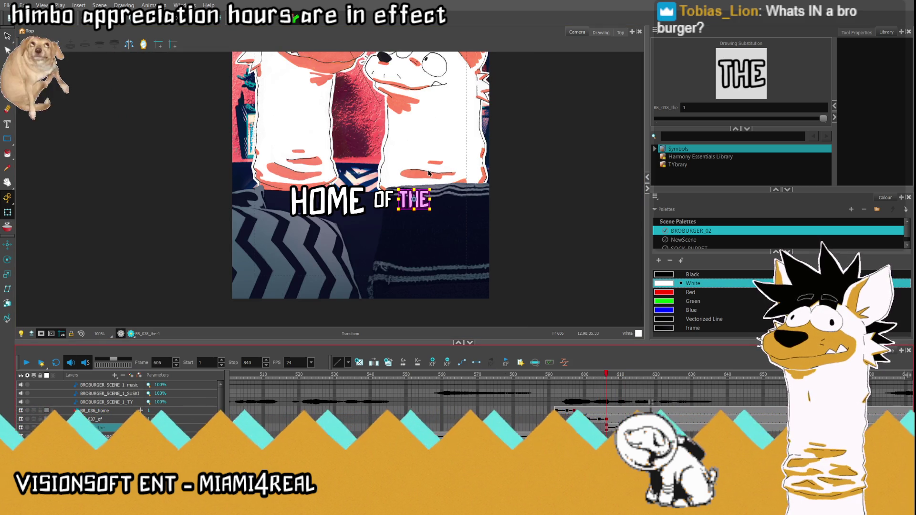
left_click_drag(429, 200, 429, 300)
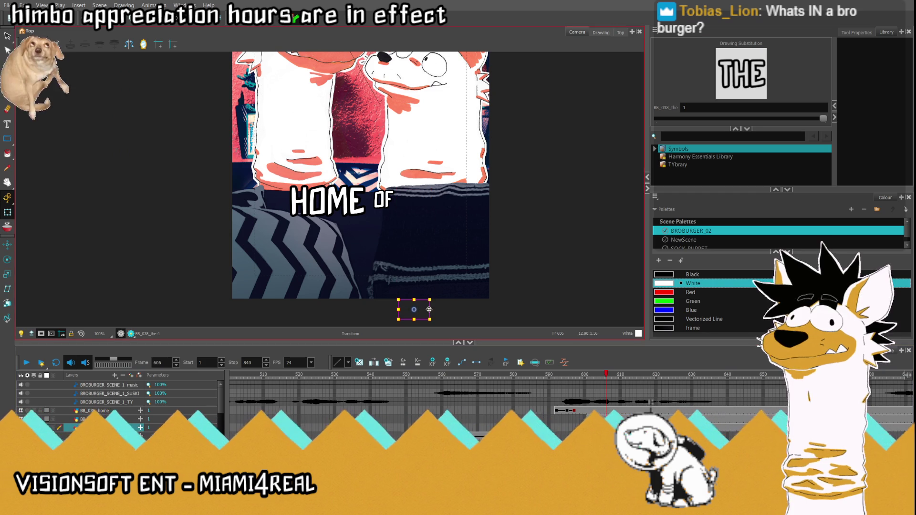
key("period")
key("period")
key("period")
scroll(398, 181, "up", 4)
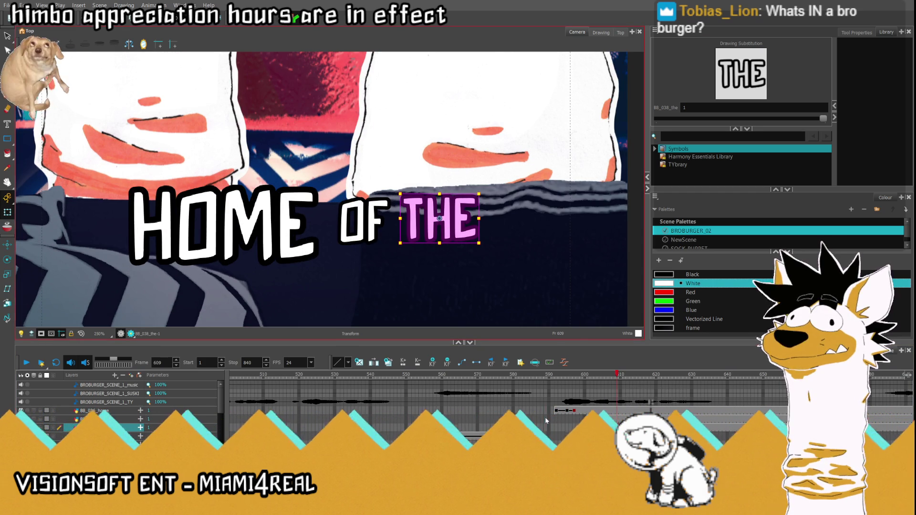
left_click(546, 419)
key("shift+m")
left_click(26, 363)
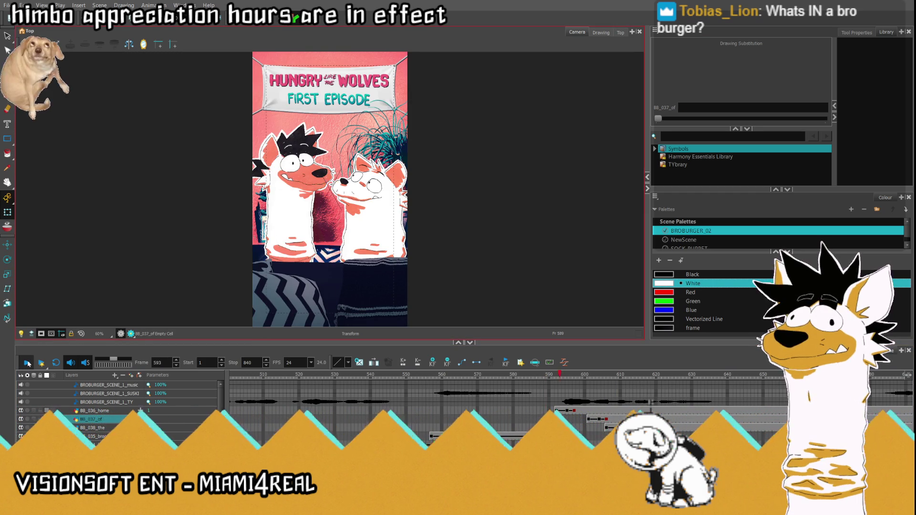
- Replay the word-card animation and step the BRO card back to frame 612
left_click(545, 411)
left_click(26, 363)
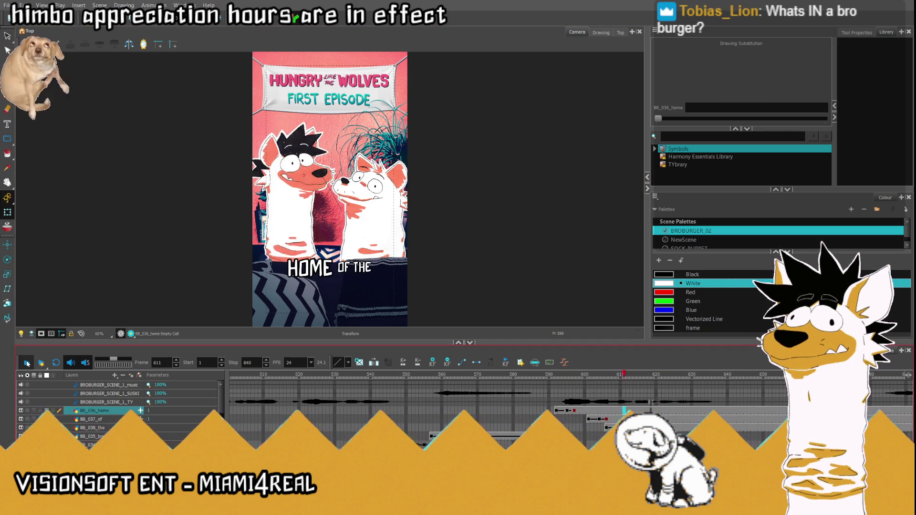
left_click(27, 363)
left_click(651, 411)
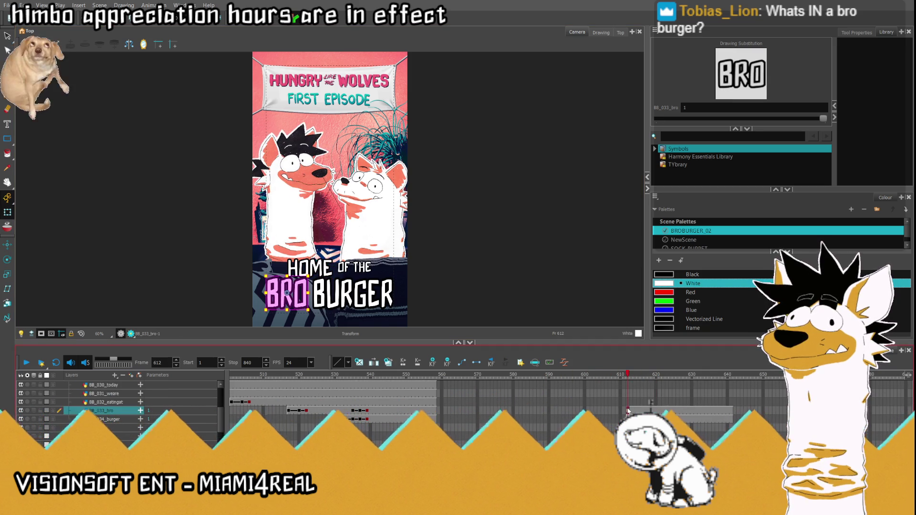
left_click(627, 375)
left_click(650, 375)
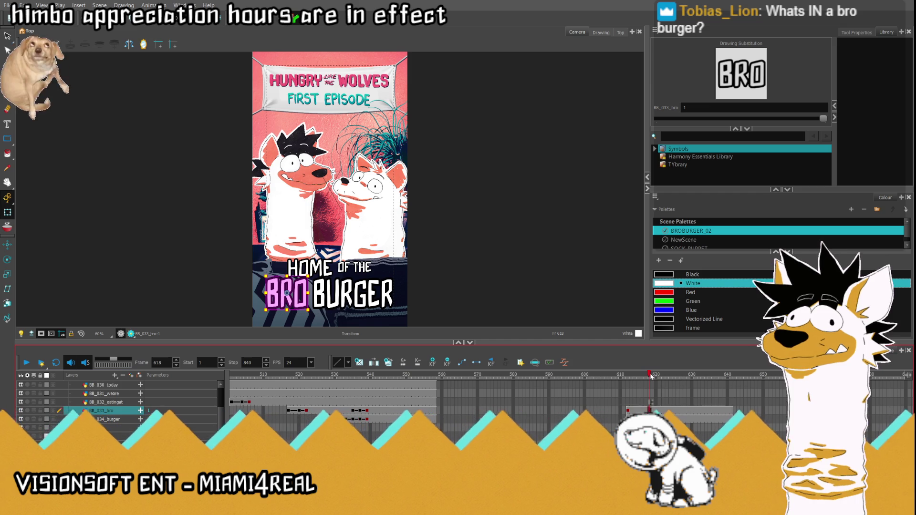
left_click(646, 375)
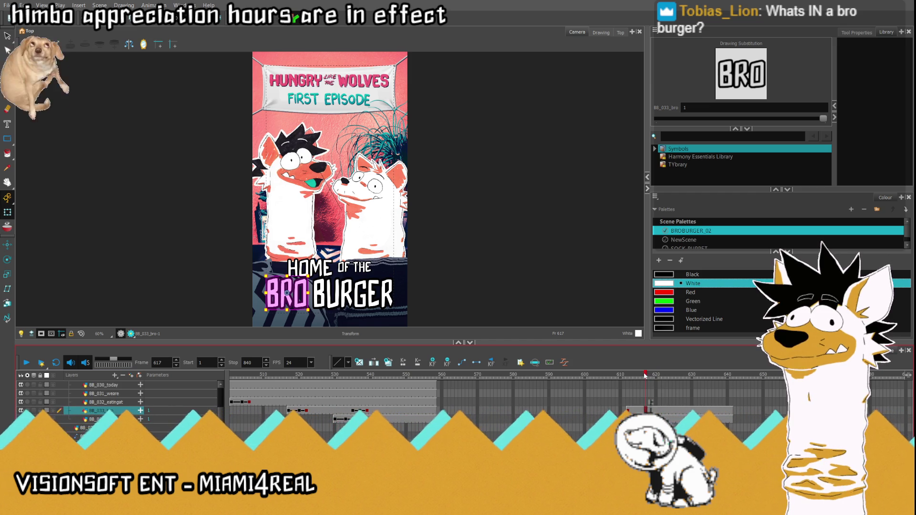
key("comma")
key("comma")
key("comma")
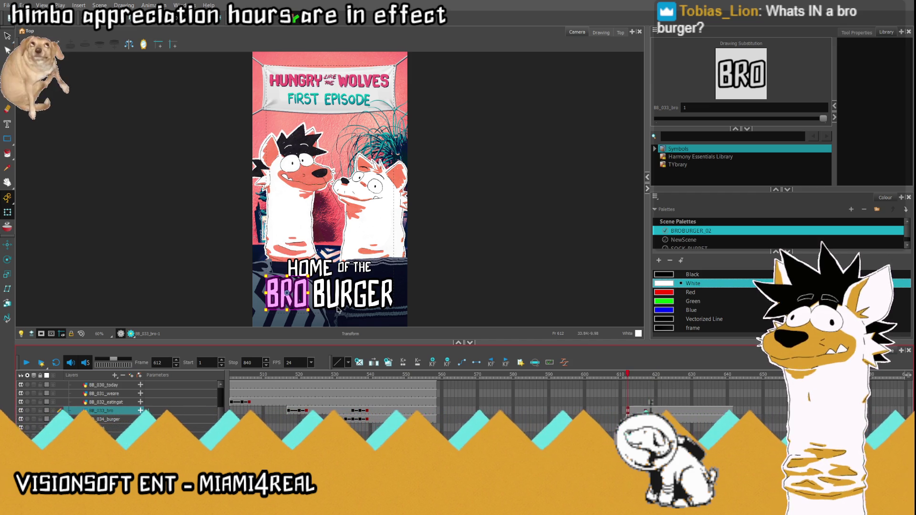
- Drag BRO off the left edge at frame 612 and play to check it pops in
left_click_drag(288, 292, 229, 293)
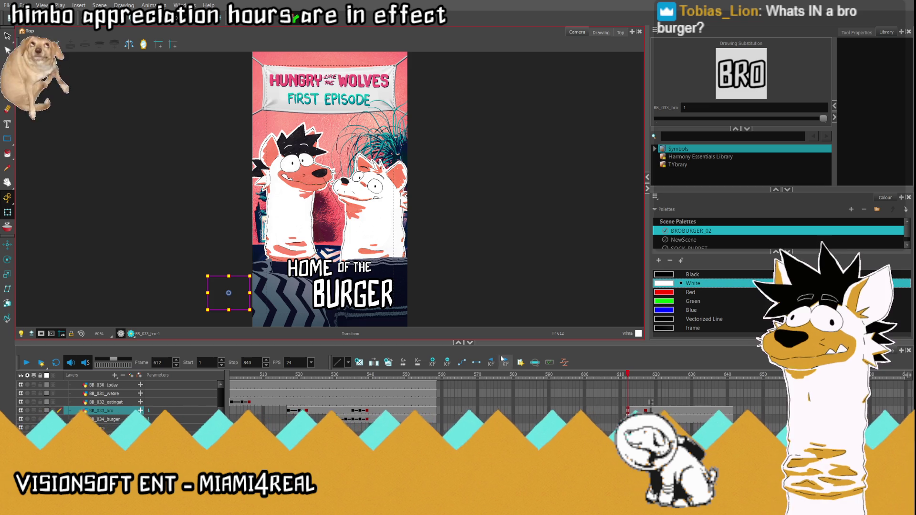
left_click(27, 363)
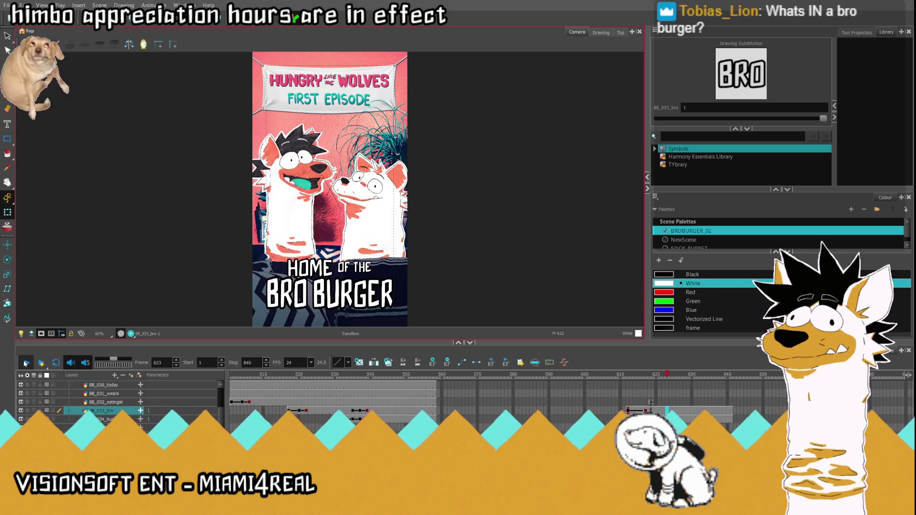
left_click(26, 363)
left_click(652, 403)
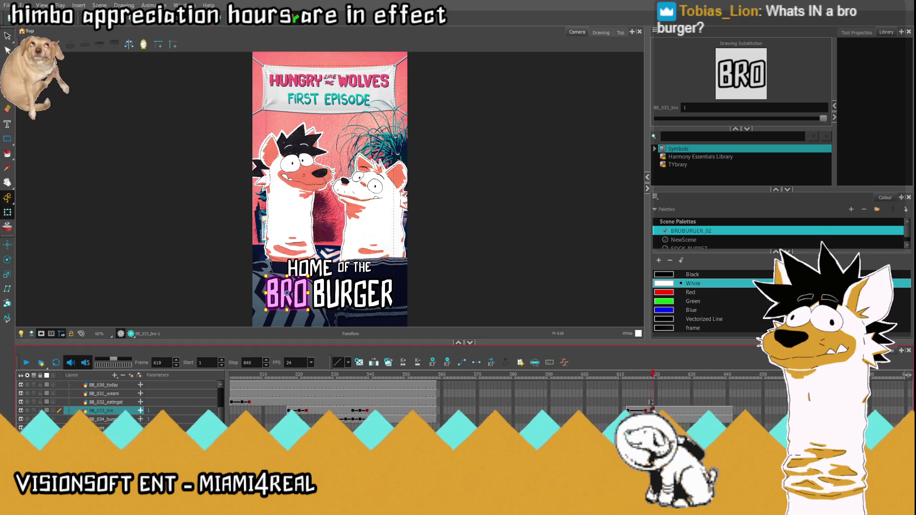
key("comma")
key("comma")
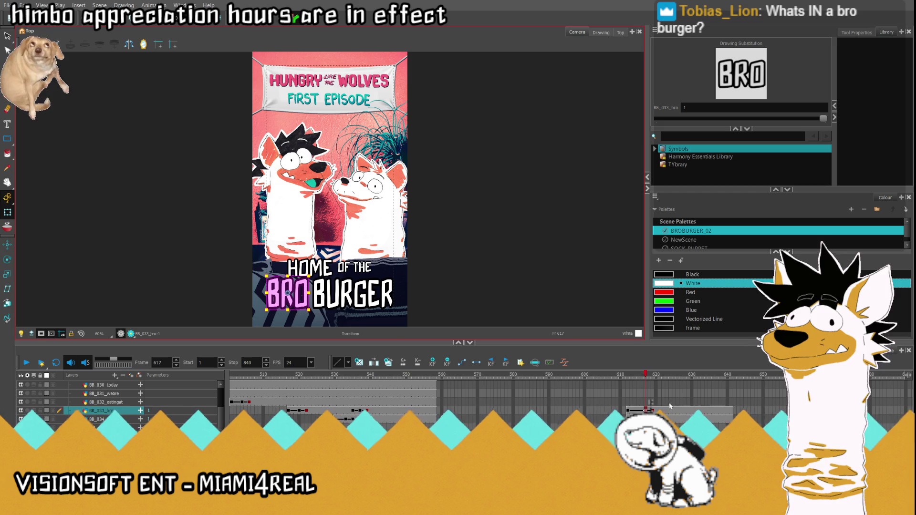
- Drag BURGER off the right edge at frame 612, then check frame 617 and play back
left_click(639, 377)
left_click(653, 380)
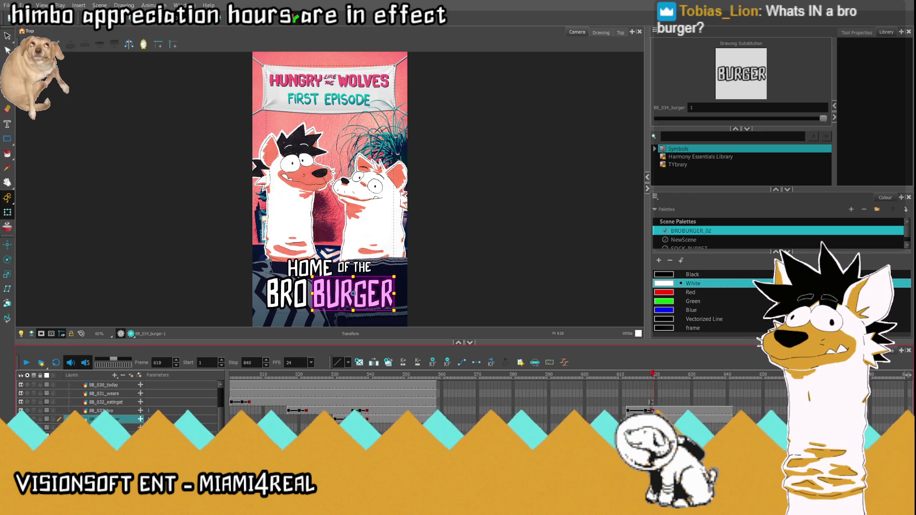
key("comma")
key("comma")
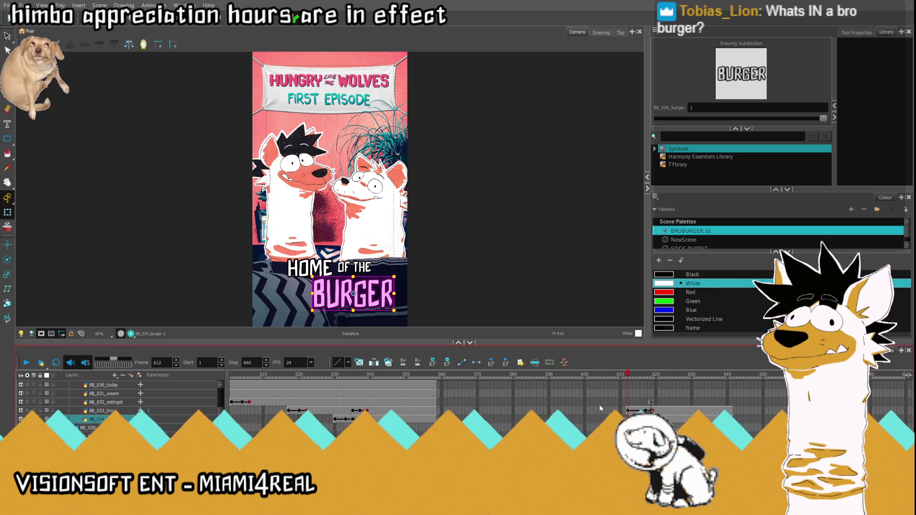
left_click_drag(355, 295, 450, 294)
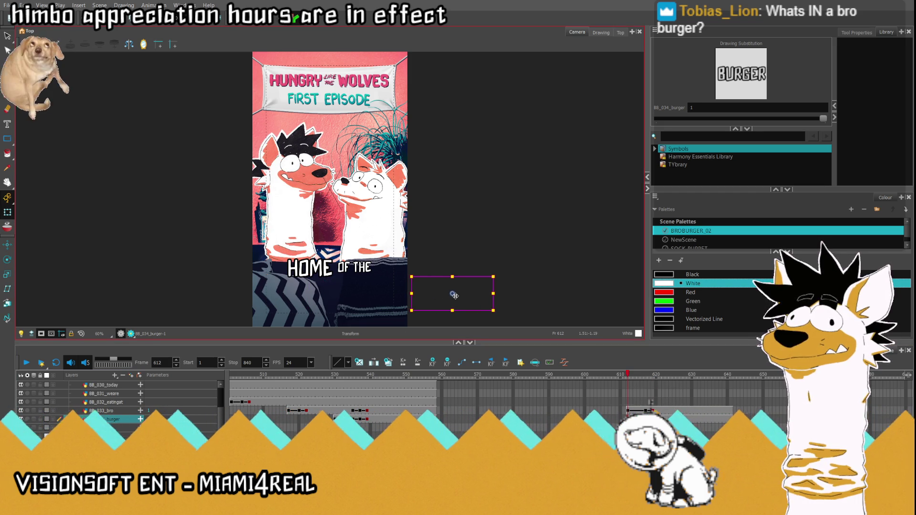
key("period")
key("period")
key("period")
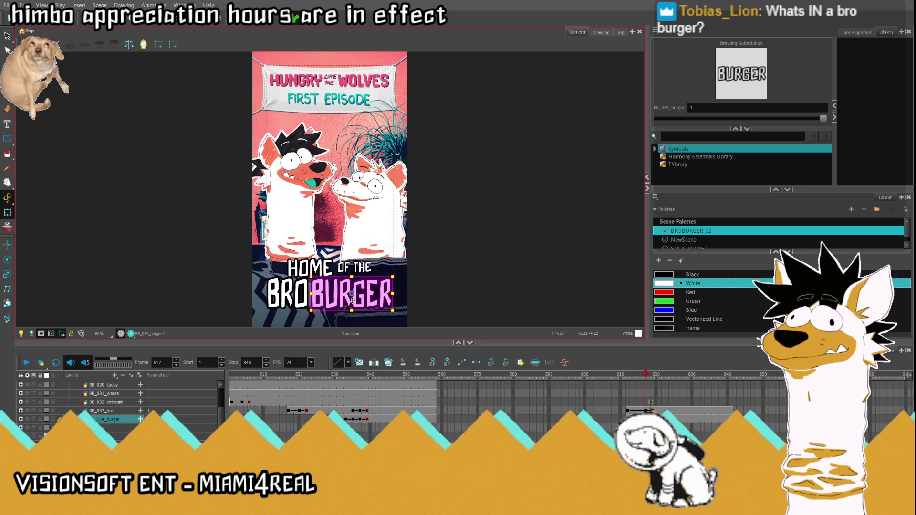
key("comma")
key("comma")
key("comma")
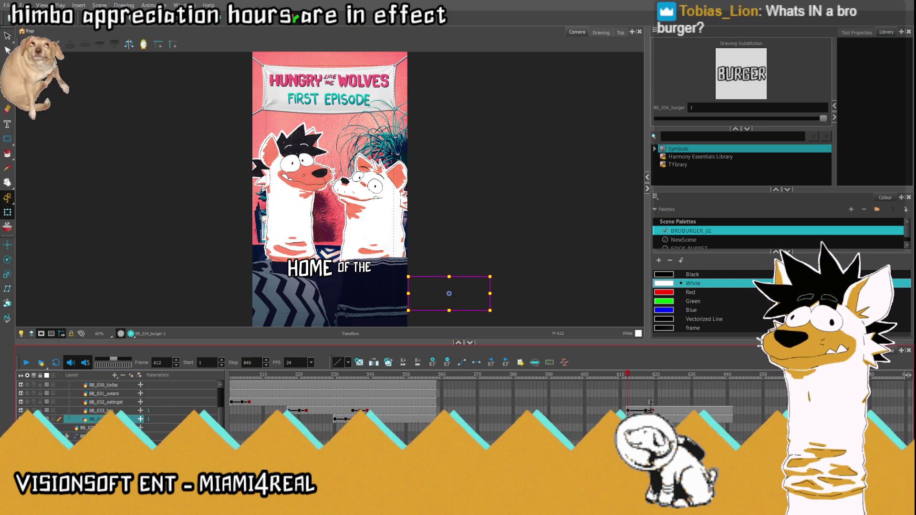
mouse_move(652, 377)
left_mouse_down()
mouse_move(692, 377)
mouse_move(640, 377)
mouse_move(656, 379)
left_mouse_up()
left_click(27, 362)
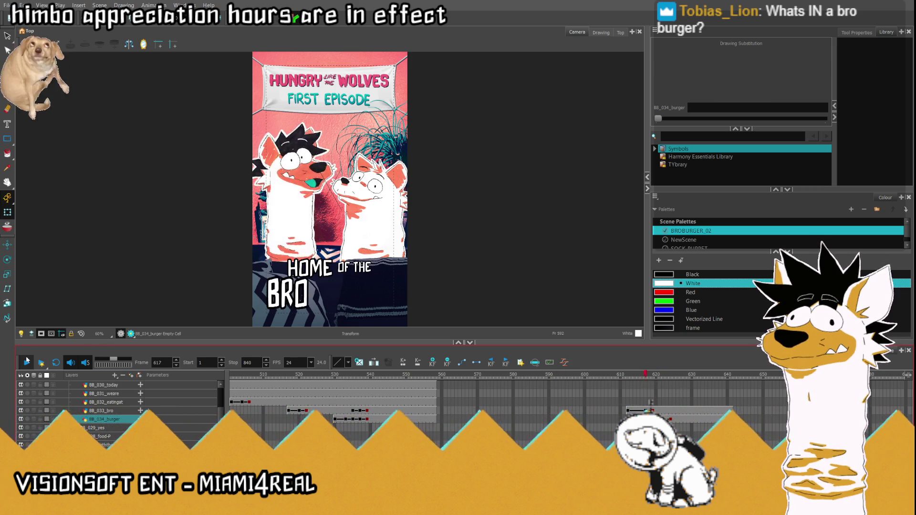
key("Return")
left_click(642, 411)
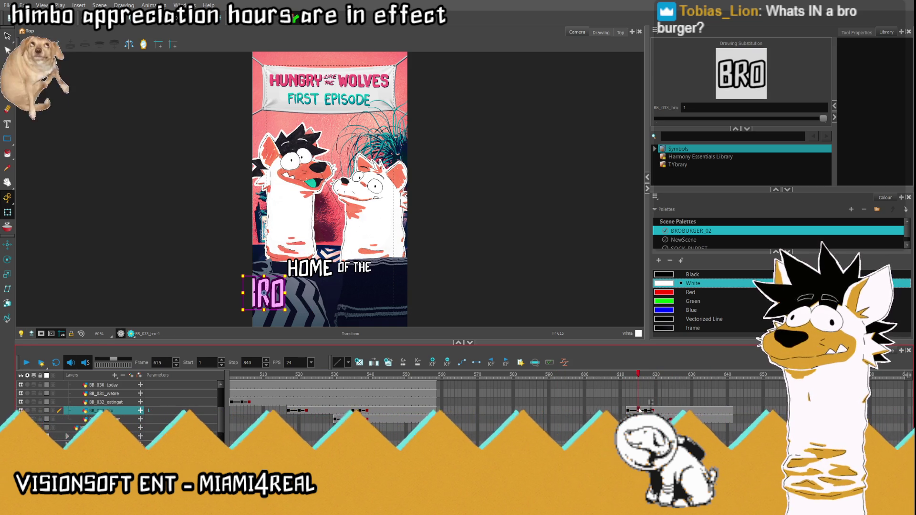
left_click(650, 419)
left_click(628, 374)
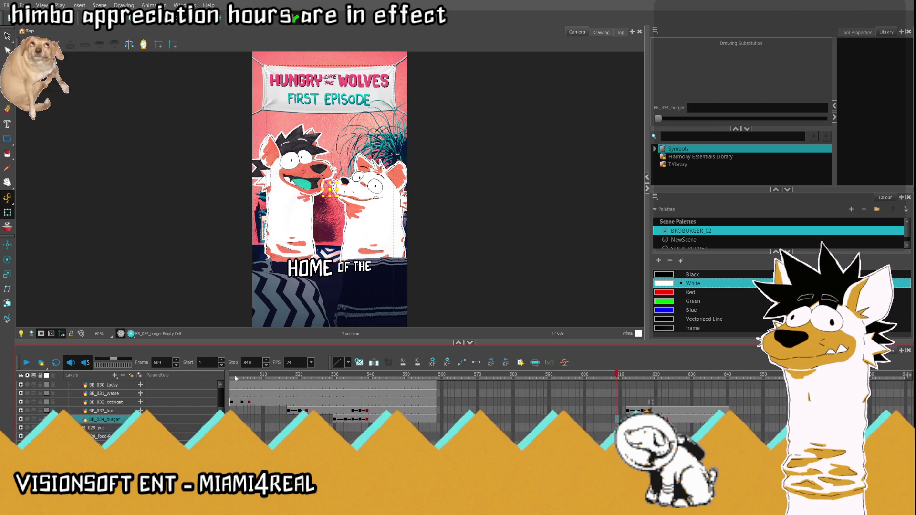
left_click(27, 363)
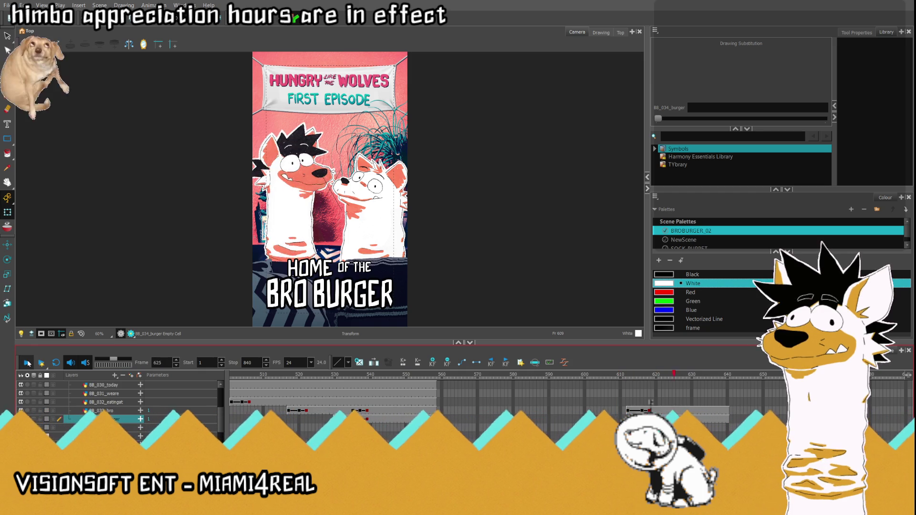
left_click(589, 402)
left_click(481, 394)
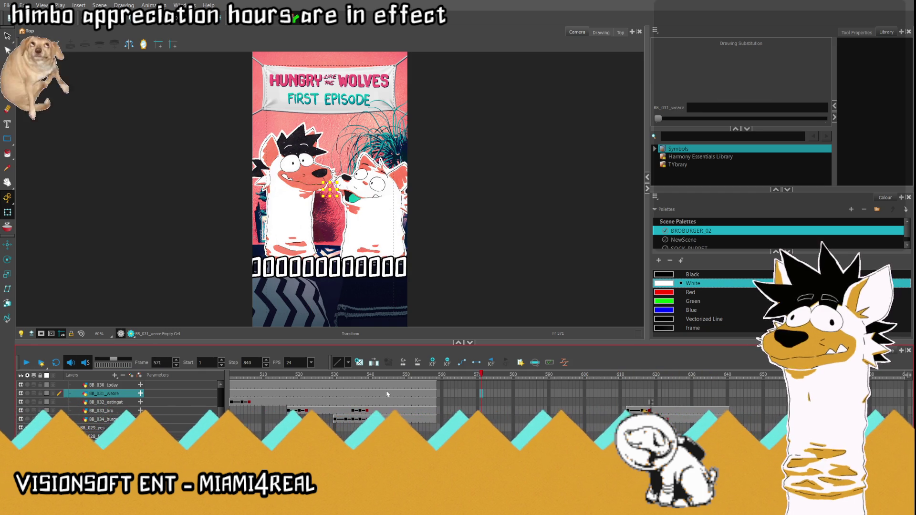
left_click(433, 378)
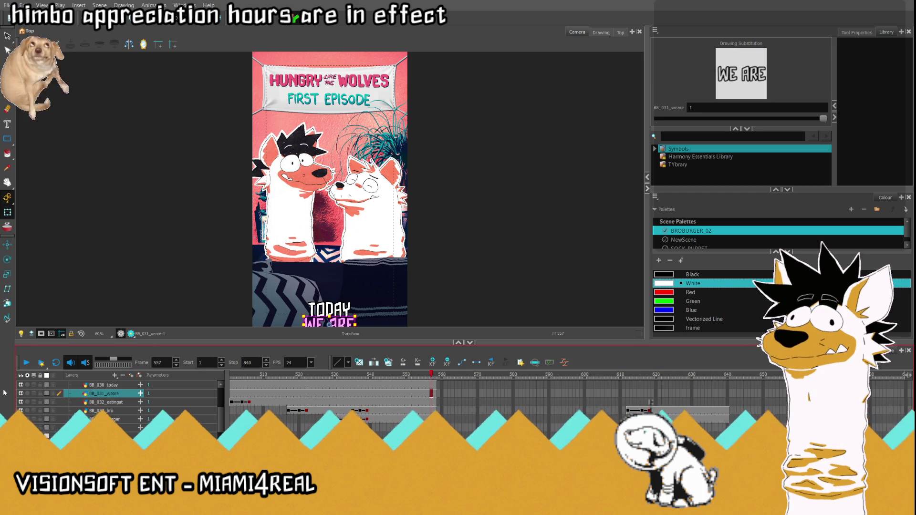
left_click(26, 363)
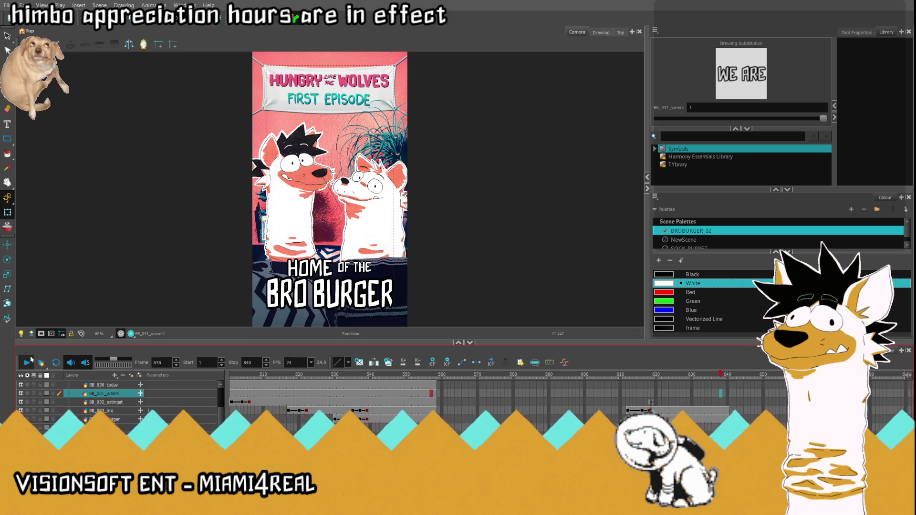
left_click(553, 401)
left_click(26, 362)
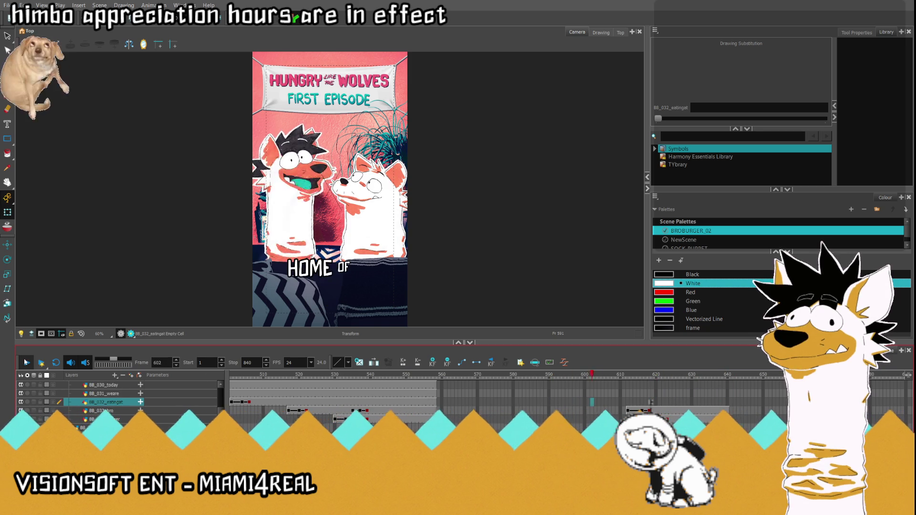
left_click(26, 362)
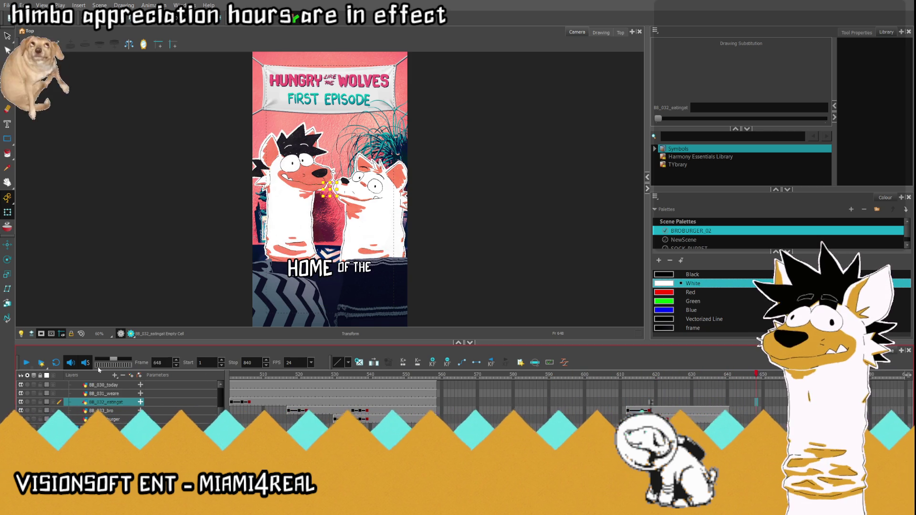
scroll(614, 403, "down", 3)
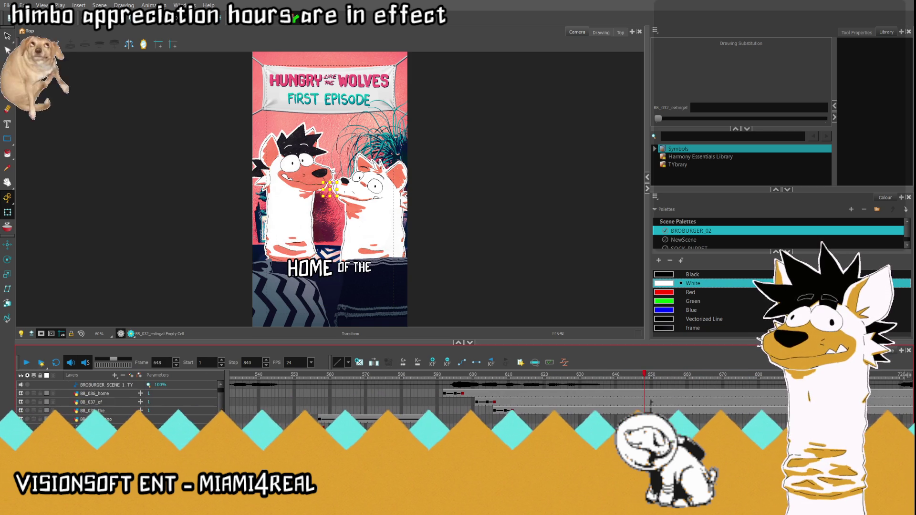
- Clear the OF and HOME drawings at frame 651 so the title disappears
mouse_move(615, 403)
left_mouse_down()
mouse_move(625, 377)
mouse_move(655, 378)
left_mouse_up()
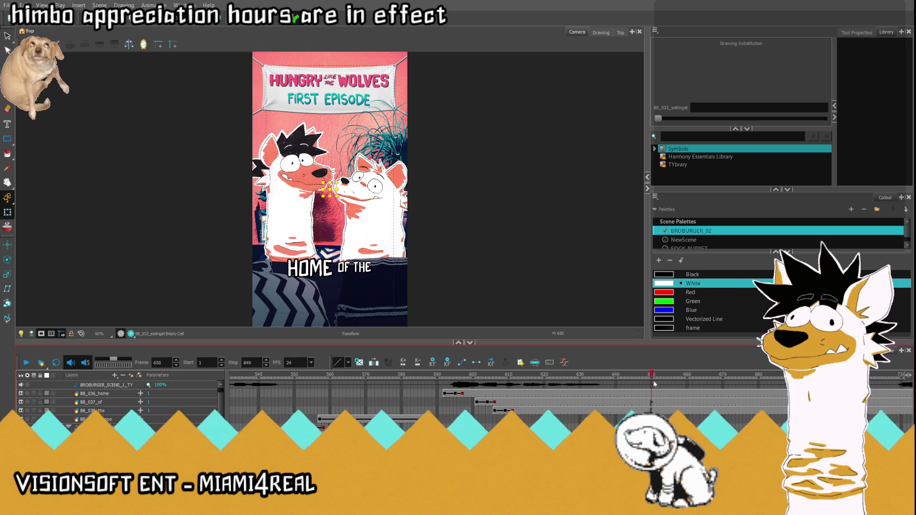
scroll(620, 406, "down", 3)
left_click(615, 436)
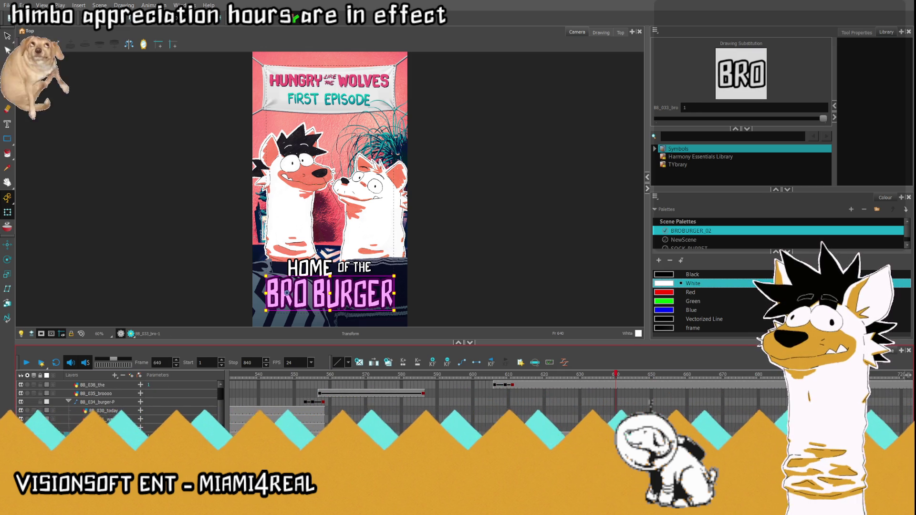
scroll(656, 412, "up", 3)
left_click(656, 411)
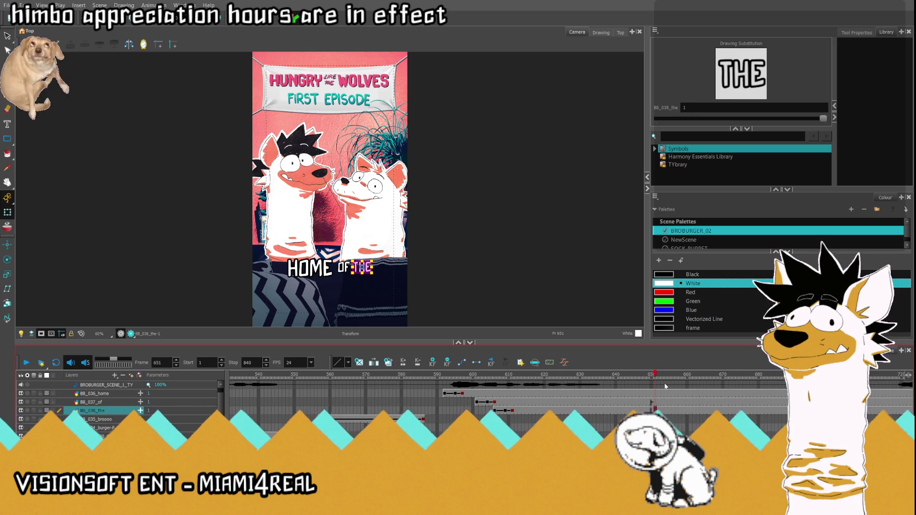
left_click(655, 402)
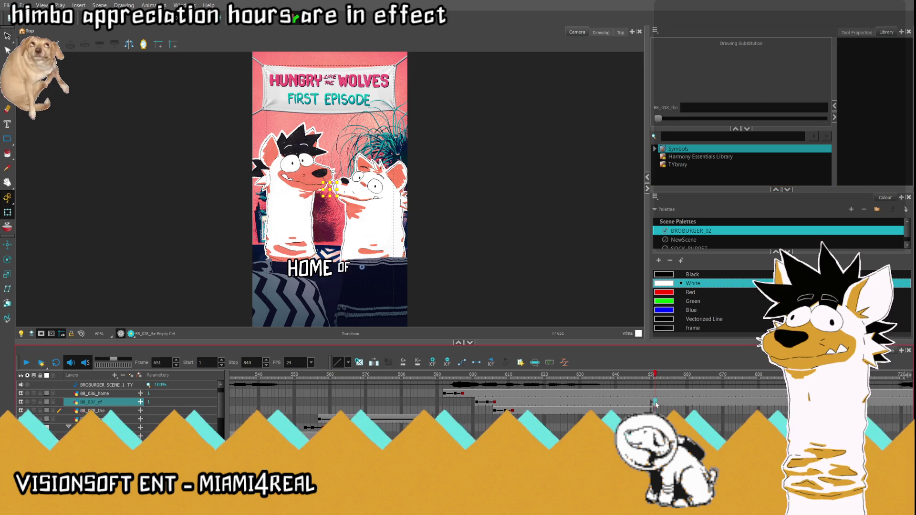
key("Delete")
left_click(655, 393)
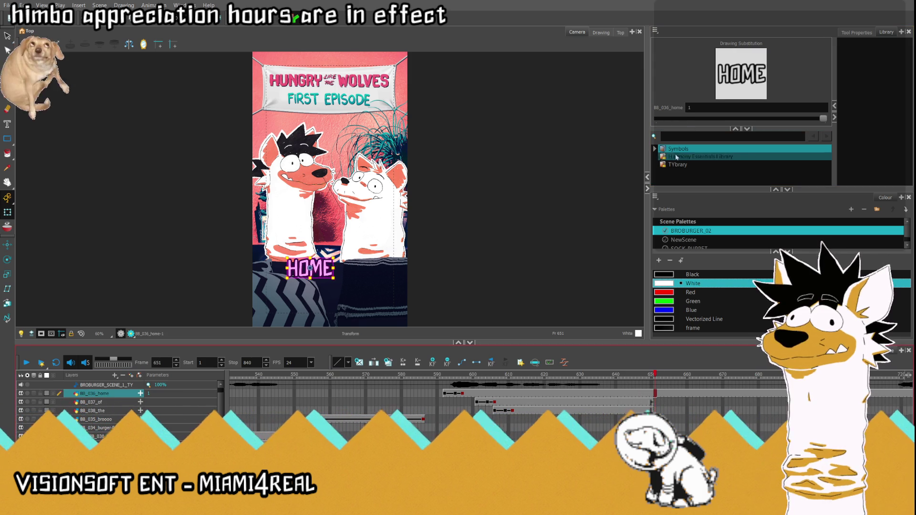
key("Delete")
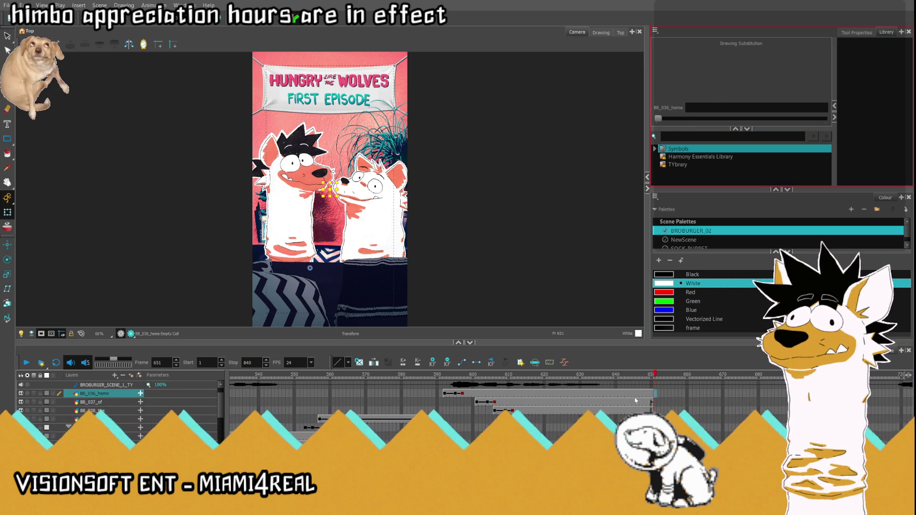
- Add a parent peg above the THE layer and nest the OF layer under it
left_click(623, 402)
left_click(520, 410)
left_click(139, 376)
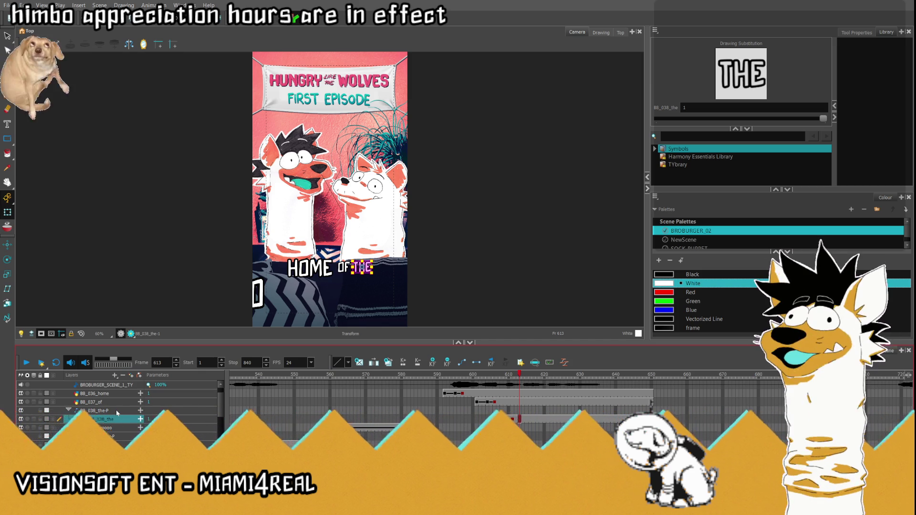
left_click(118, 403)
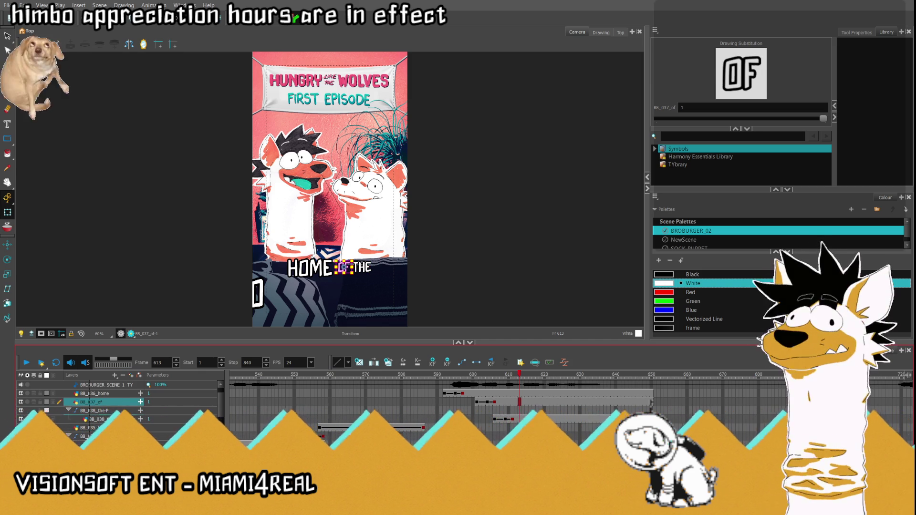
mouse_move(119, 403)
left_mouse_down()
mouse_move(122, 410)
mouse_move(125, 396)
left_mouse_up()
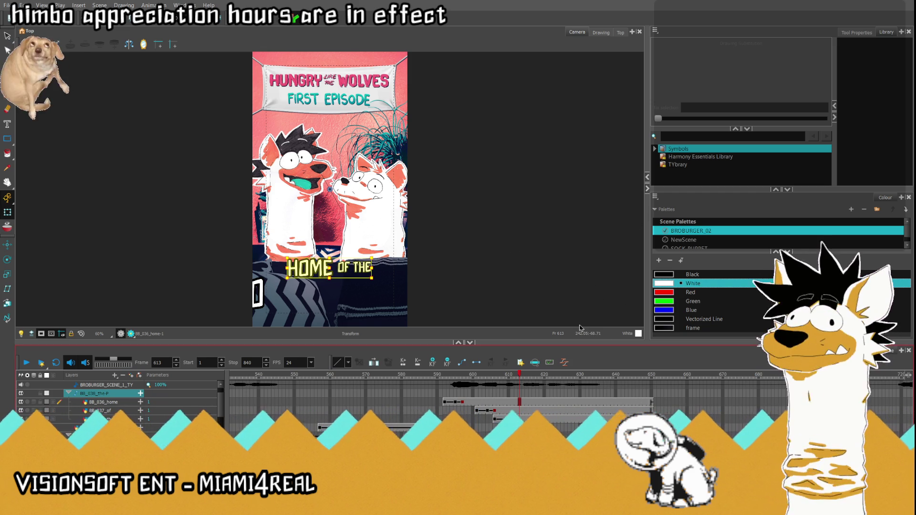
mouse_move(524, 375)
left_mouse_down()
mouse_move(660, 394)
mouse_move(620, 397)
left_mouse_up()
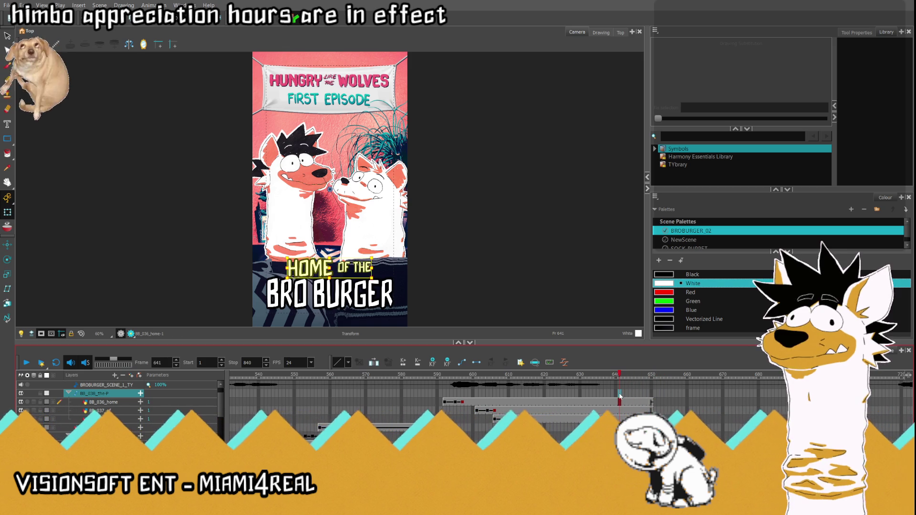
left_click(653, 397)
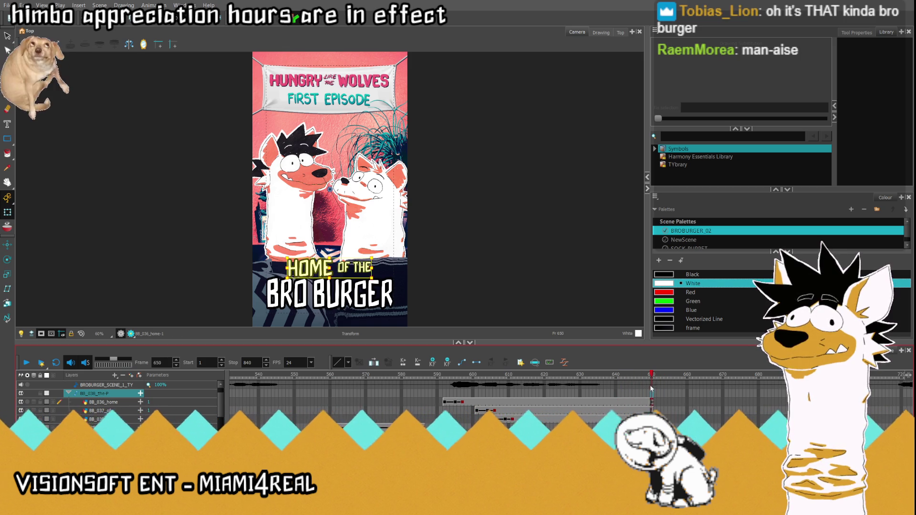
scroll(652, 388, "down", 1)
scroll(652, 389, "up", 1)
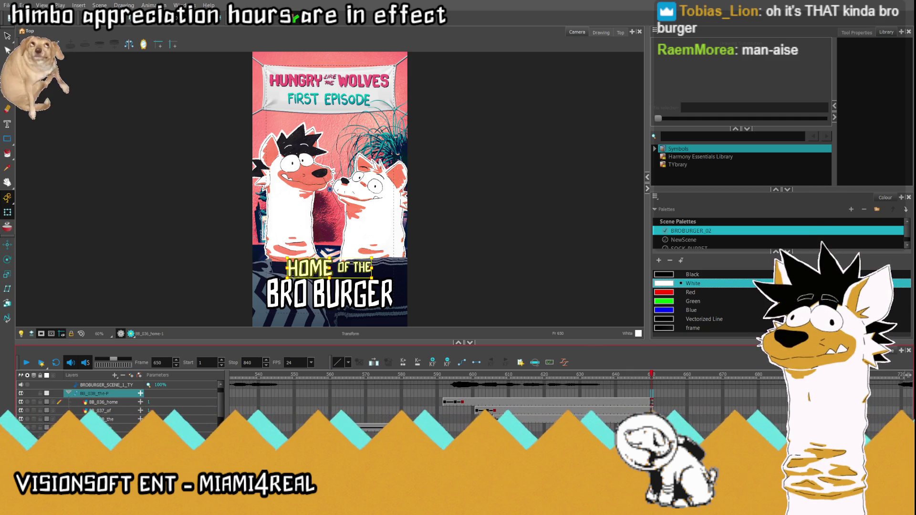
scroll(482, 229, "down", 1)
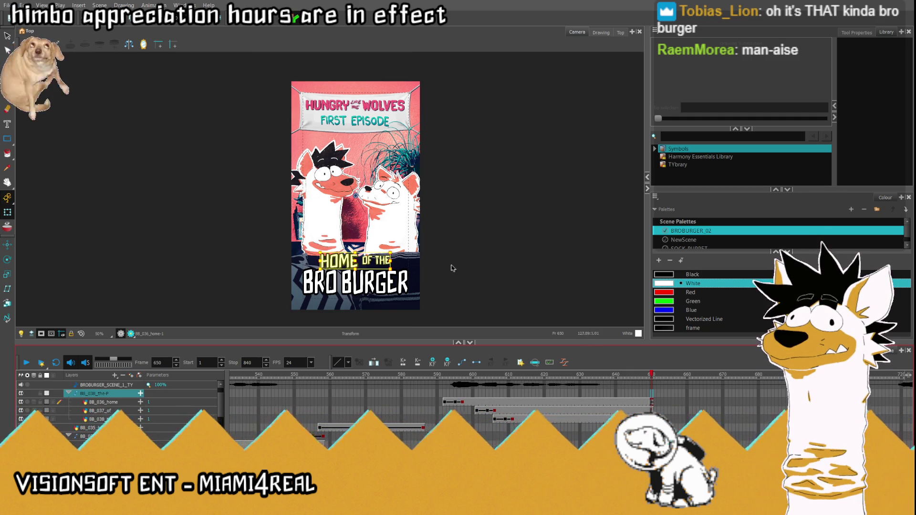
scroll(407, 316, "up", 1)
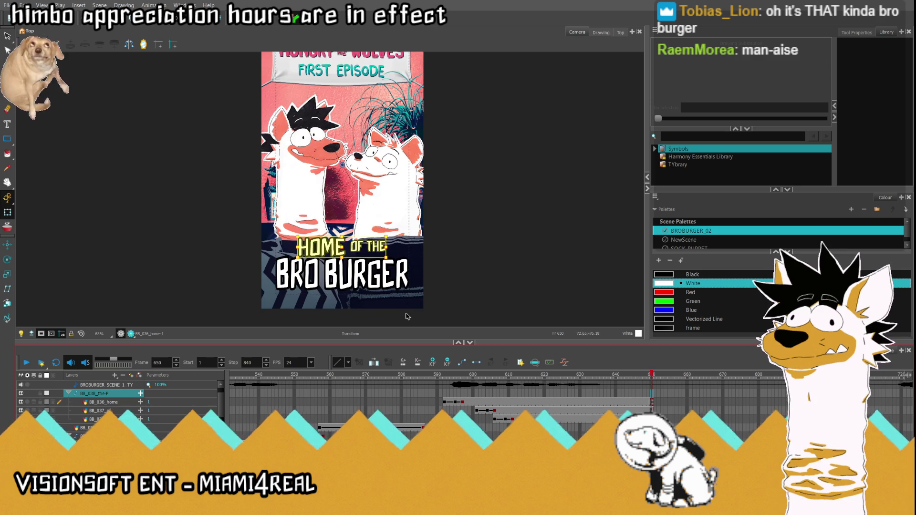
left_click_drag(643, 377, 627, 389)
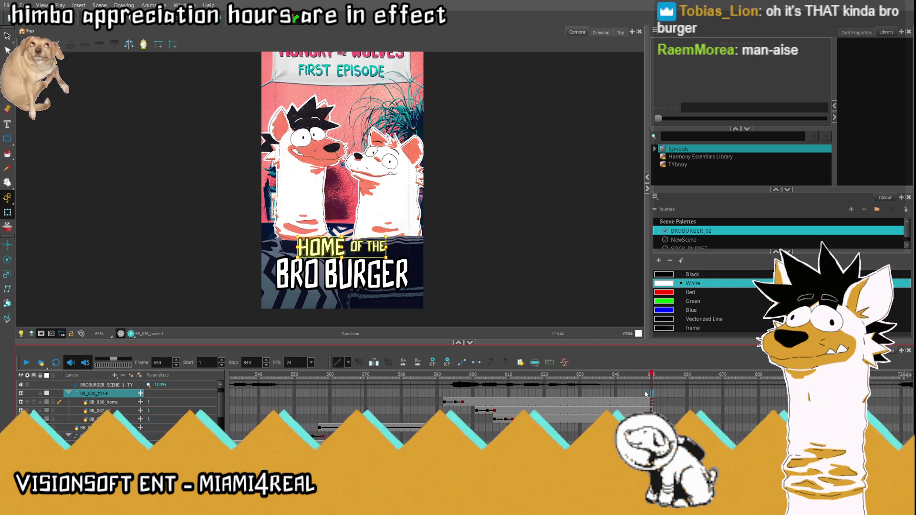
left_click(645, 402)
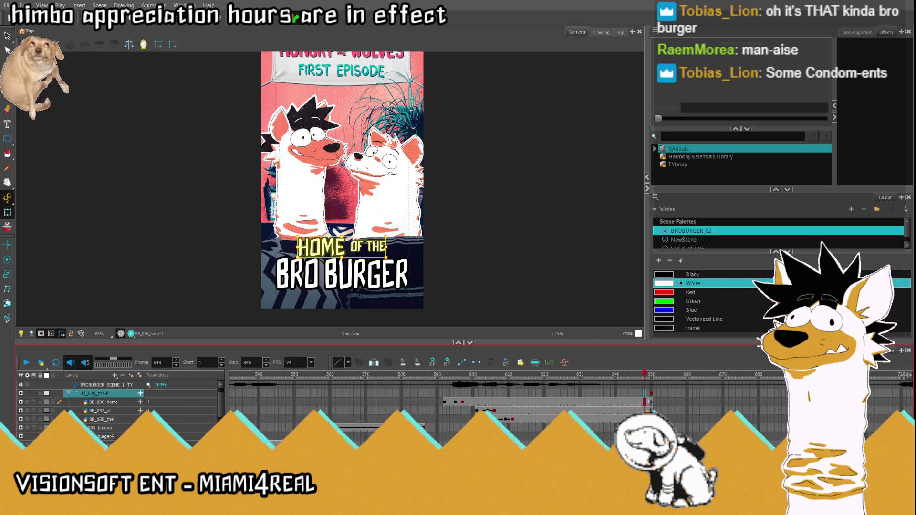
key("comma")
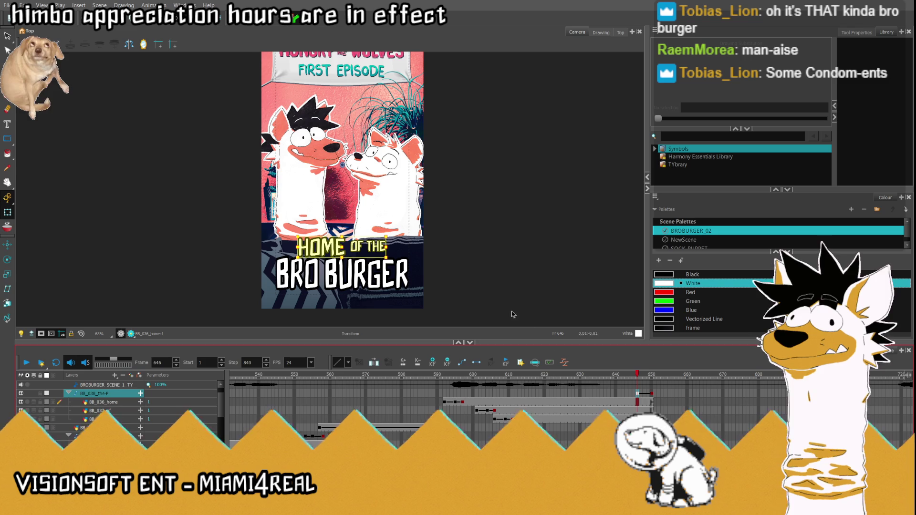
left_click(652, 394)
left_click_drag(342, 252, 216, 252)
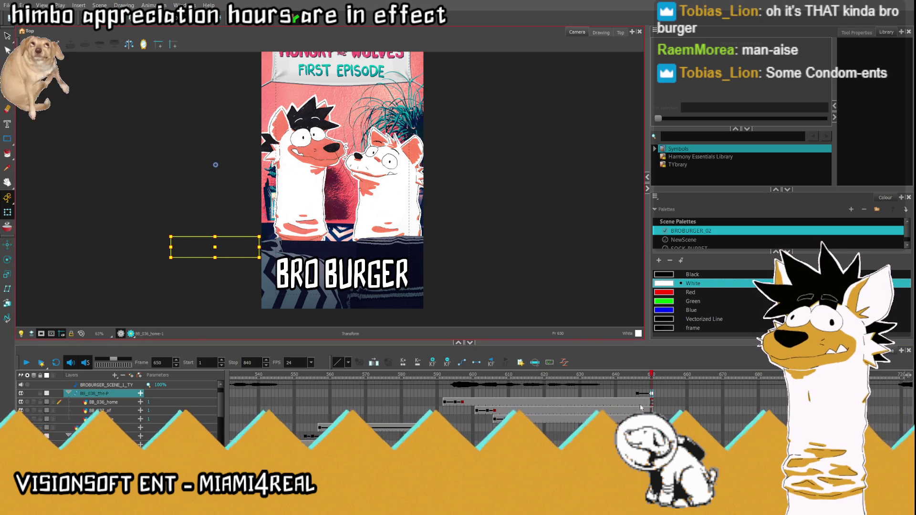
scroll(334, 405, "down", 1)
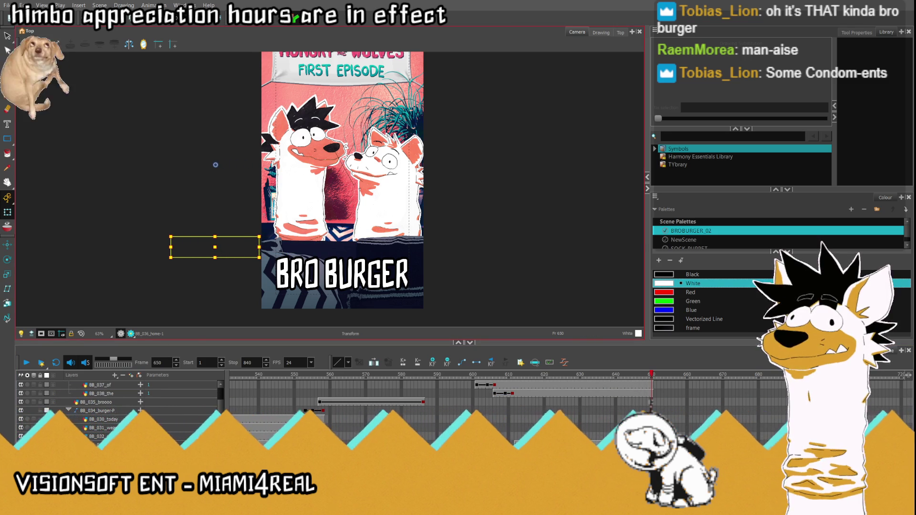
left_click(342, 253)
key("F6")
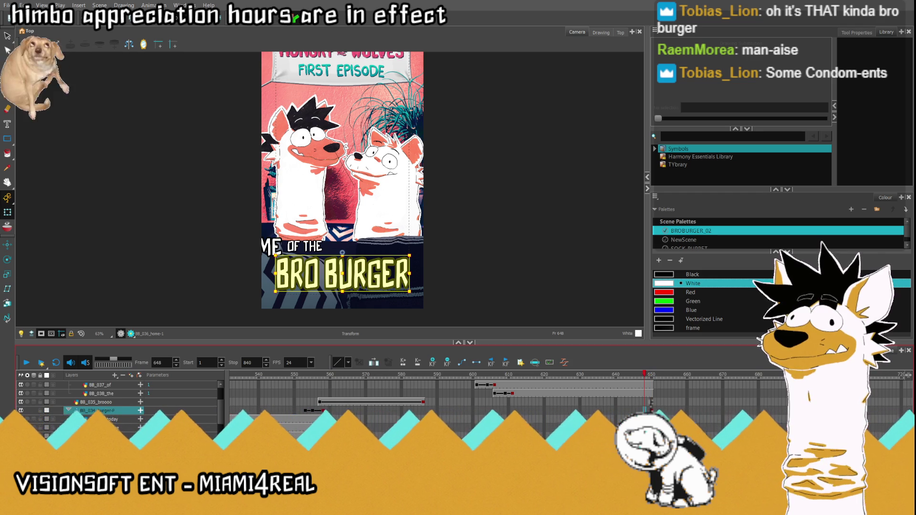
key("comma")
key("comma")
key("comma")
key("comma")
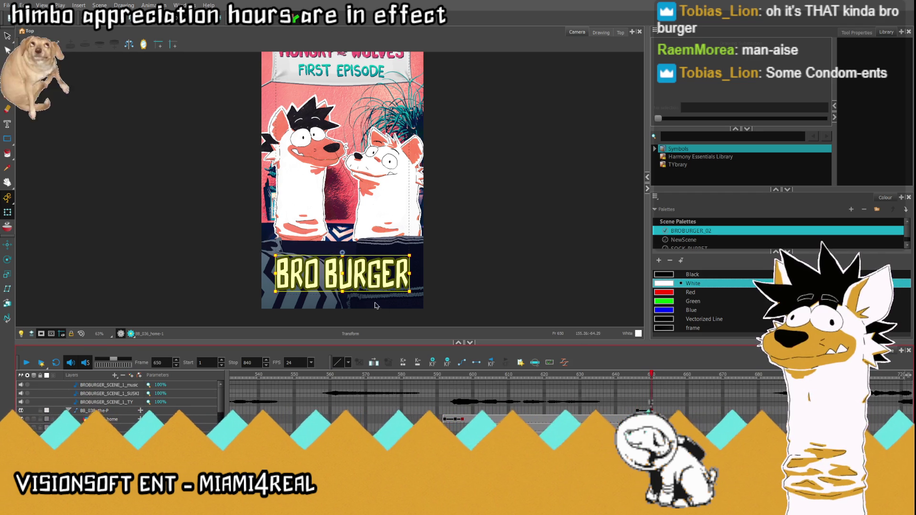
key("period")
key("period")
key("period")
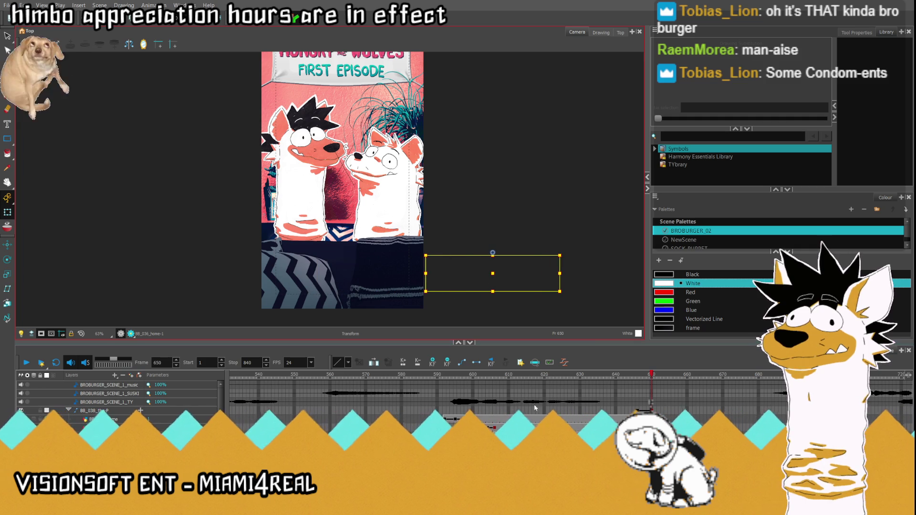
left_click(551, 375)
left_click(27, 363)
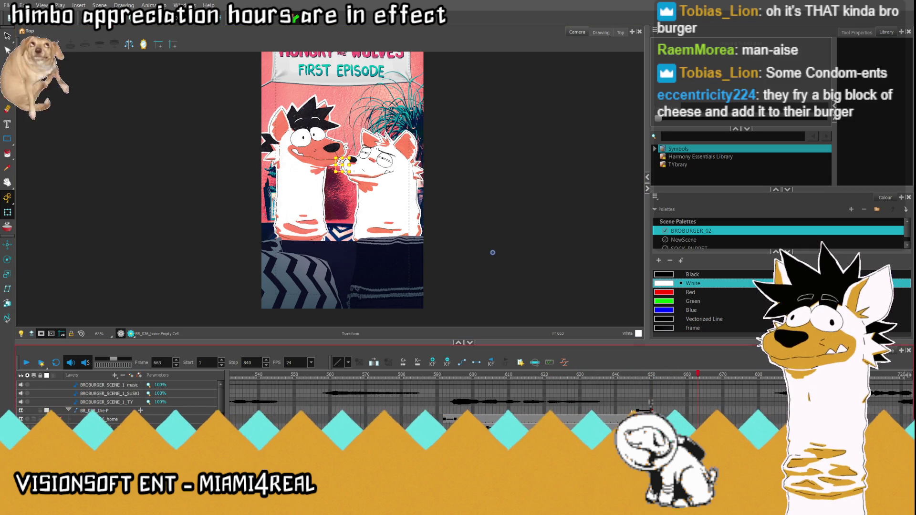
left_click(637, 410)
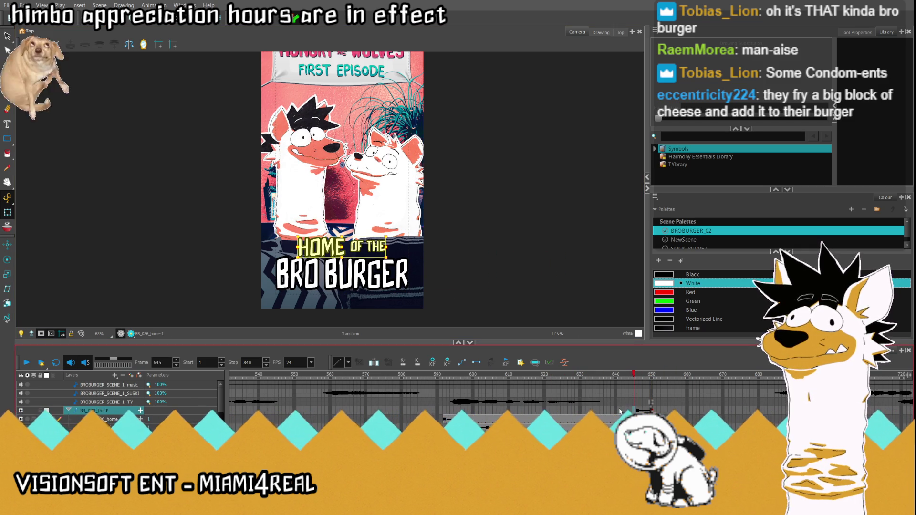
left_click(630, 420)
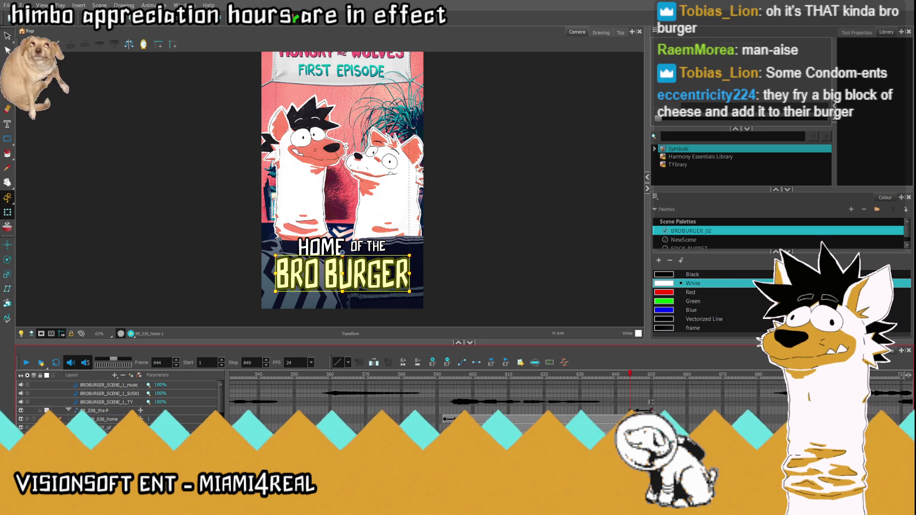
key("period")
key("period")
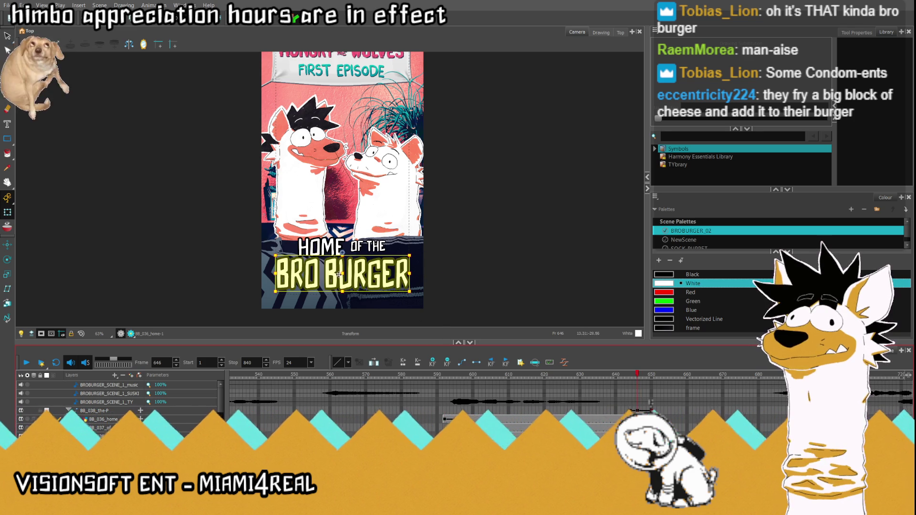
left_click_drag(343, 274, 342, 274)
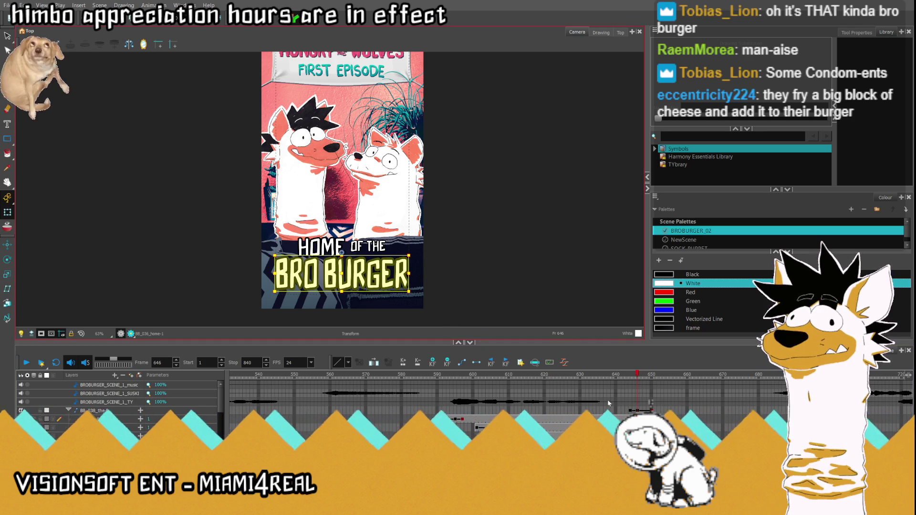
left_click(343, 248)
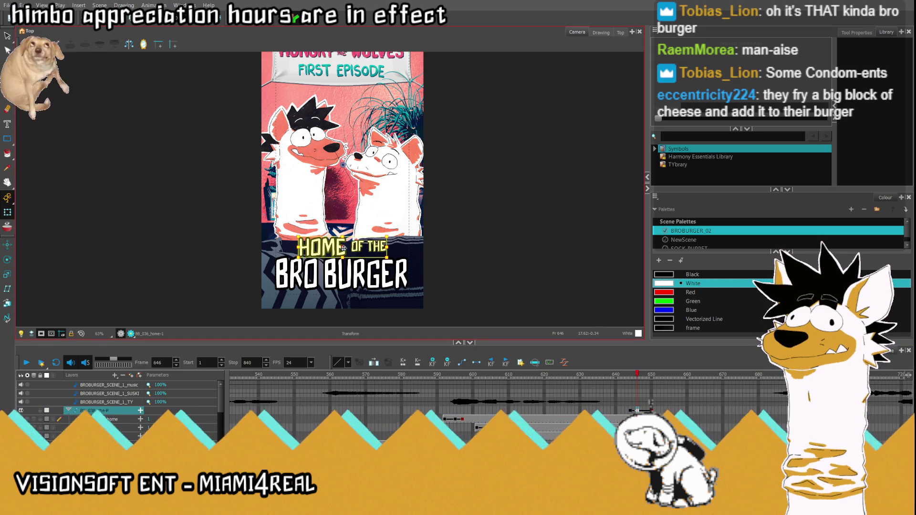
left_click(27, 364)
left_click(27, 363)
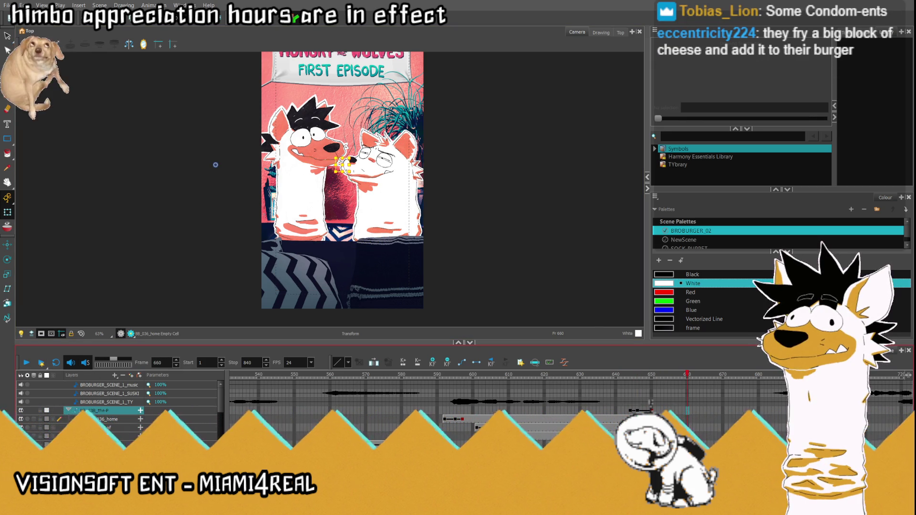
key("semicolon")
key("period")
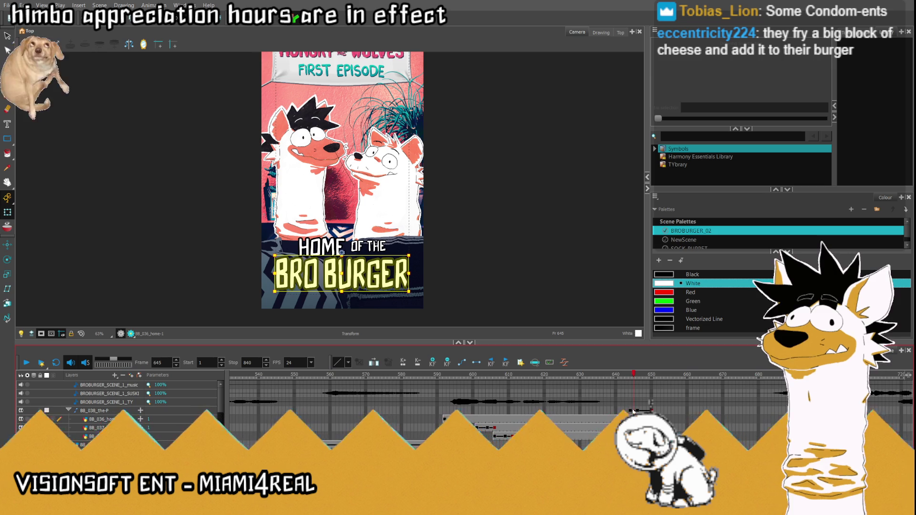
left_click(342, 252)
key("comma")
left_click(576, 375)
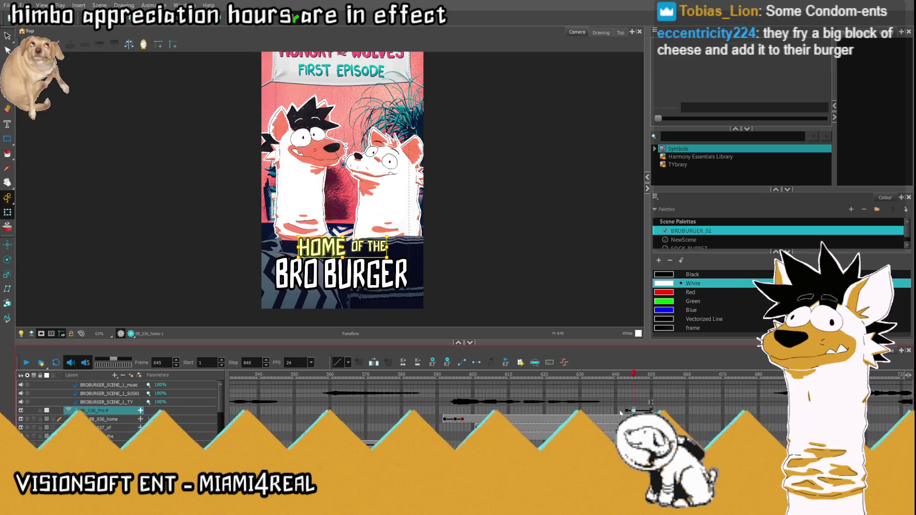
left_click(27, 363)
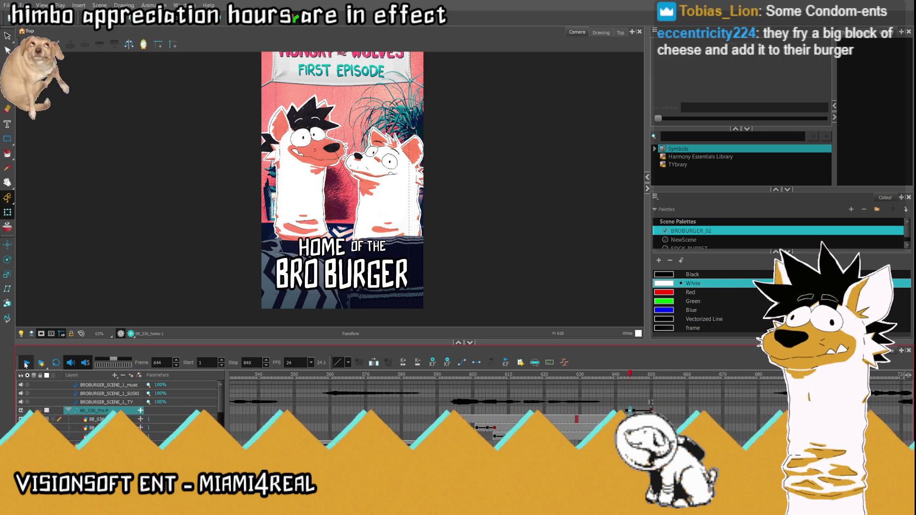
left_click(438, 410)
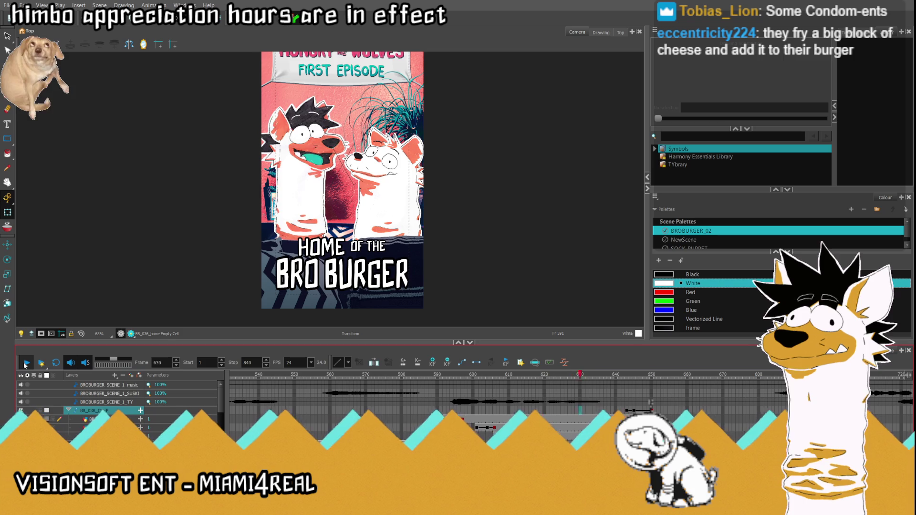
left_click(594, 416)
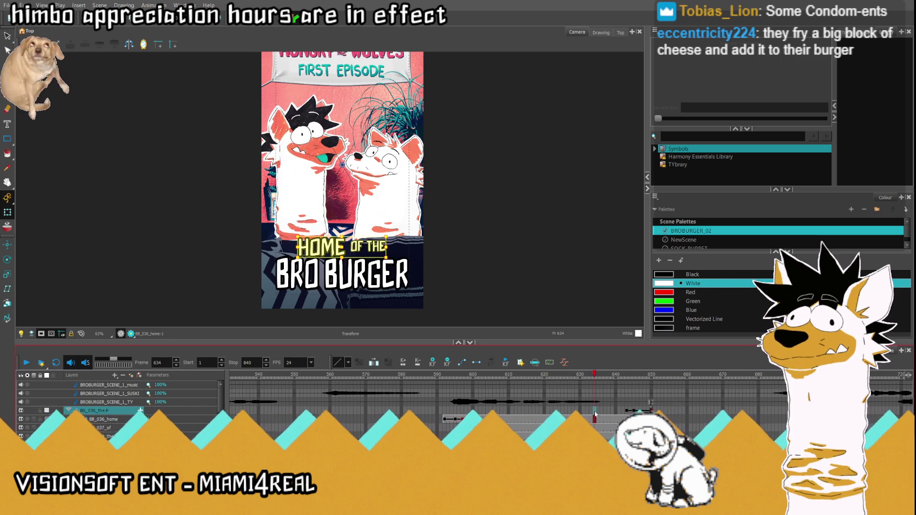
left_click(594, 419)
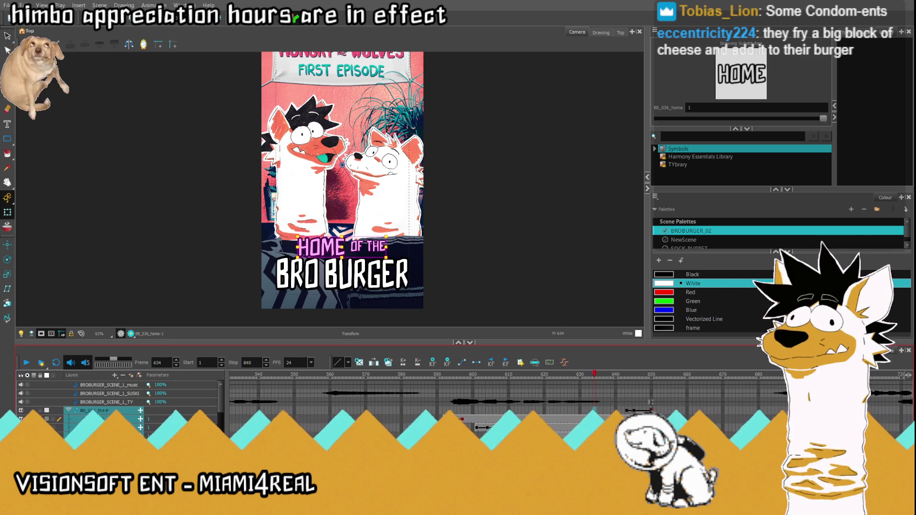
scroll(594, 419, "down", 1)
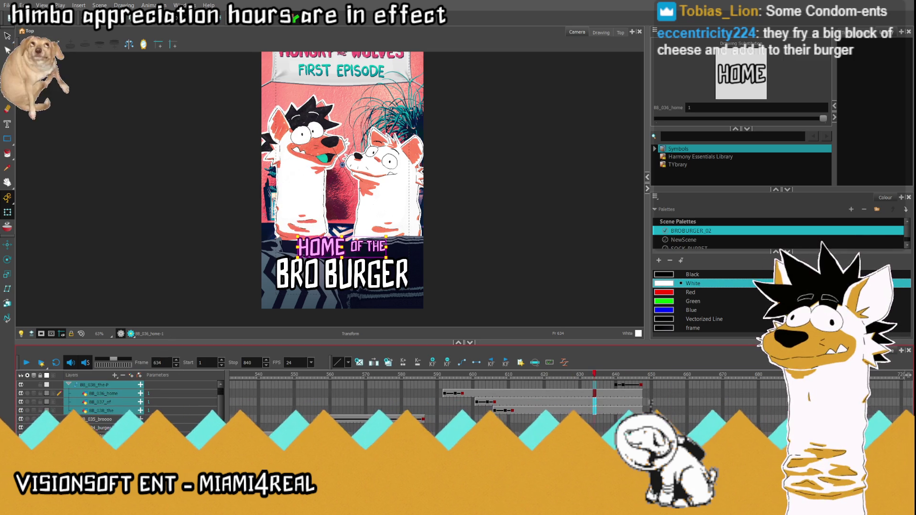
left_click(619, 428)
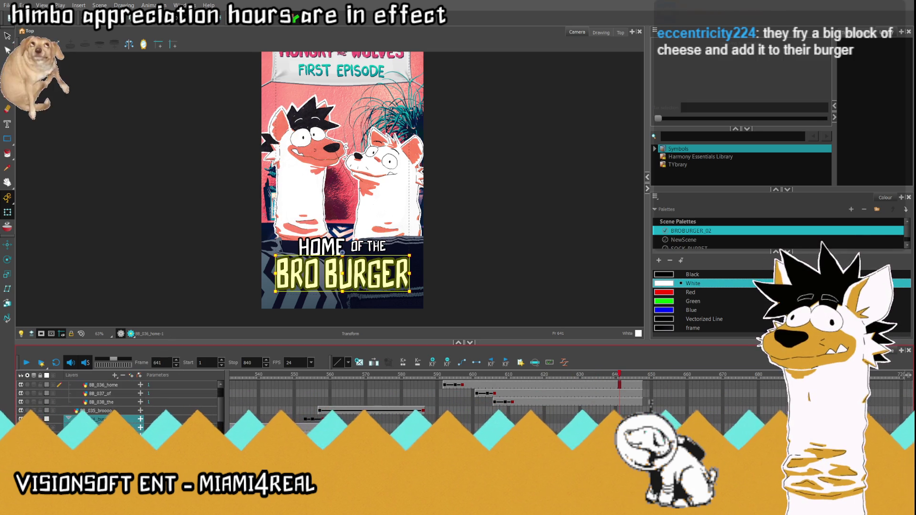
left_click(605, 427)
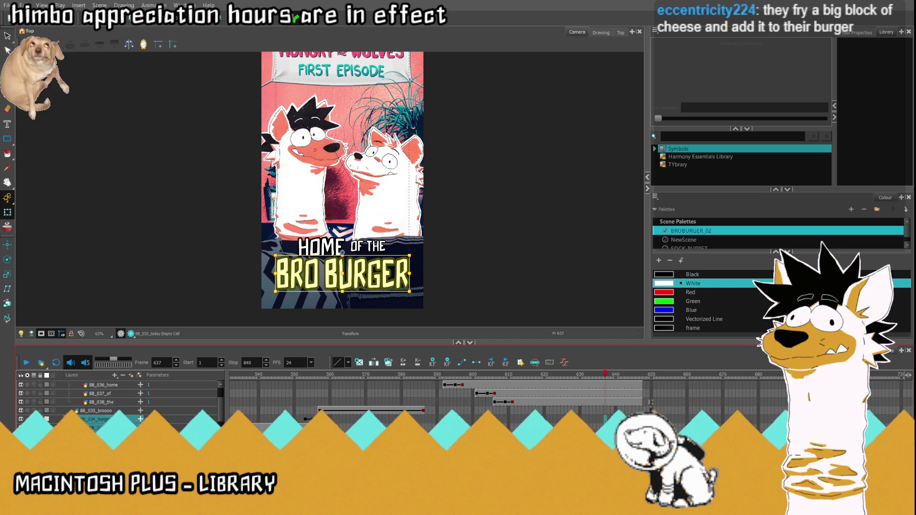
- Play back the title pop-in from frame 590 to review how the HOME and OF cards appear
left_click(537, 411)
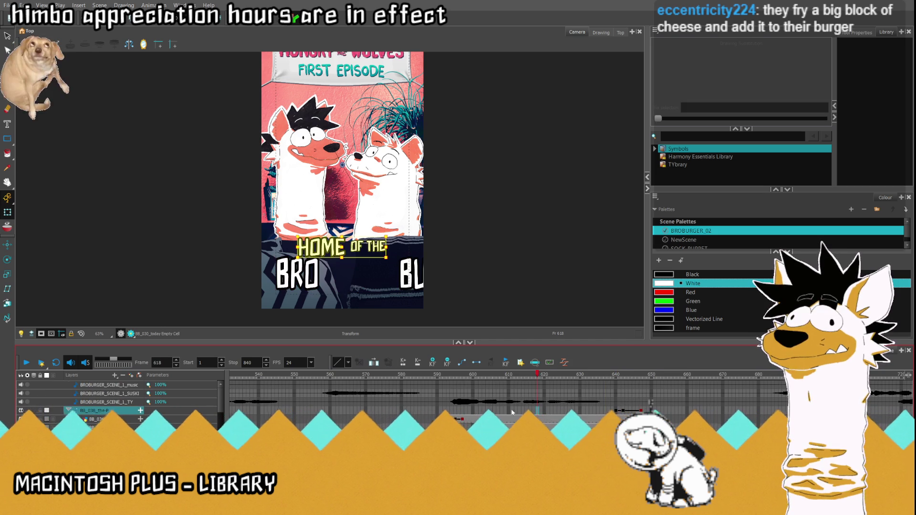
left_click(438, 412)
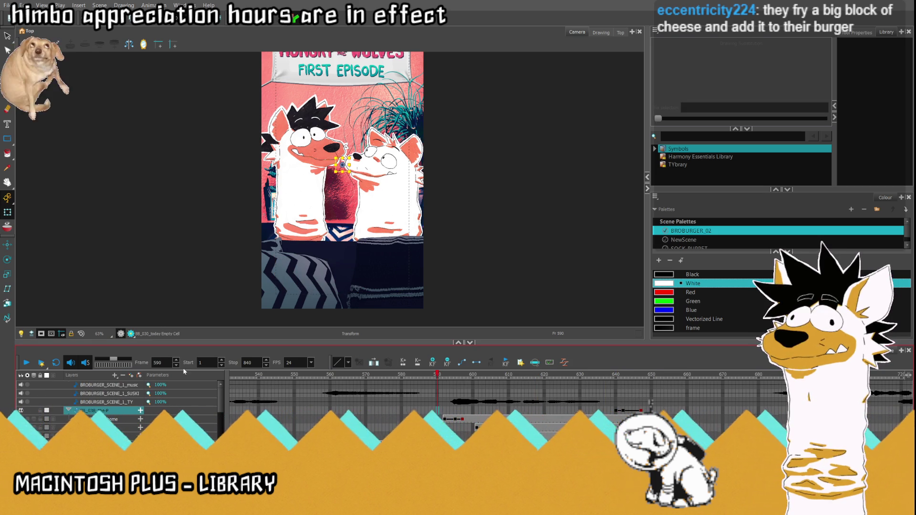
left_click(26, 363)
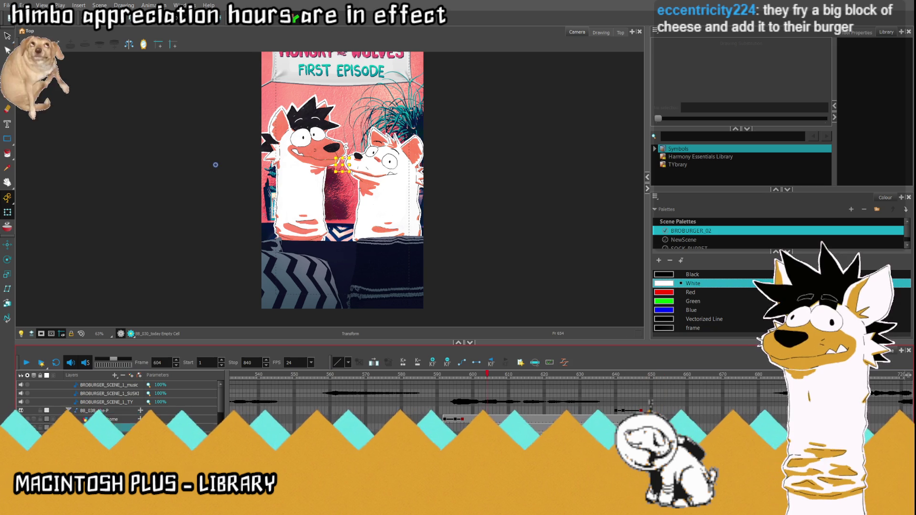
left_click(356, 246)
left_click(494, 430)
left_click(480, 419)
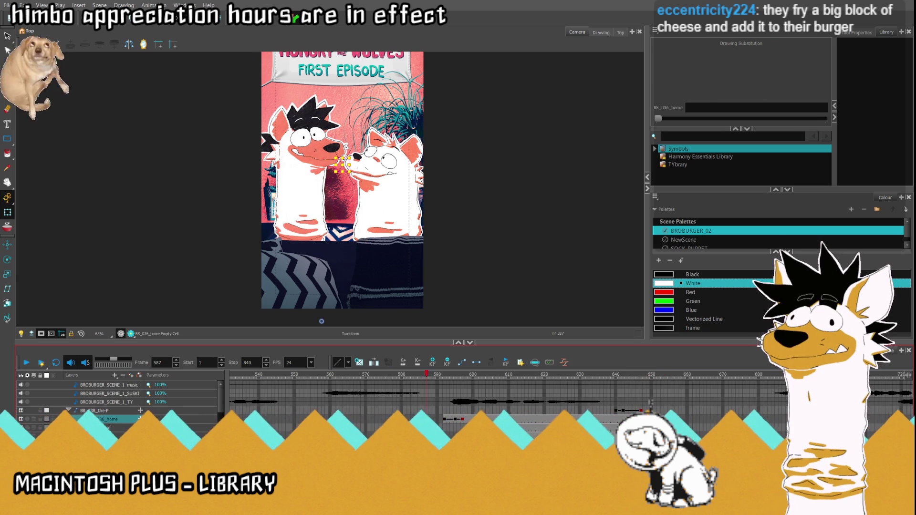
left_click(28, 364)
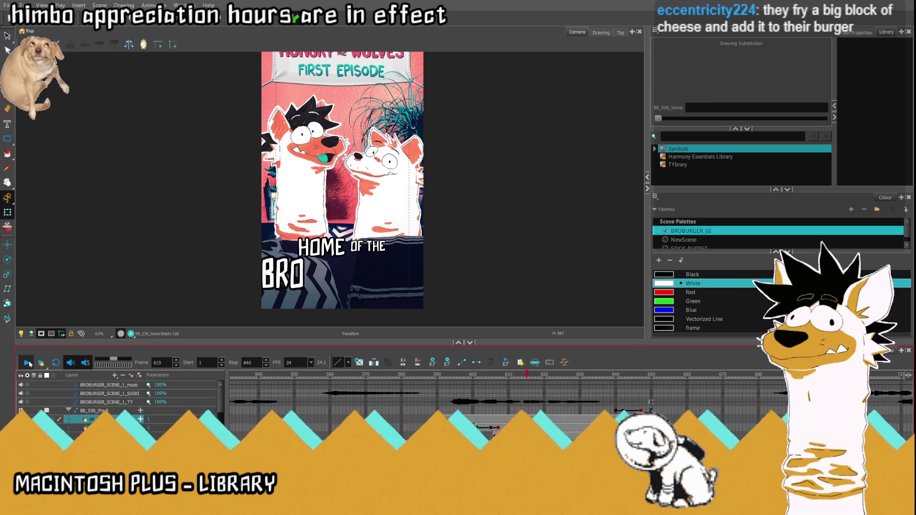
left_click(356, 245)
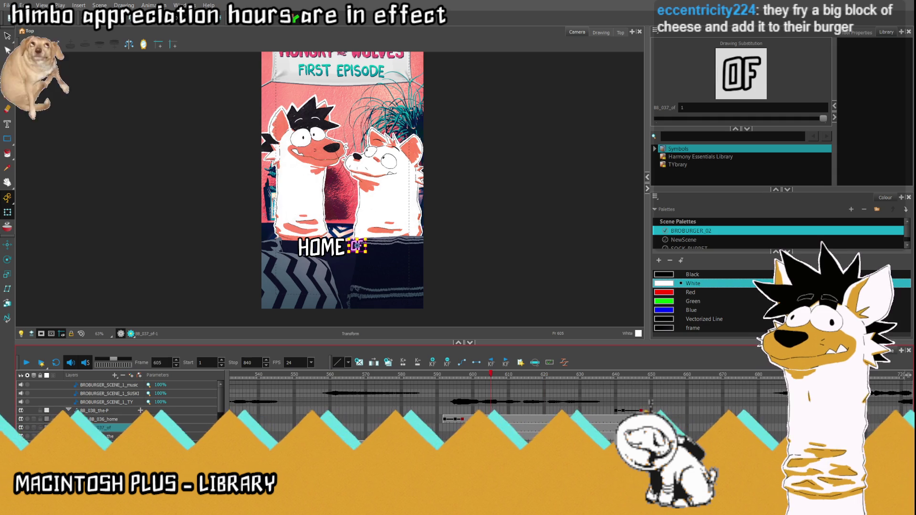
- At frame 601, drag the OF card down below the bottom of the frame
left_click(478, 428)
key("Return")
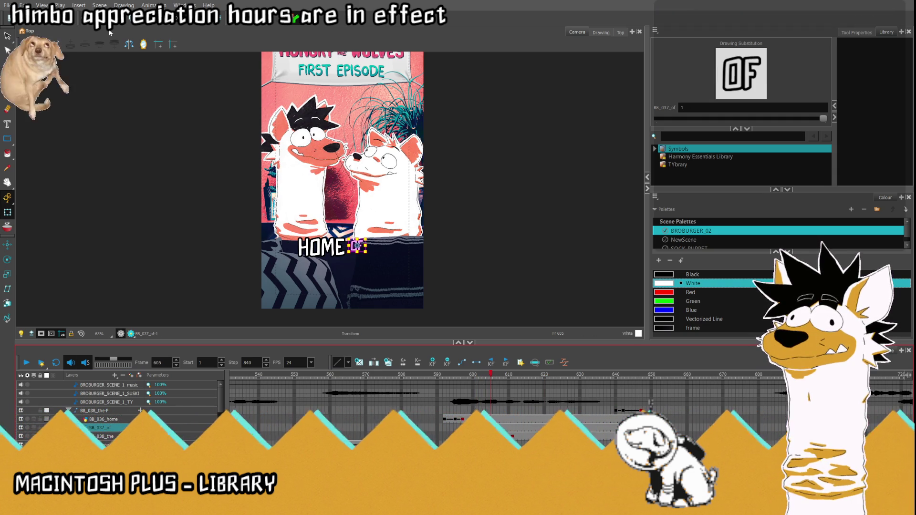
key("comma")
key("comma")
key("comma")
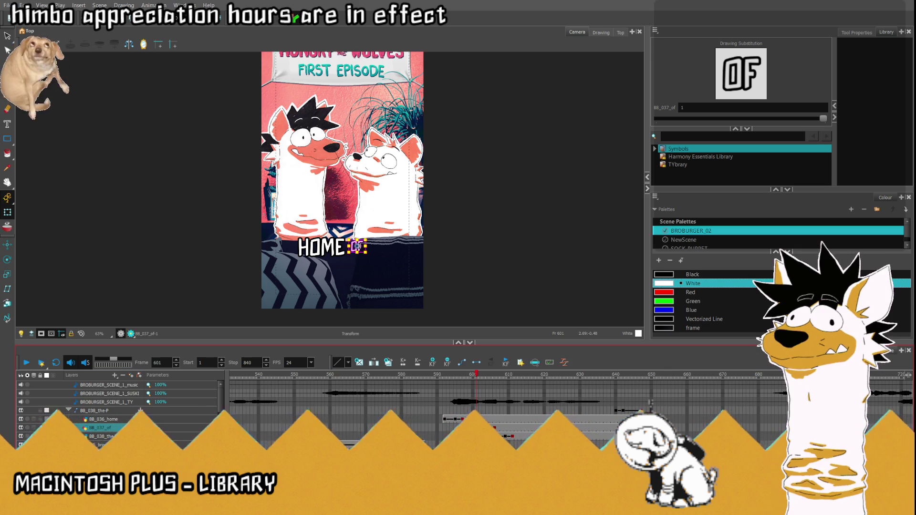
left_click(359, 246)
left_click_drag(361, 246, 366, 315)
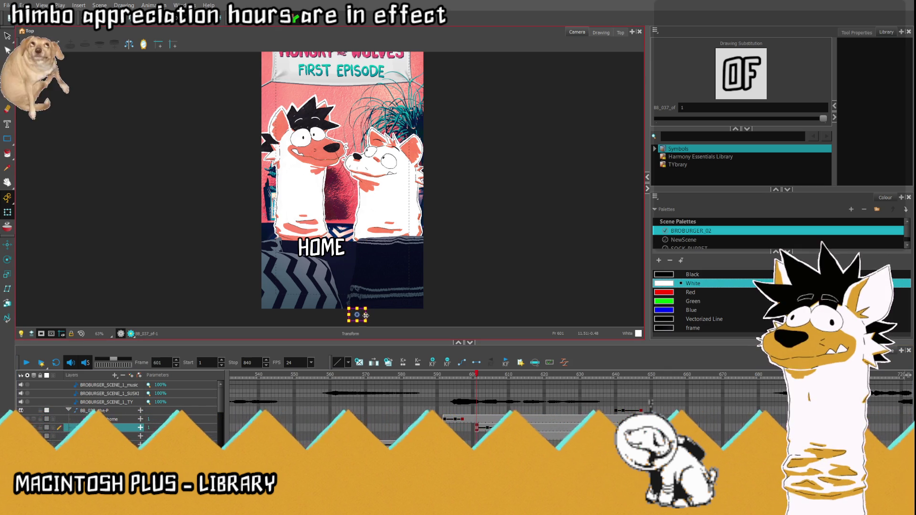
- Replay the title animation and check the HOME, OF, THE and BRO BURGER cards at frame 633
left_click(437, 419)
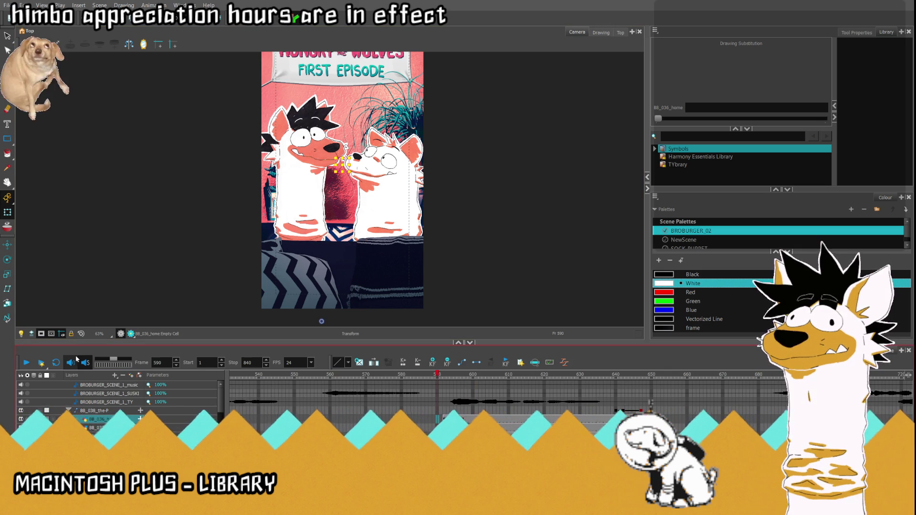
left_click(29, 363)
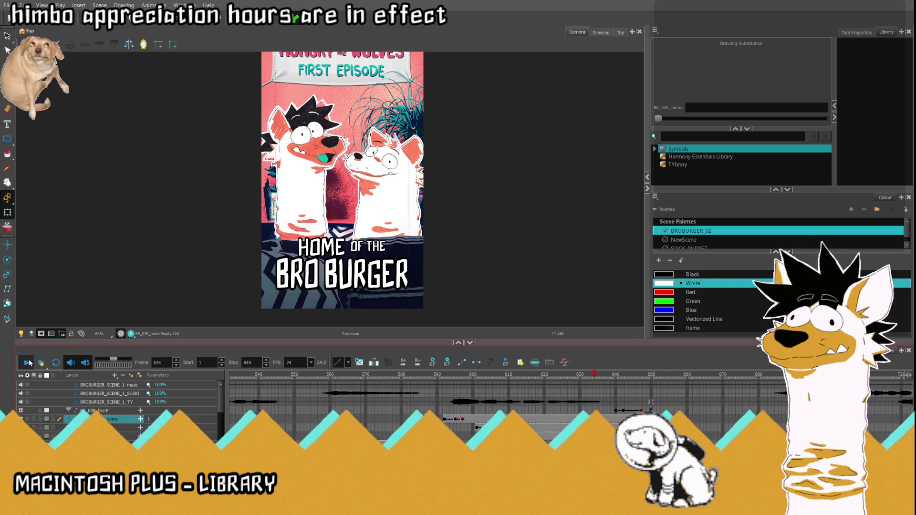
left_click_drag(591, 414, 591, 432)
left_click(591, 419)
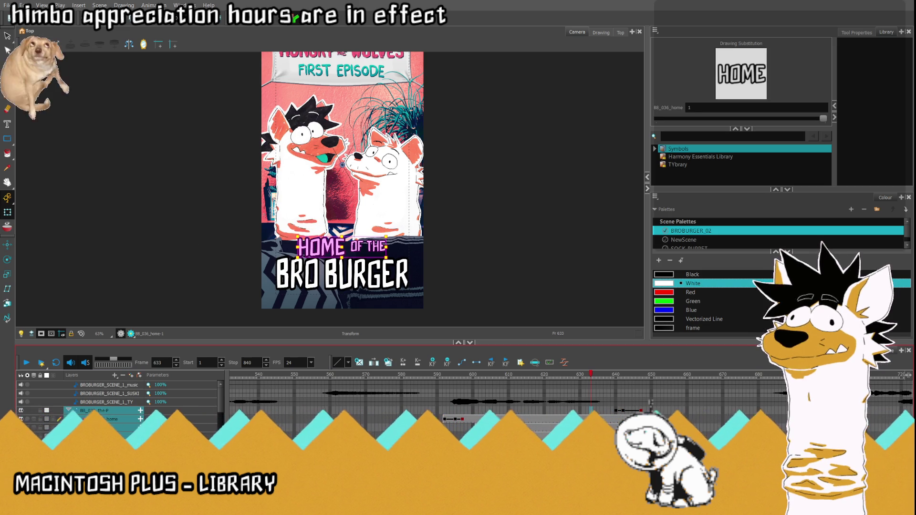
left_click(591, 420)
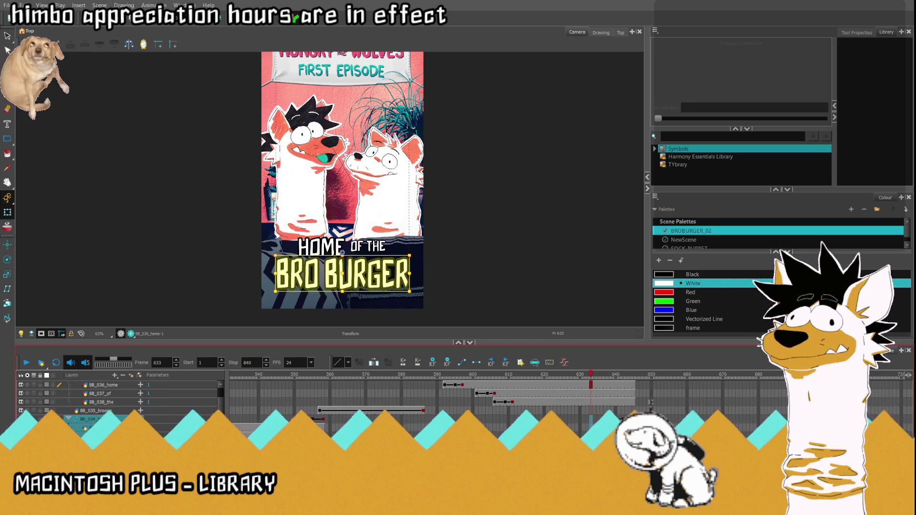
left_click(591, 429)
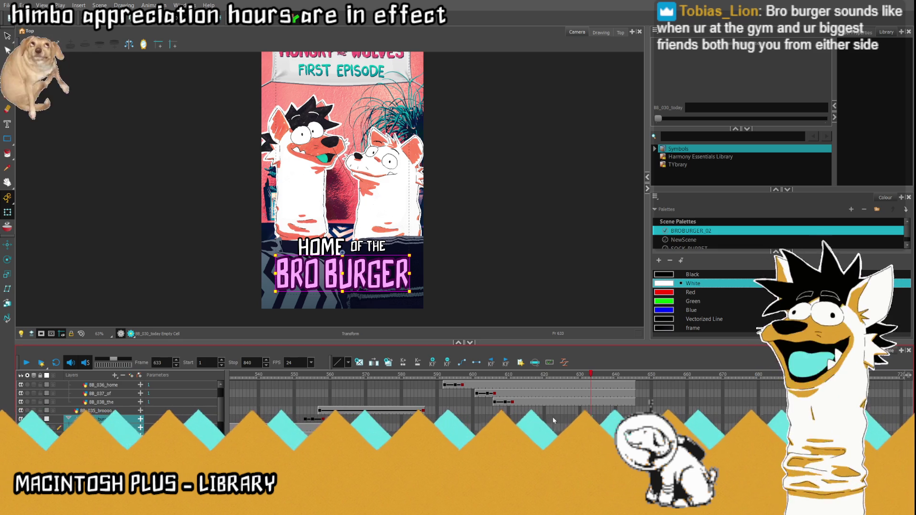
- Return to frame 589 and fit the whole frame in the Camera view
left_click(436, 384)
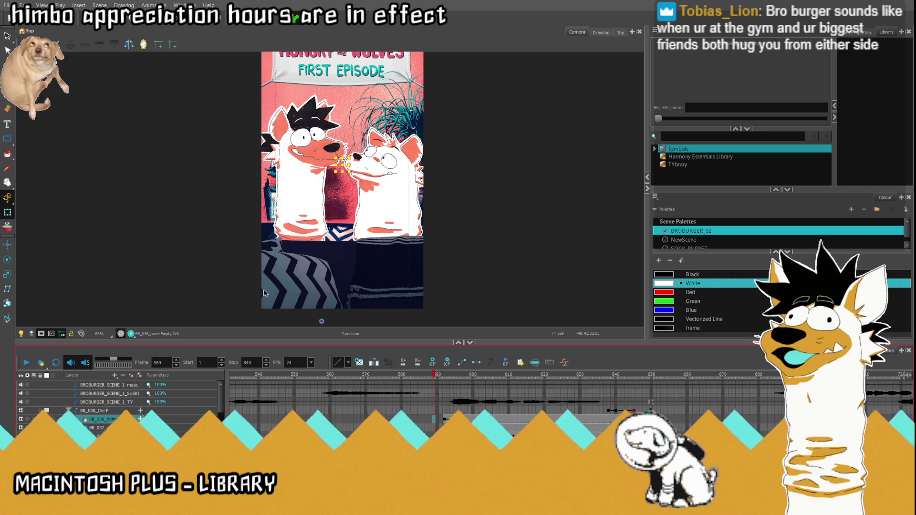
key("alt+s")
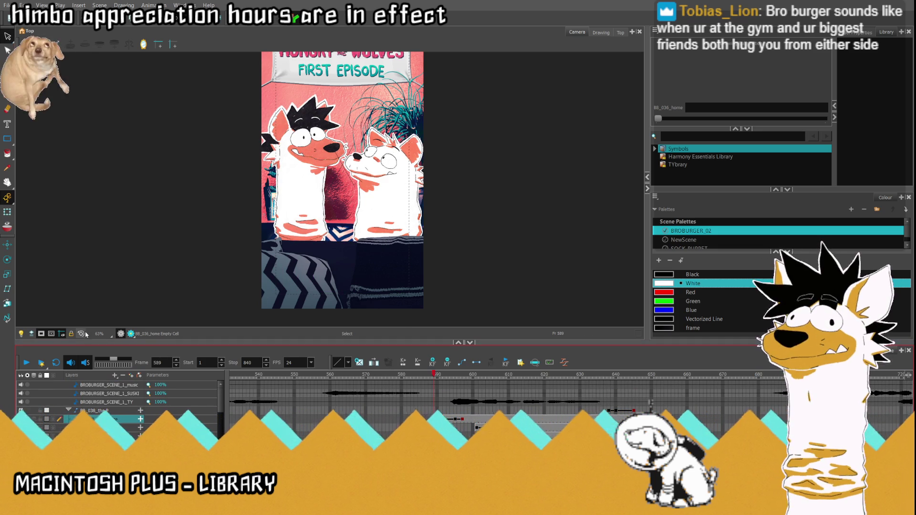
key("shift+m")
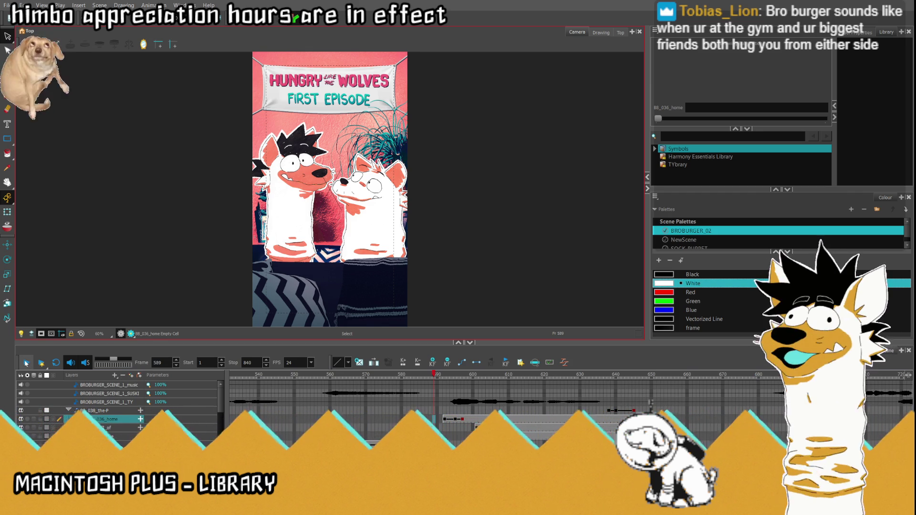
left_click(27, 363)
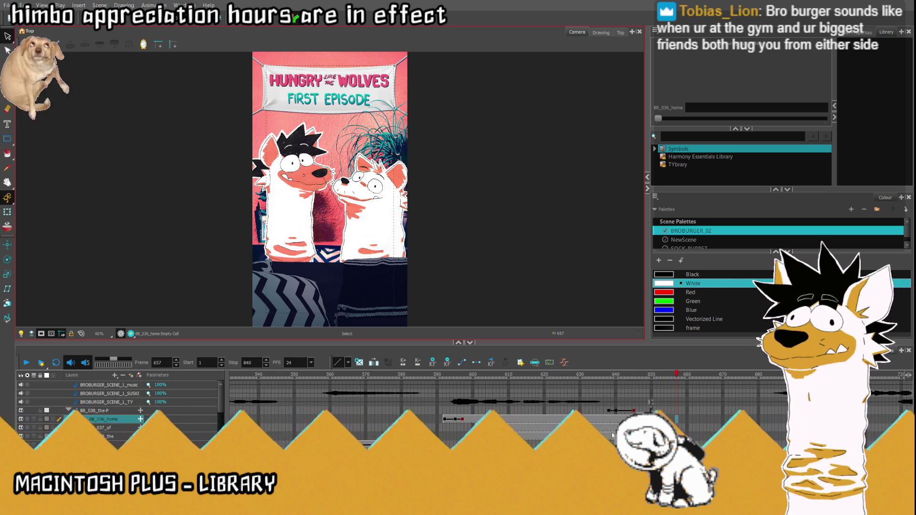
left_click(627, 411)
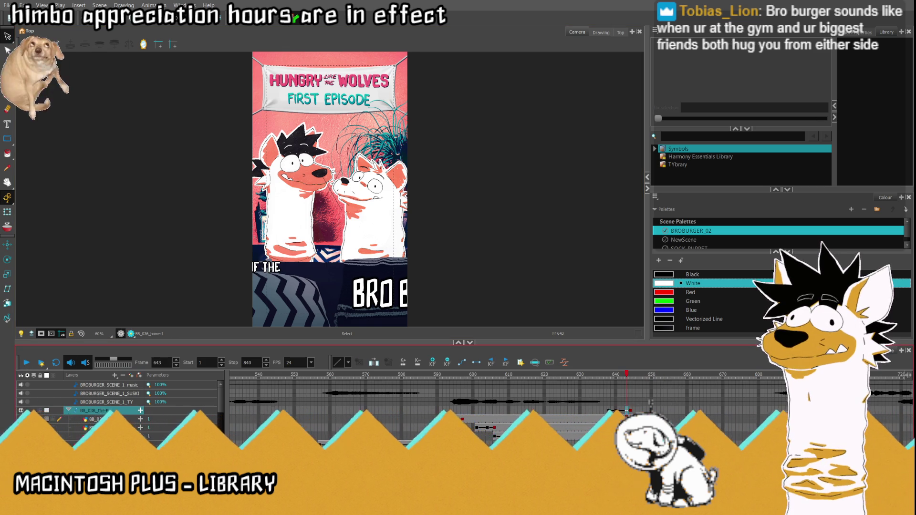
left_click(36, 363)
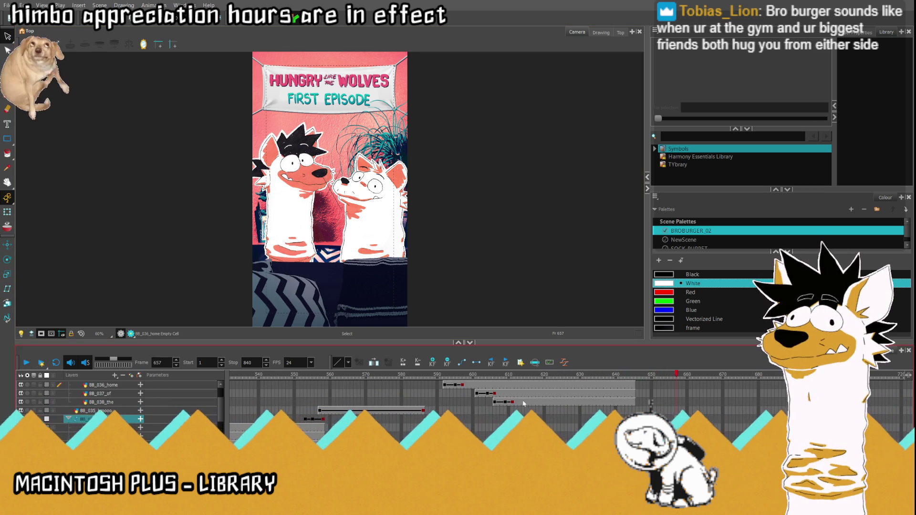
left_click(29, 363)
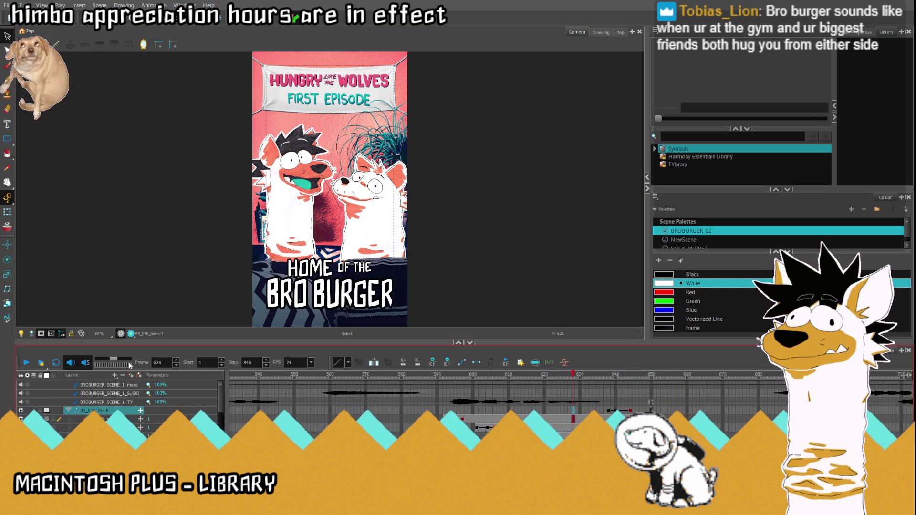
left_click(29, 363)
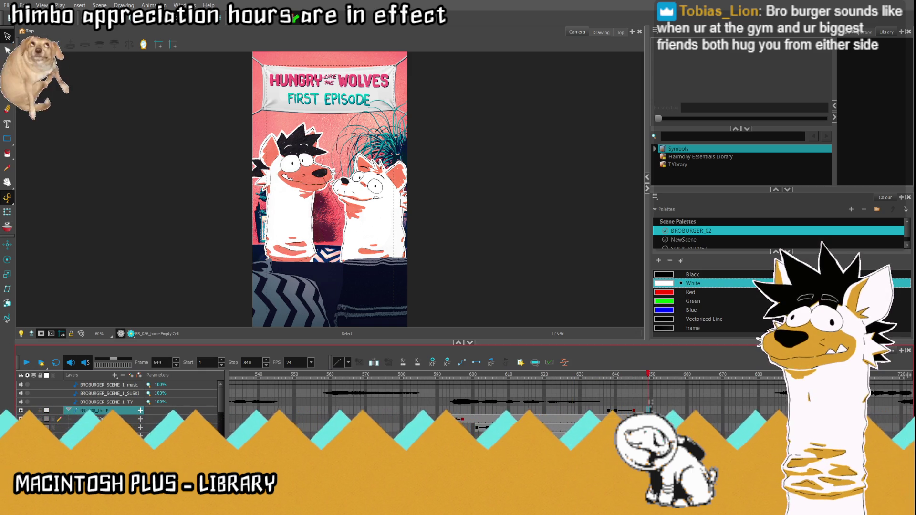
left_click(572, 419)
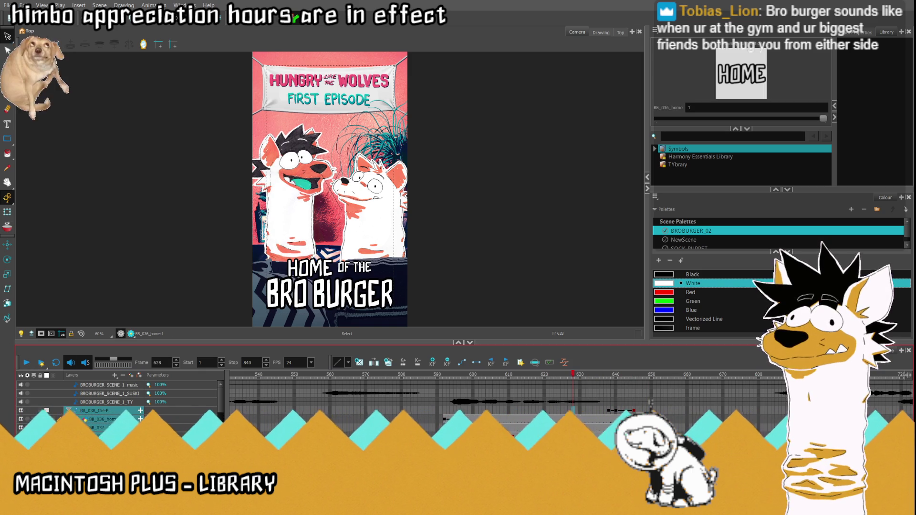
scroll(650, 403, "down", 2)
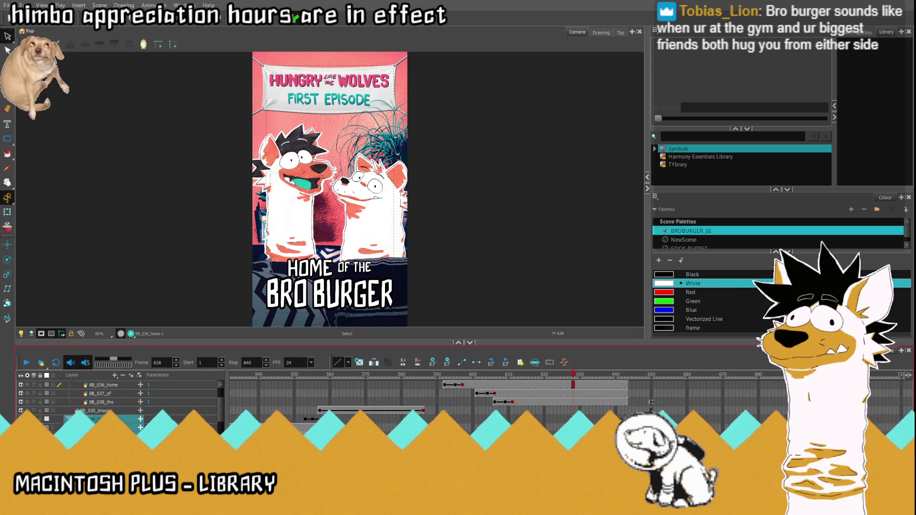
left_click(651, 402)
scroll(543, 413, "up", 2)
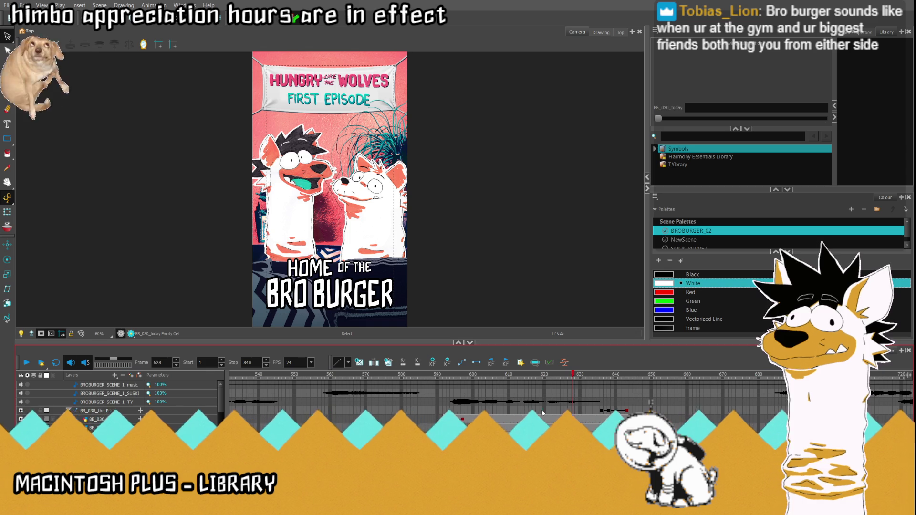
left_click(26, 363)
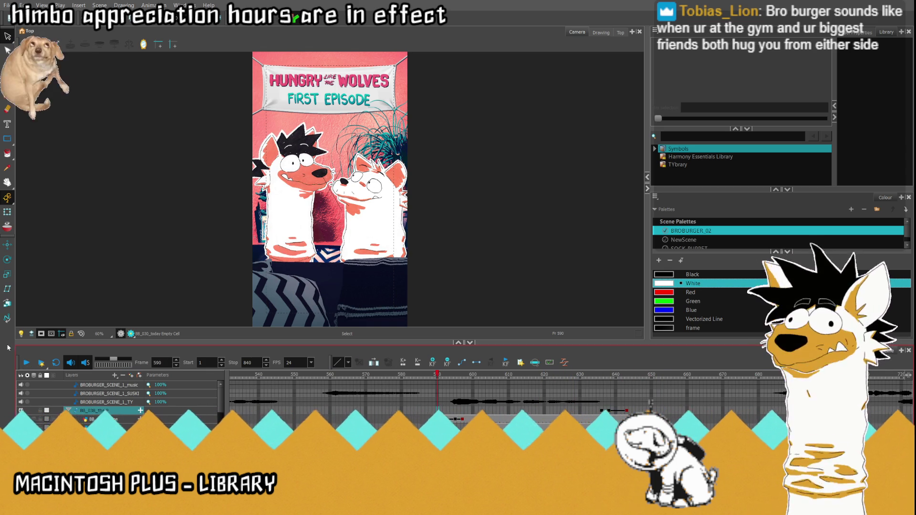
left_click(27, 364)
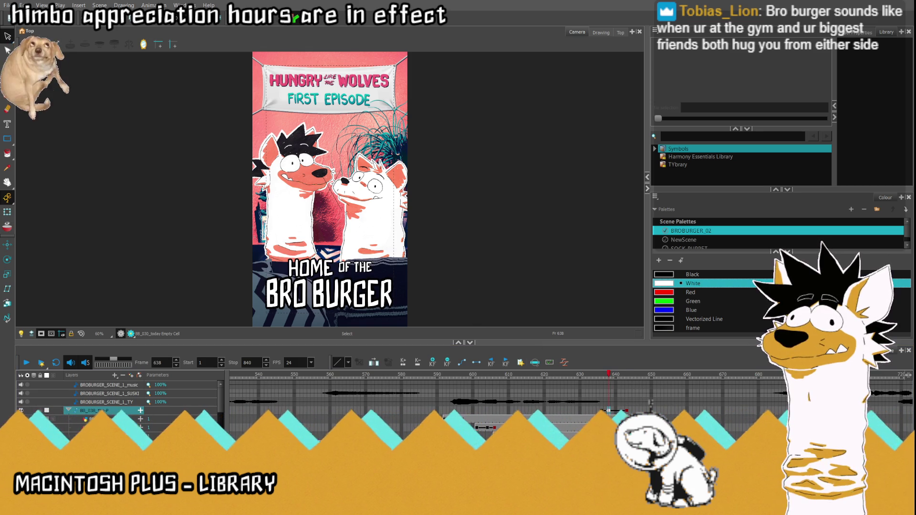
left_click(443, 306)
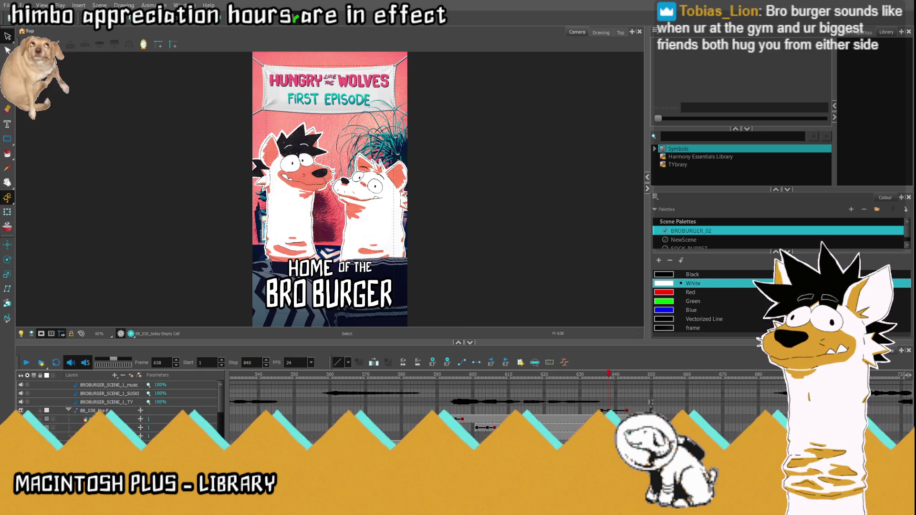
key("period")
key("period")
key("period")
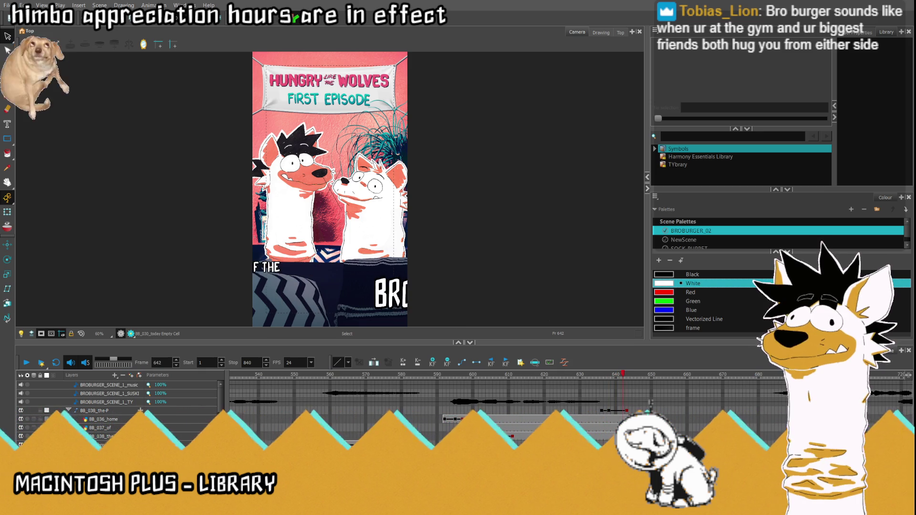
key("comma")
key("comma")
key("comma")
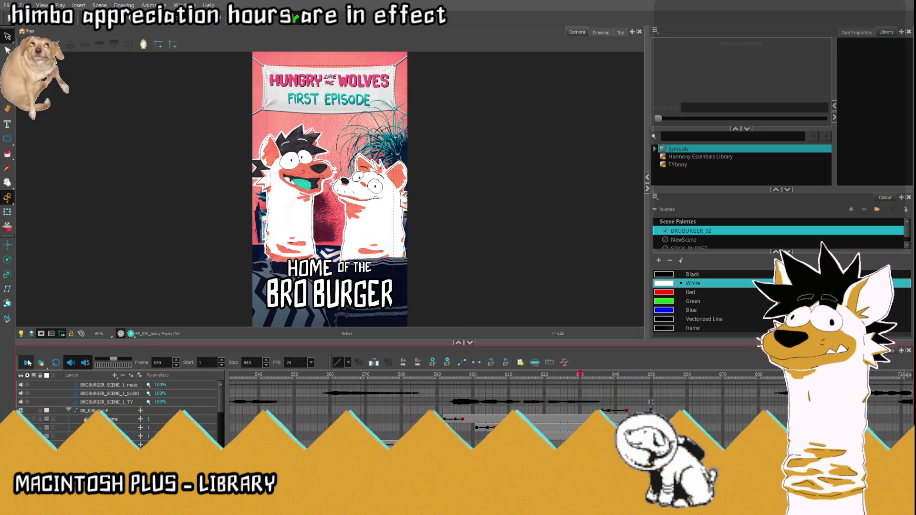
left_click(28, 363)
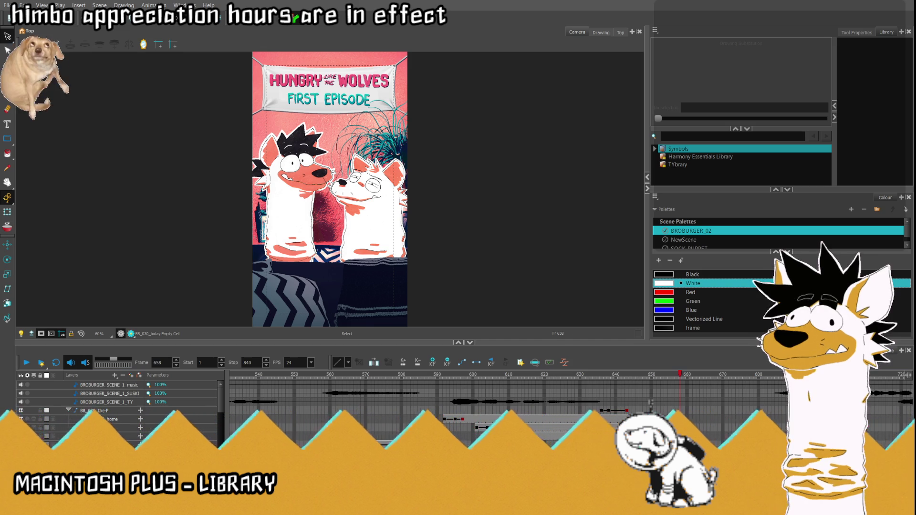
left_click(433, 410)
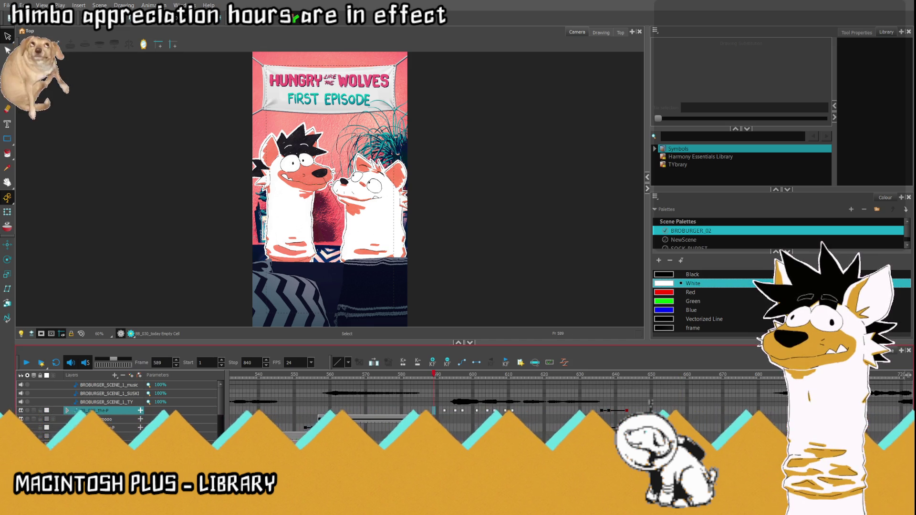
left_click(265, 411)
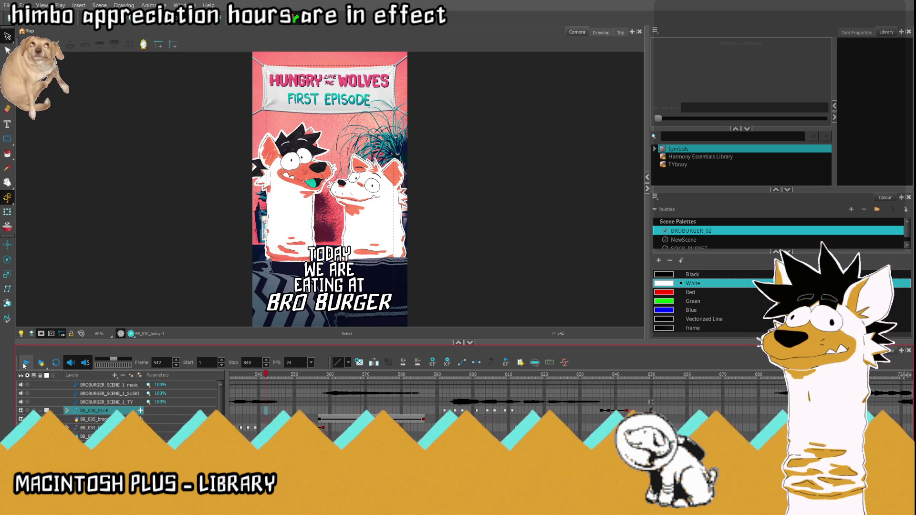
left_click(24, 363)
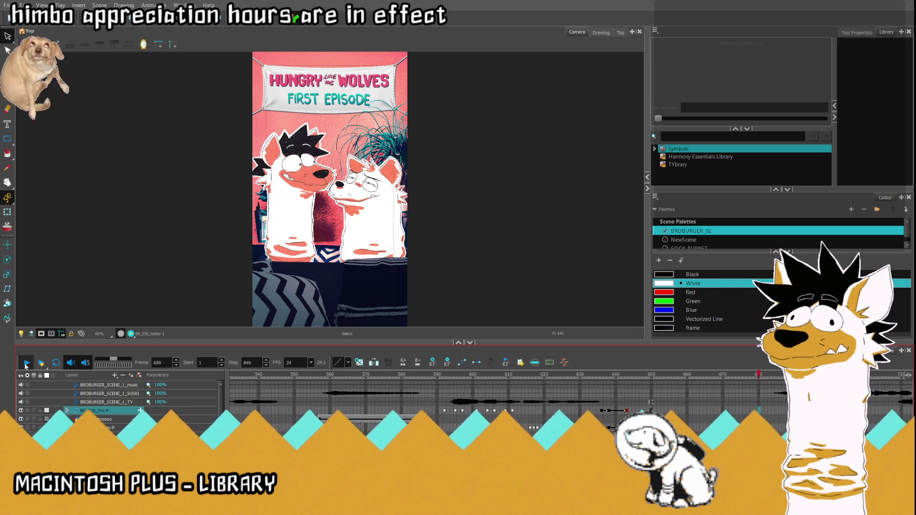
left_click(26, 364)
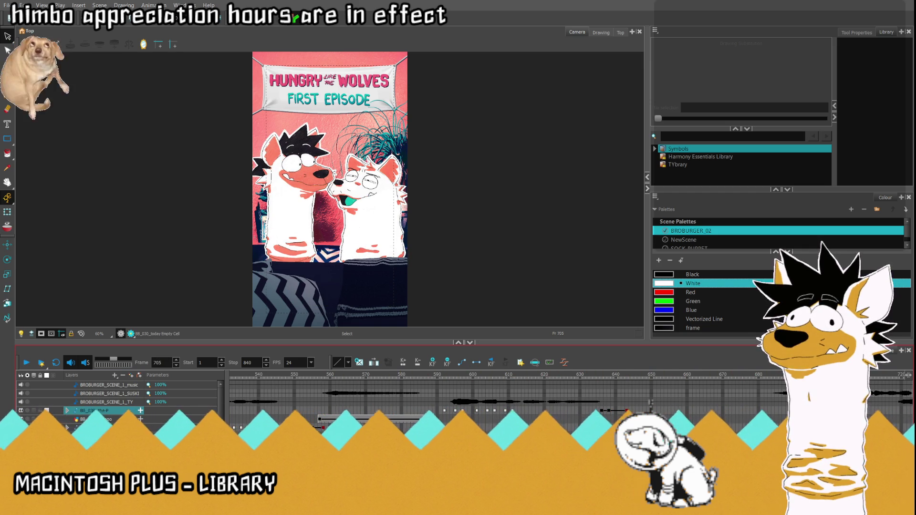
scroll(651, 404, "right", 5)
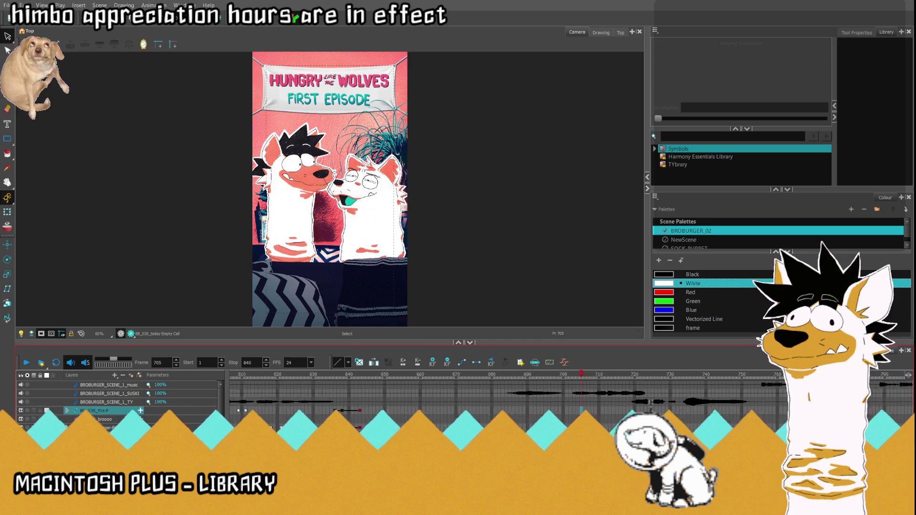
scroll(491, 392, "right", 3)
mouse_move(490, 378)
left_mouse_down()
mouse_move(437, 384)
mouse_move(545, 380)
mouse_move(483, 381)
left_mouse_up()
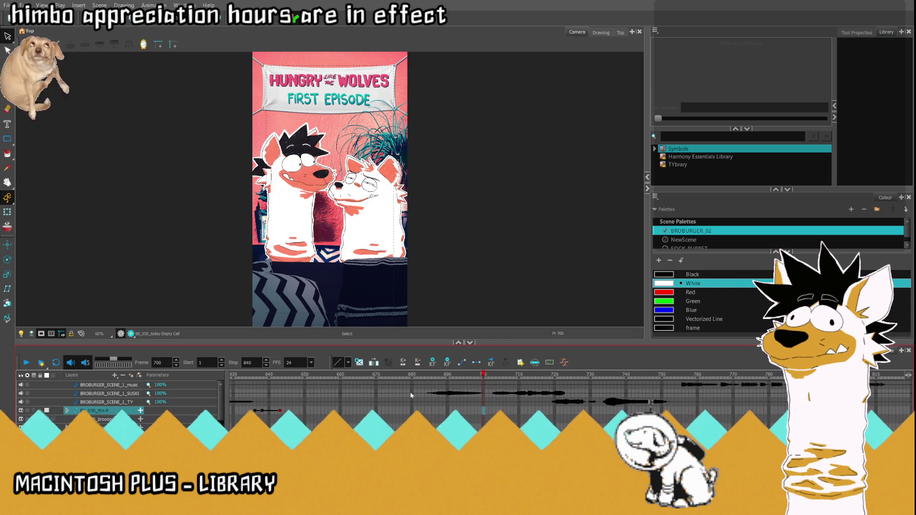
left_click(27, 362)
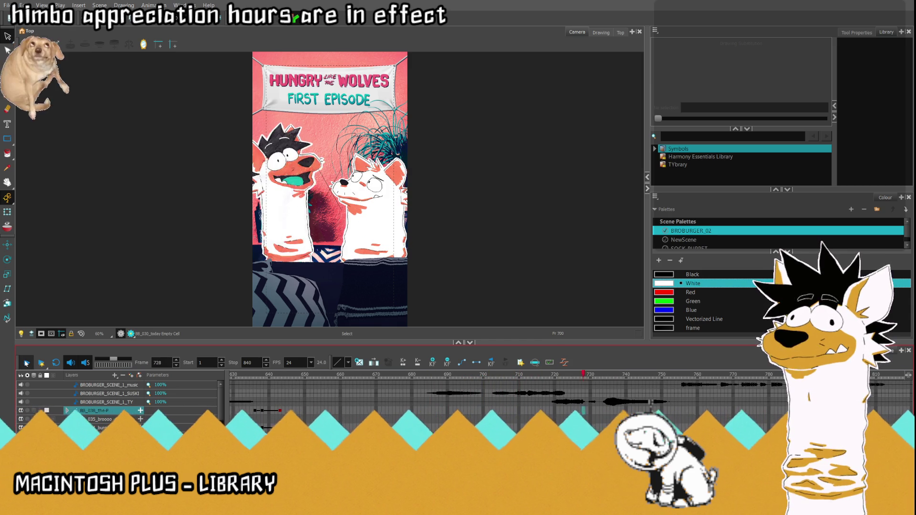
left_click(27, 363)
left_click(535, 379)
left_click_drag(536, 380, 570, 379)
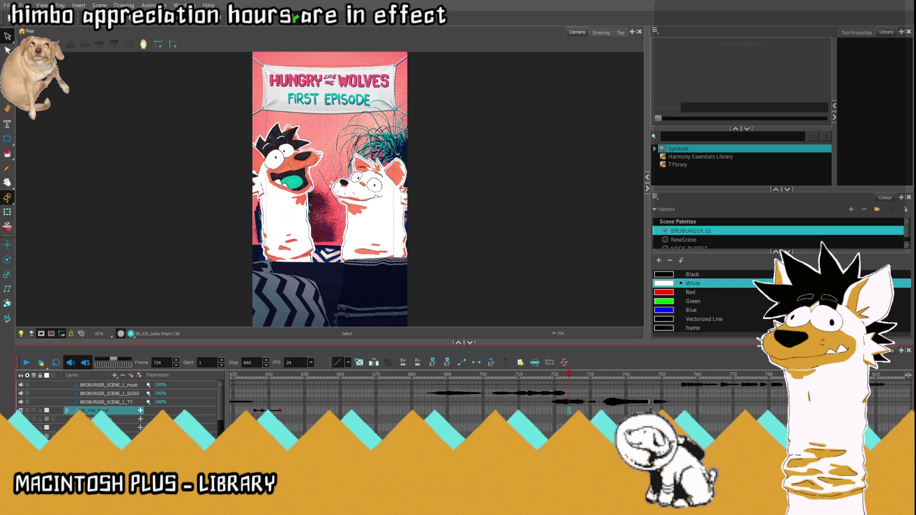
key("alt+Tab")
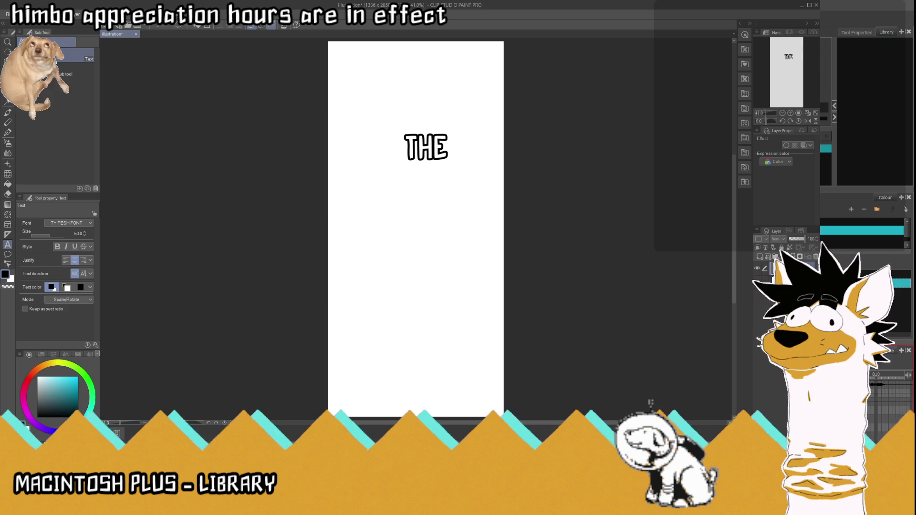
- Remove the THE text and type 50 in a new text box
key("ctrl+z")
left_click(387, 155)
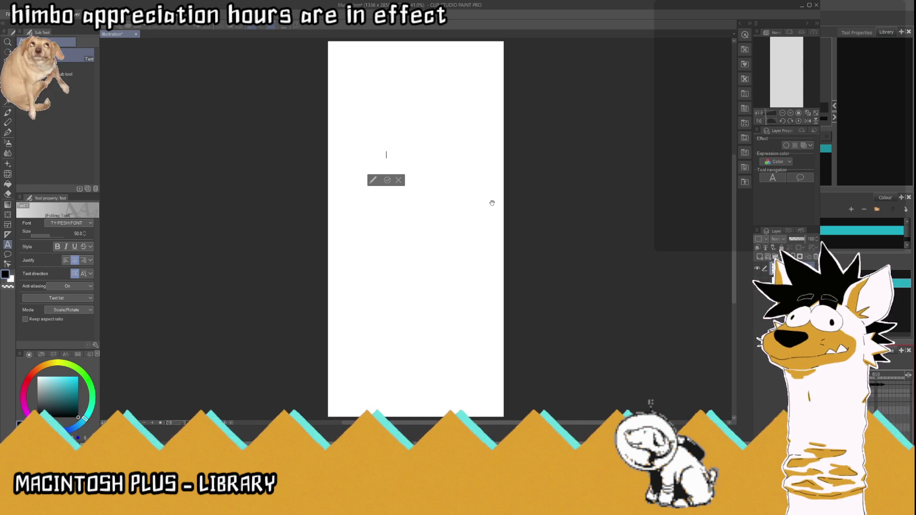
type("250")
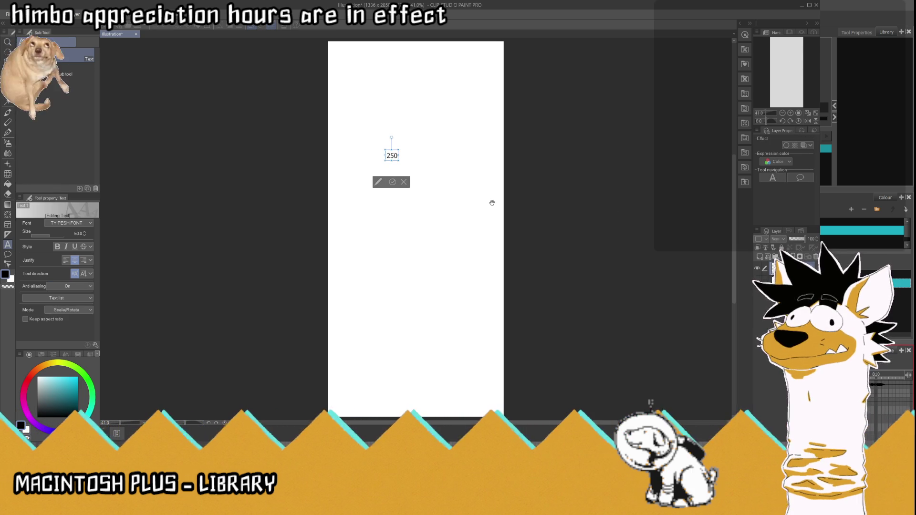
key("BackSpace")
key("BackSpace")
key("BackSpace")
type("50")
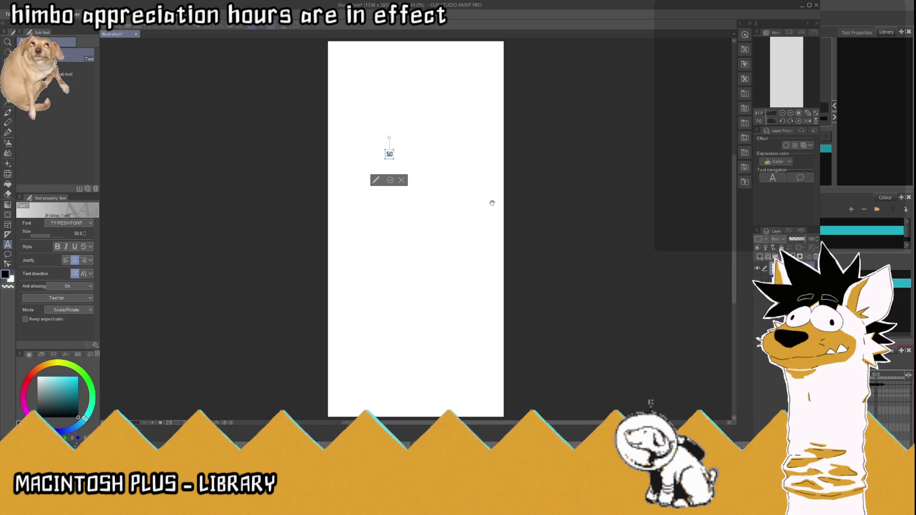
- Set the 50 text to size 250
key("ctrl+a")
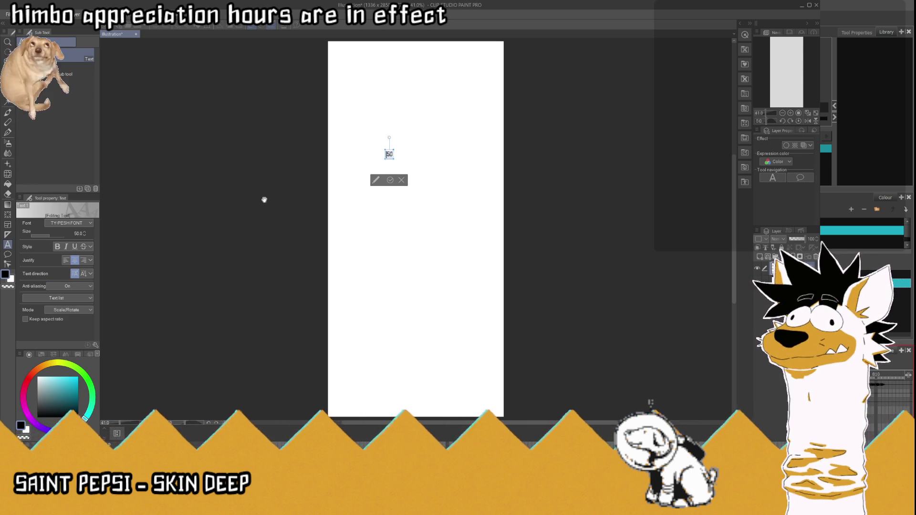
left_click(79, 233)
type("250")
key("Return")
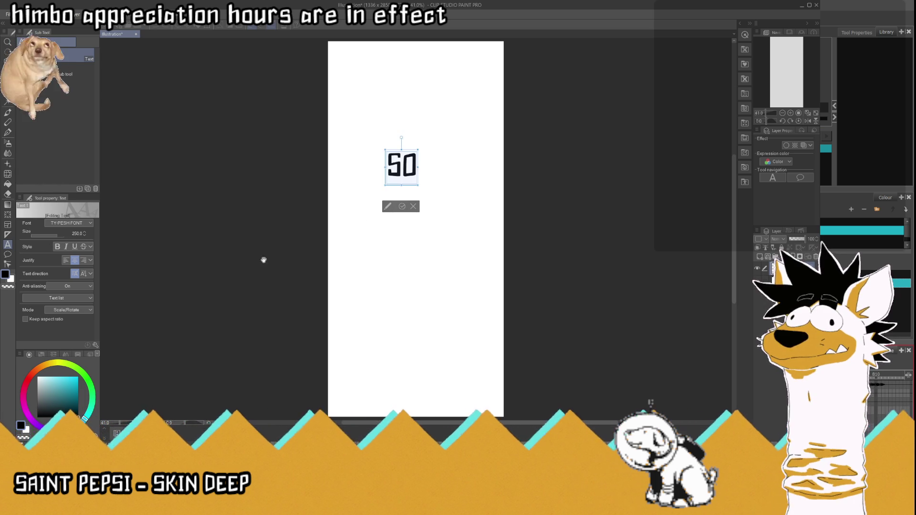
key("BackSpace")
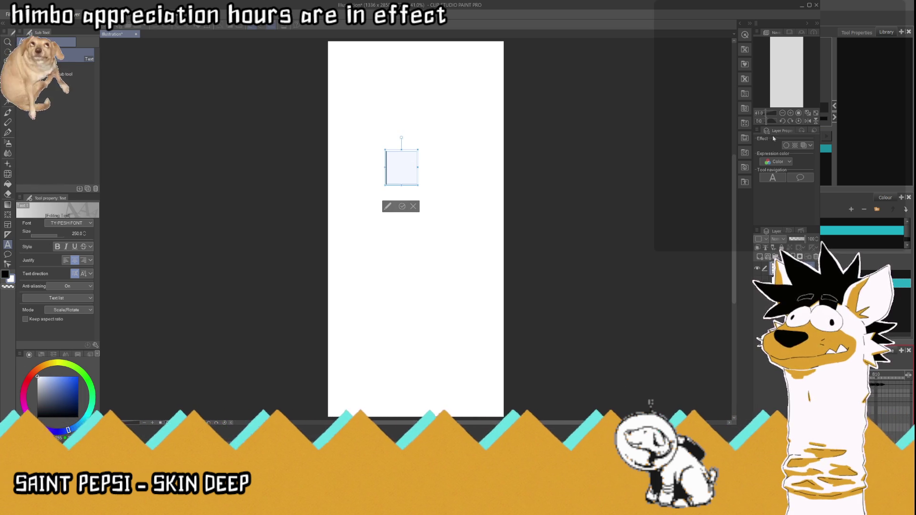
- Turn on a border effect for the 50 text with a black edge colour
left_click(787, 145)
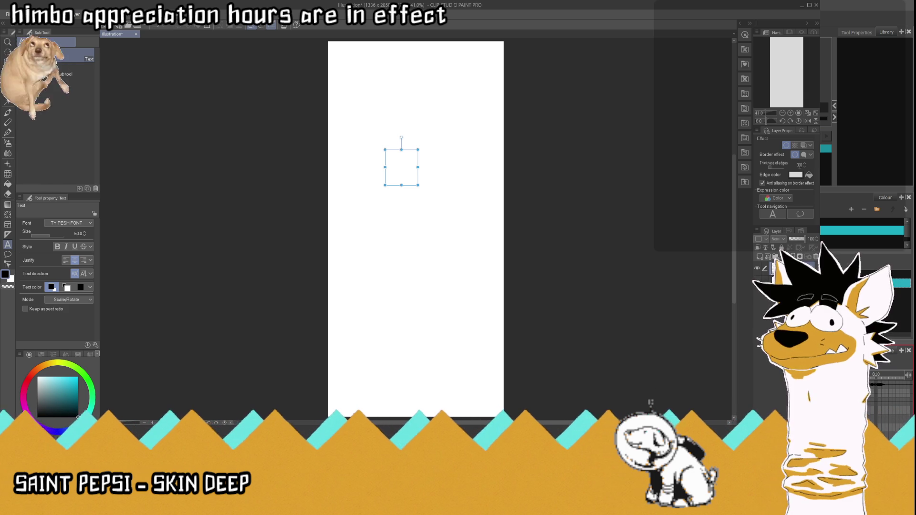
left_click(800, 178)
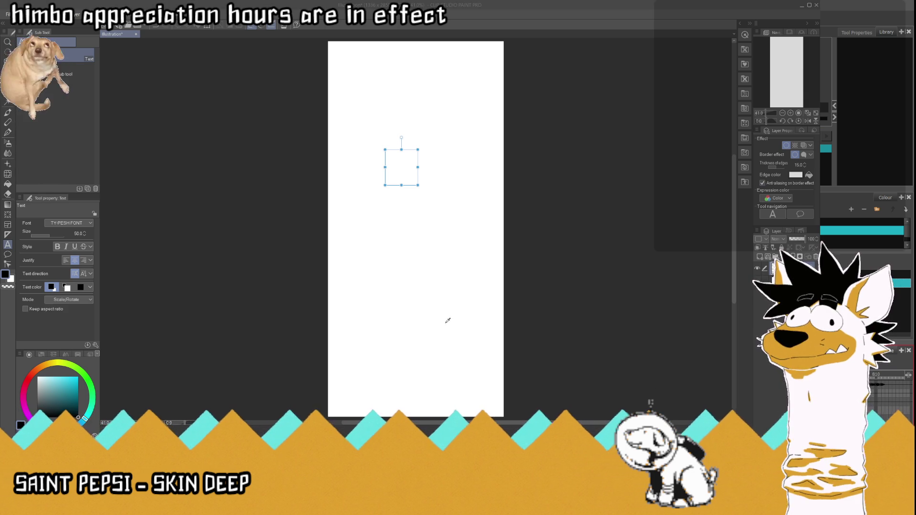
left_click(498, 186)
type("50")
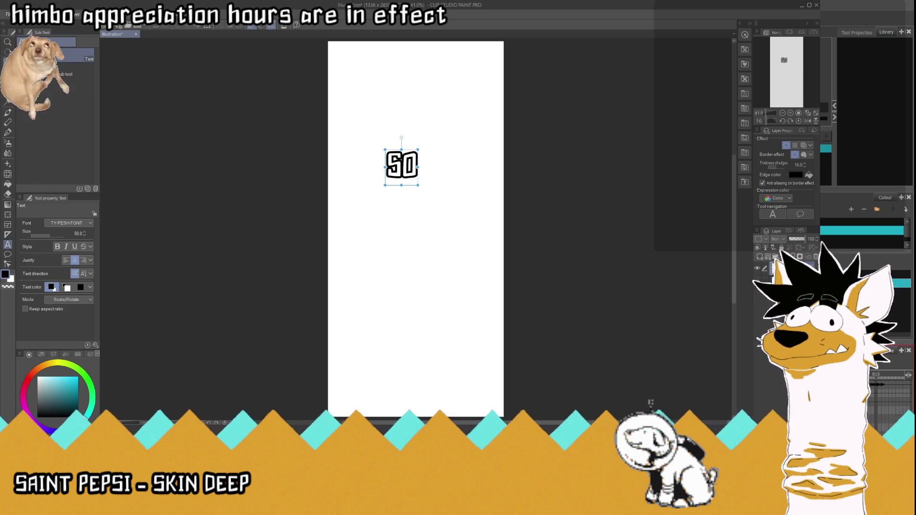
left_click(8, 73)
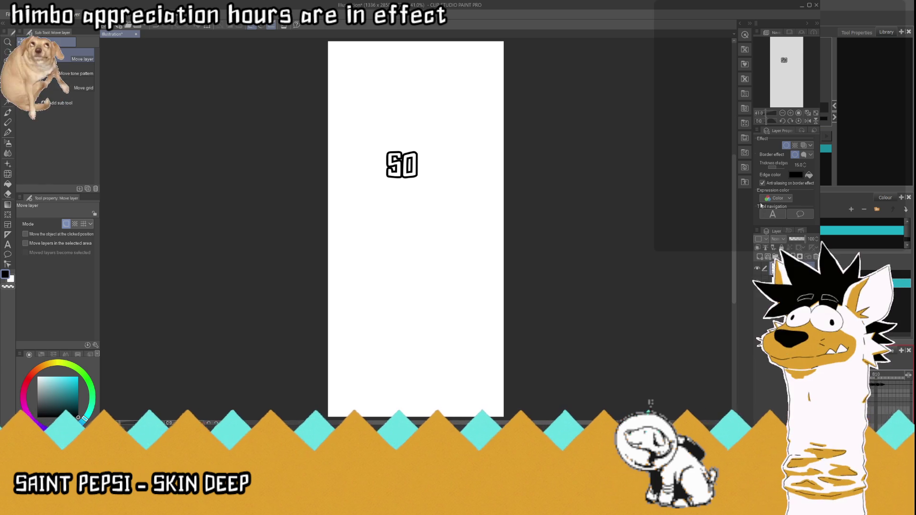
left_click(782, 277)
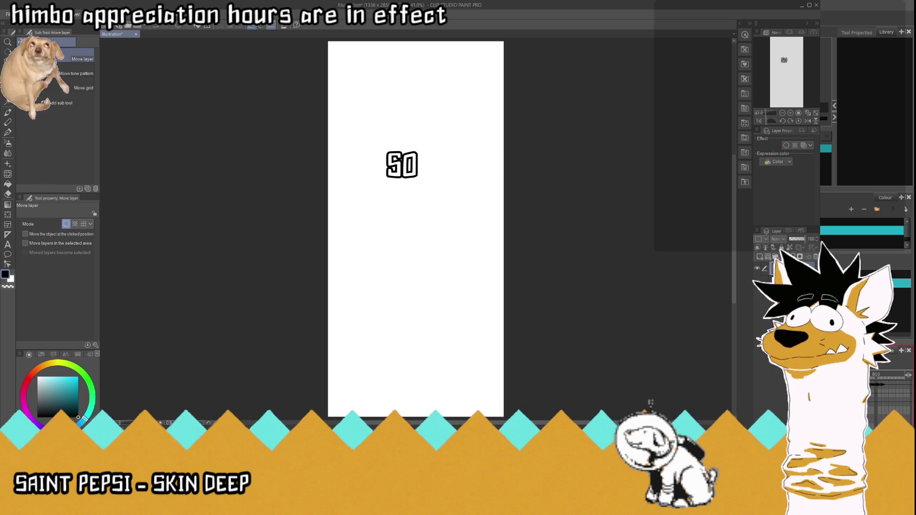
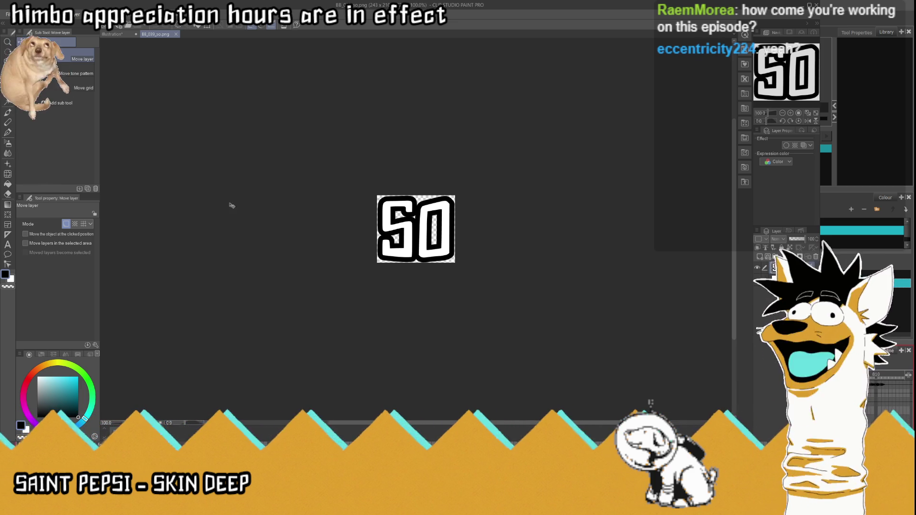
- Close BB_039_so.png and retype the page caption from SO to WH-
left_click(176, 34)
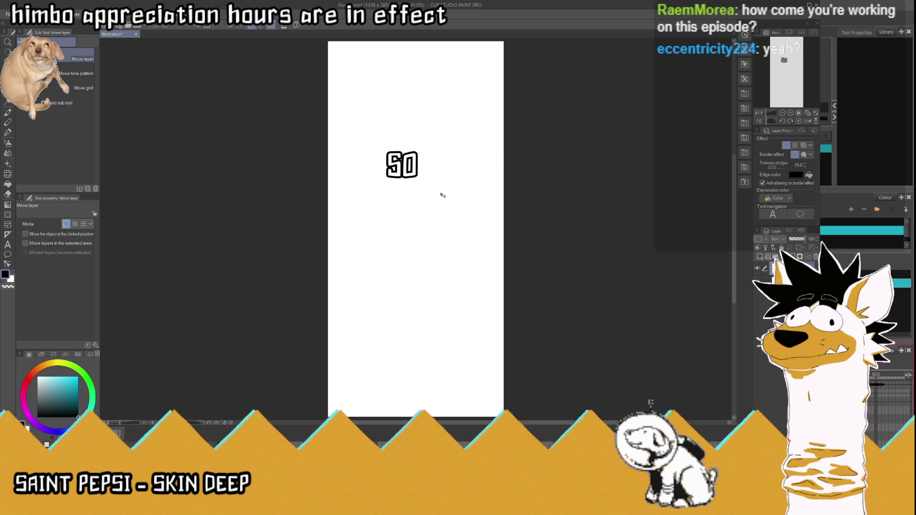
key("t")
left_click(404, 164)
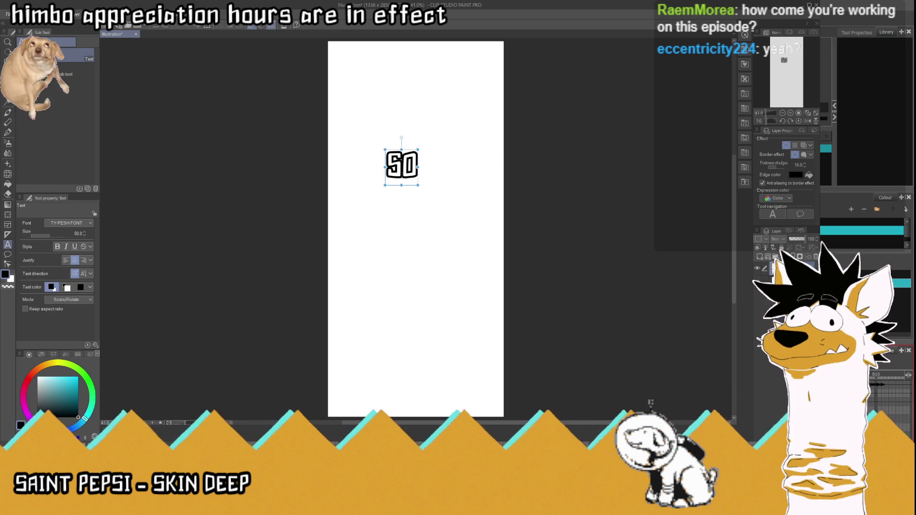
left_click_drag(418, 167, 343, 171)
type("WH")
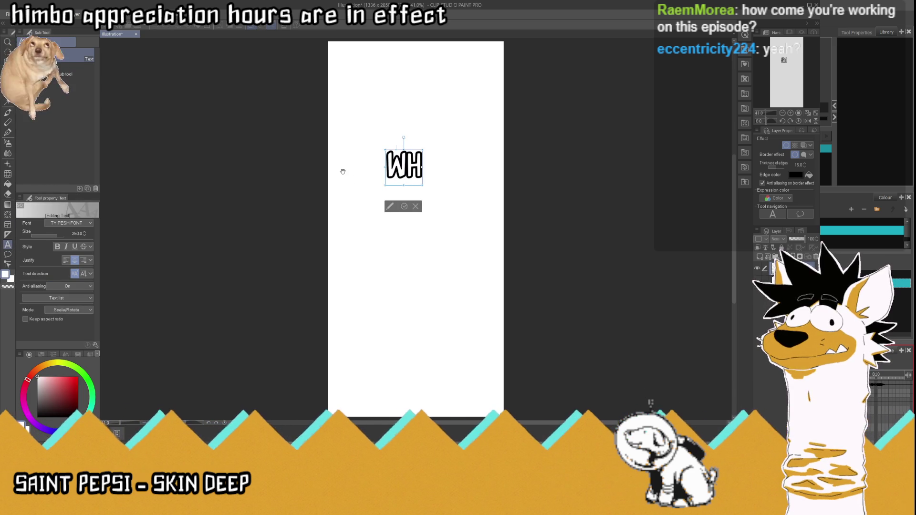
type("-")
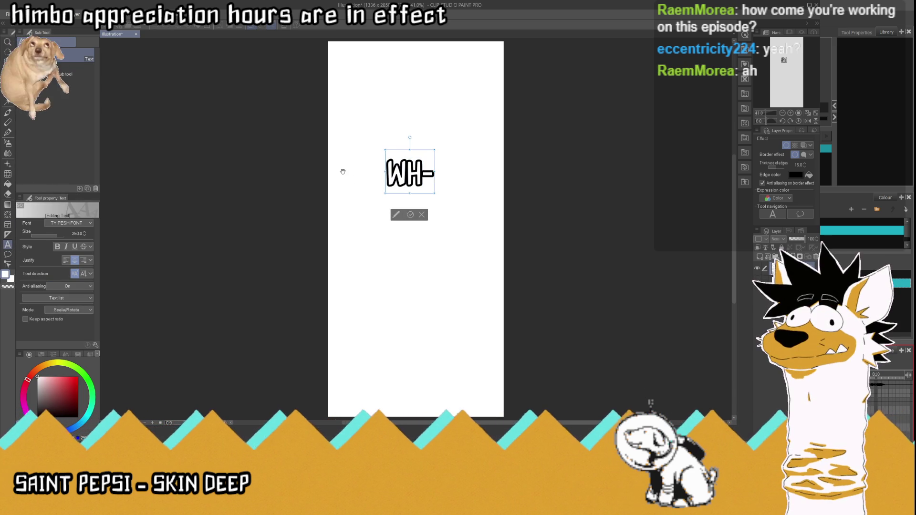
key("Escape")
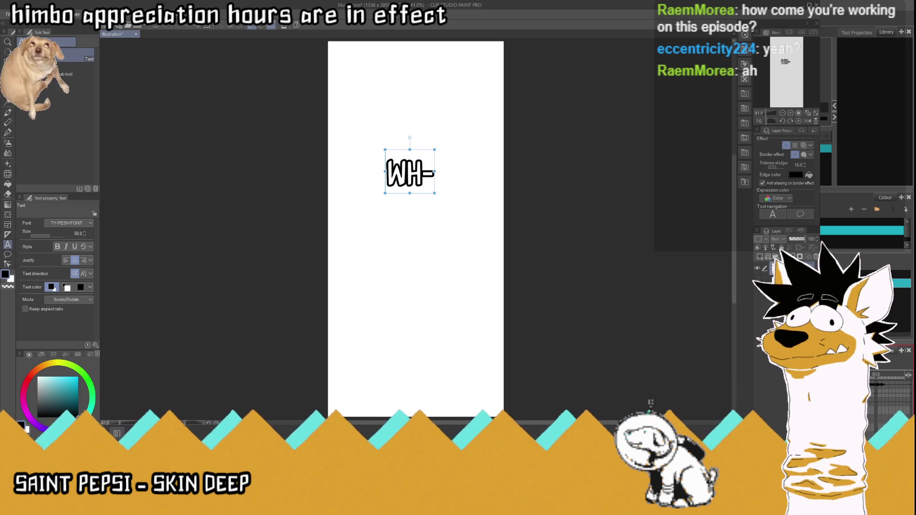
- Copy WH- to a new canvas with the paper layer hidden, saved as BB_040_wh.png
key("alt+bracketleft")
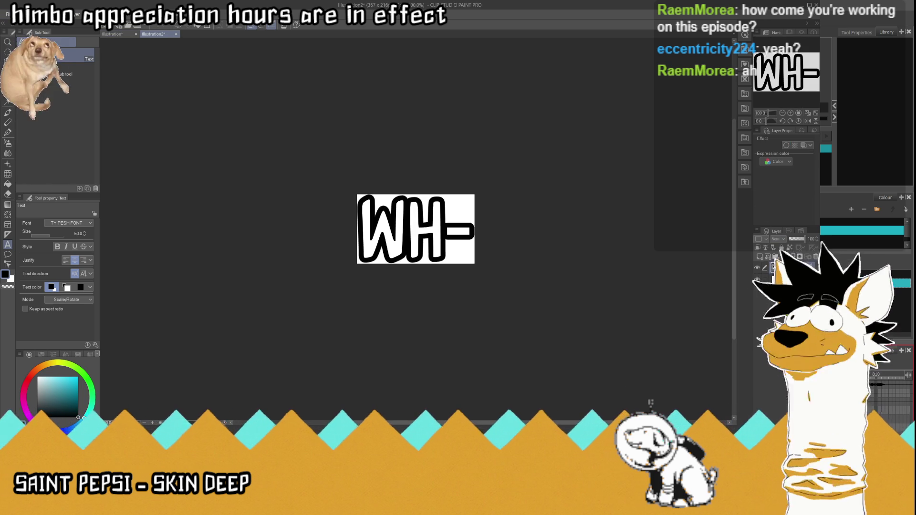
left_click(758, 282)
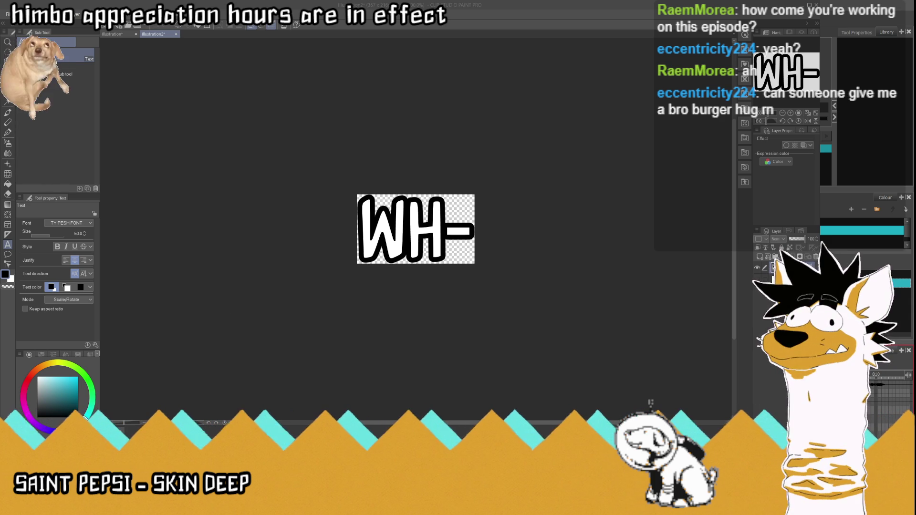
left_click(114, 34)
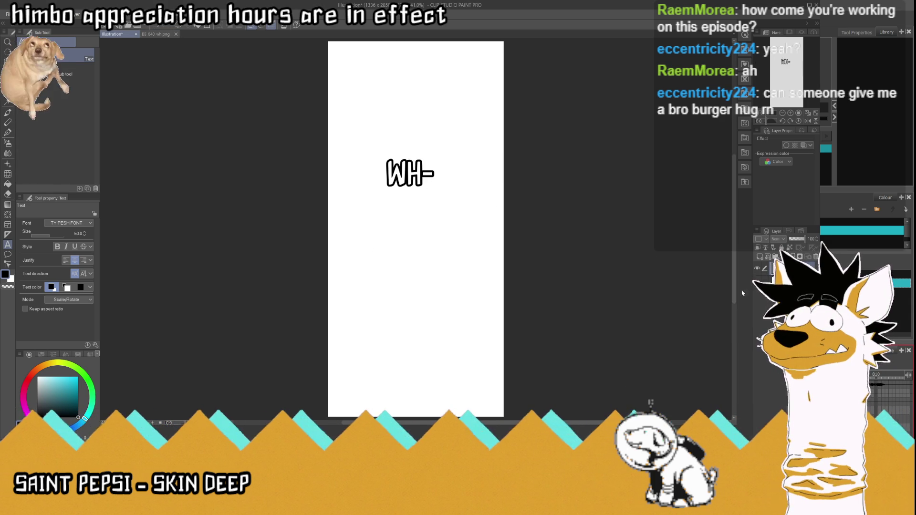
- Change WH- to WHAT and save a transparent copy as BB_041_what.png, then close it
left_click(431, 177)
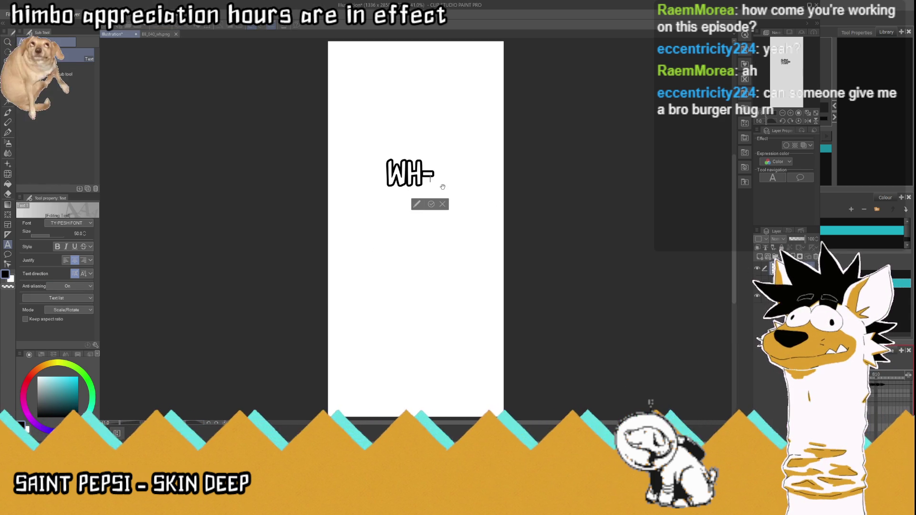
left_click(442, 205)
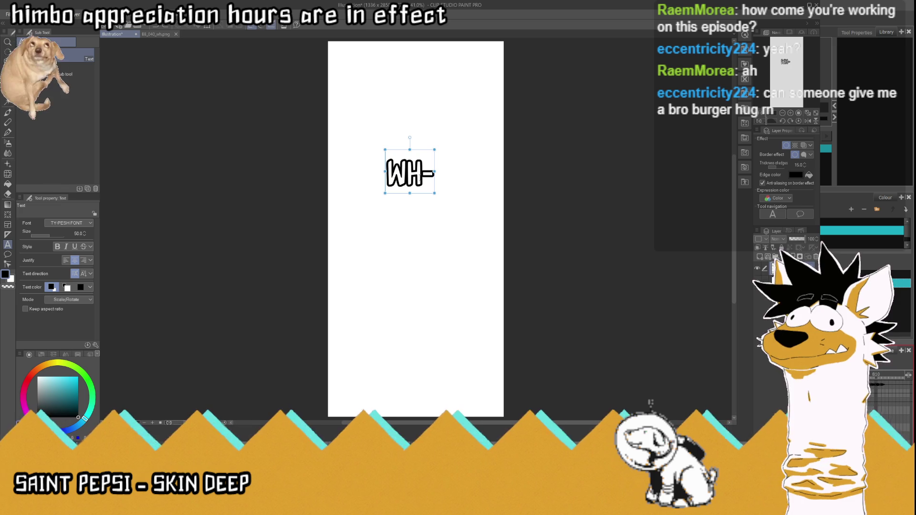
left_click(431, 178)
key("BackSpace")
type("AT")
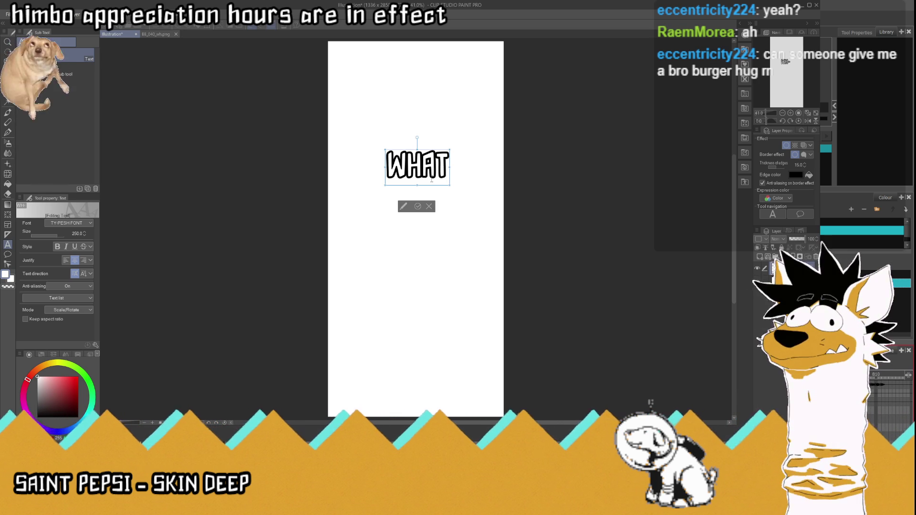
left_click(418, 206)
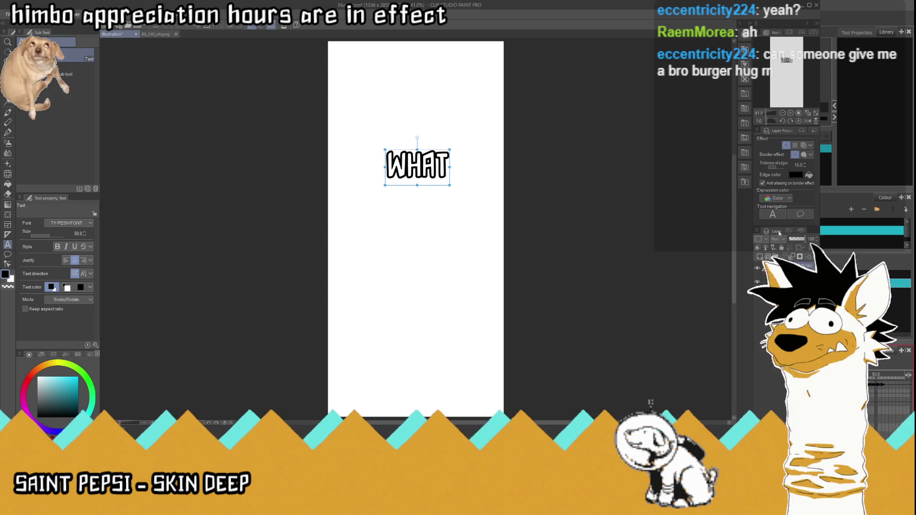
left_click(787, 269)
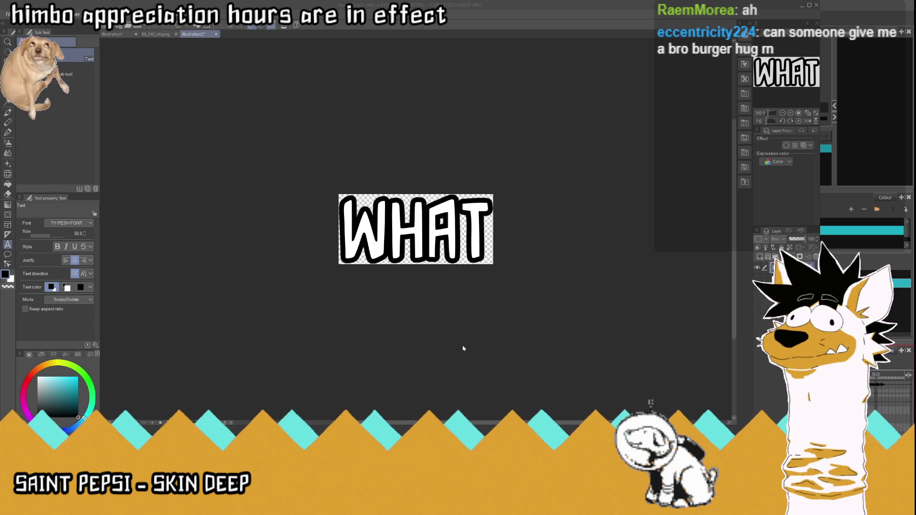
left_click(218, 34)
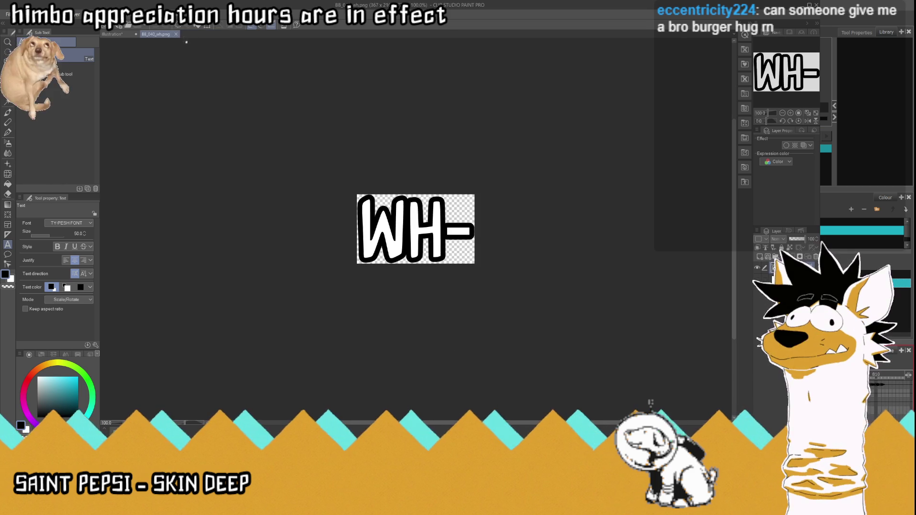
- Close the WH- image, retype the caption as ARE and save it as BB_042_are.png
left_click(176, 34)
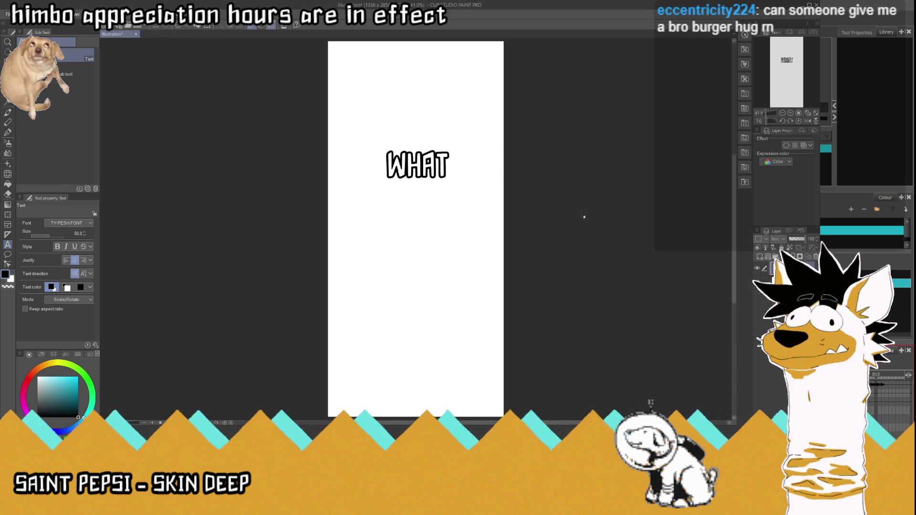
left_click(406, 167)
mouse_move(406, 167)
left_mouse_down()
mouse_move(449, 167)
mouse_move(343, 166)
left_mouse_up()
type("AR")
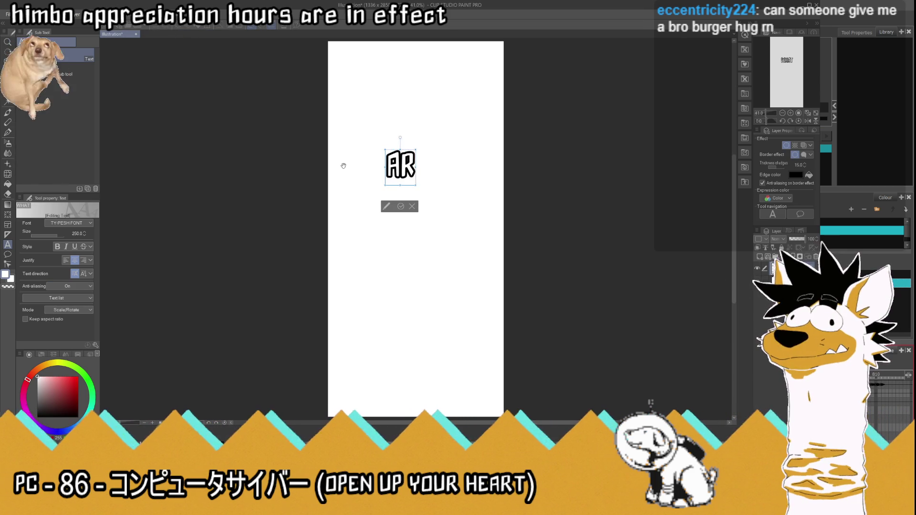
type("E")
left_click(401, 207)
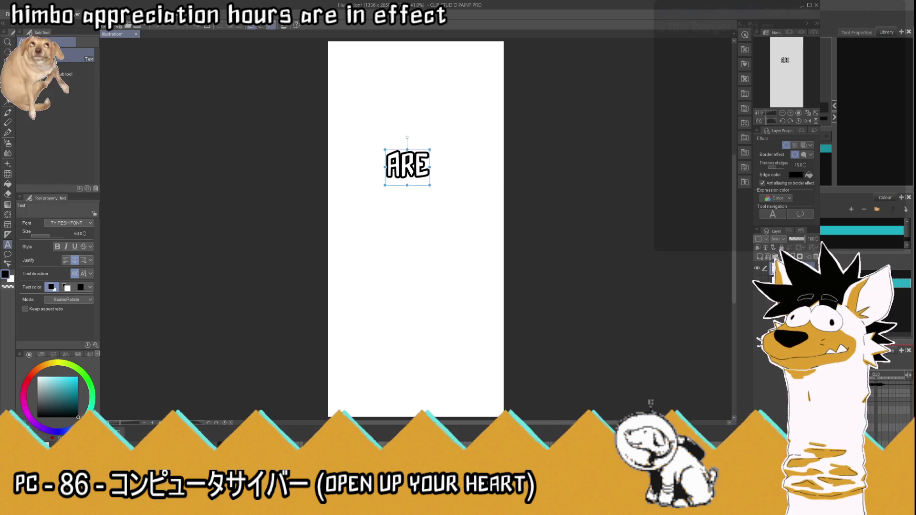
left_click(787, 277)
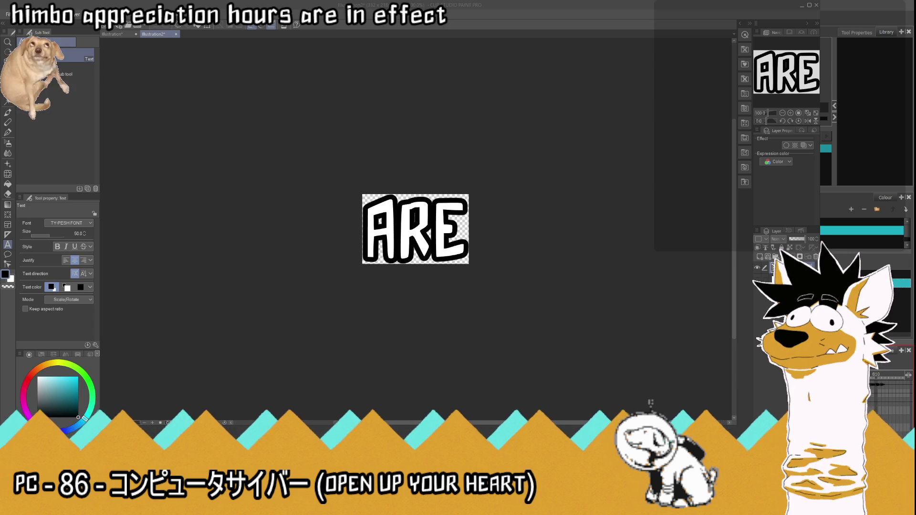
key("Return")
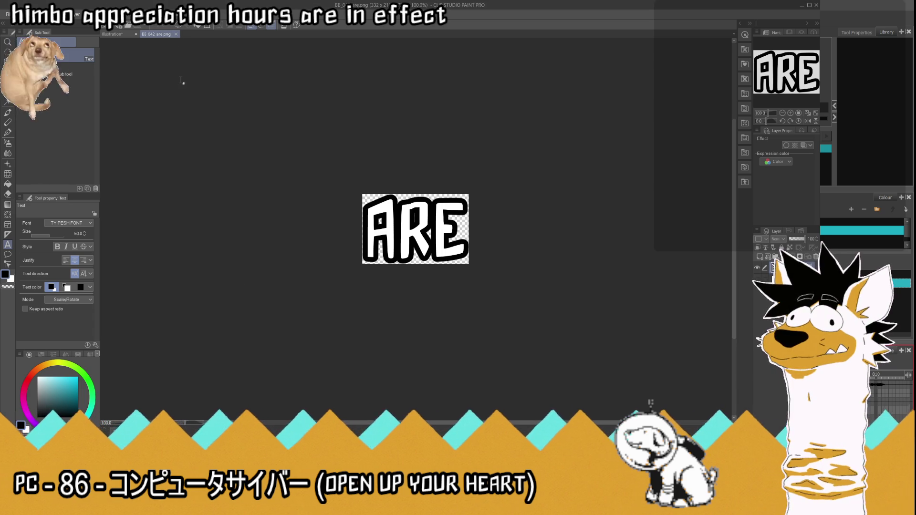
left_click(176, 34)
- Retype the caption as WE and save a transparent copy as BB_043_we.png
left_click(415, 172)
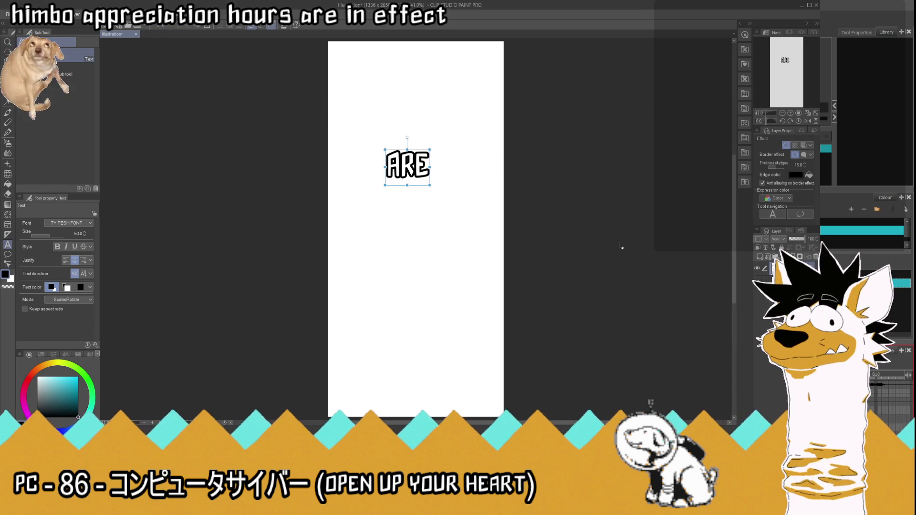
left_click(408, 165)
key("ctrl+a")
type("WE")
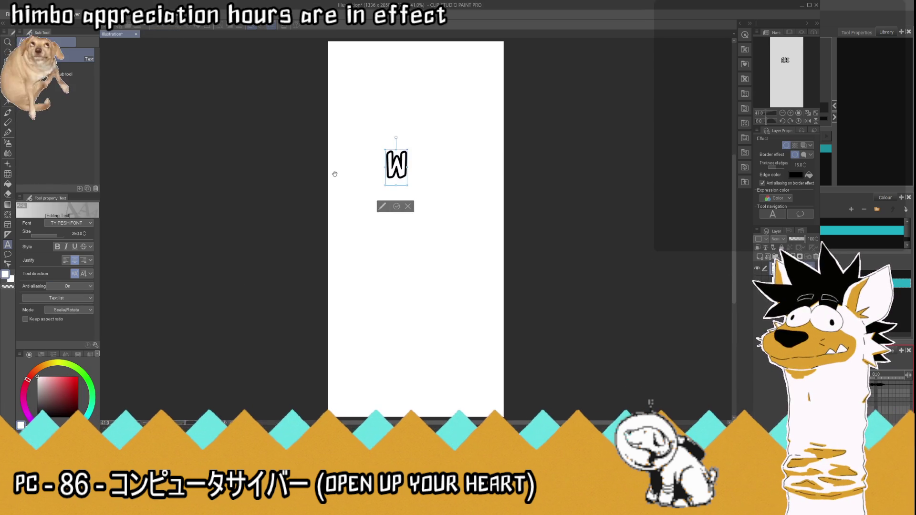
left_click(404, 207)
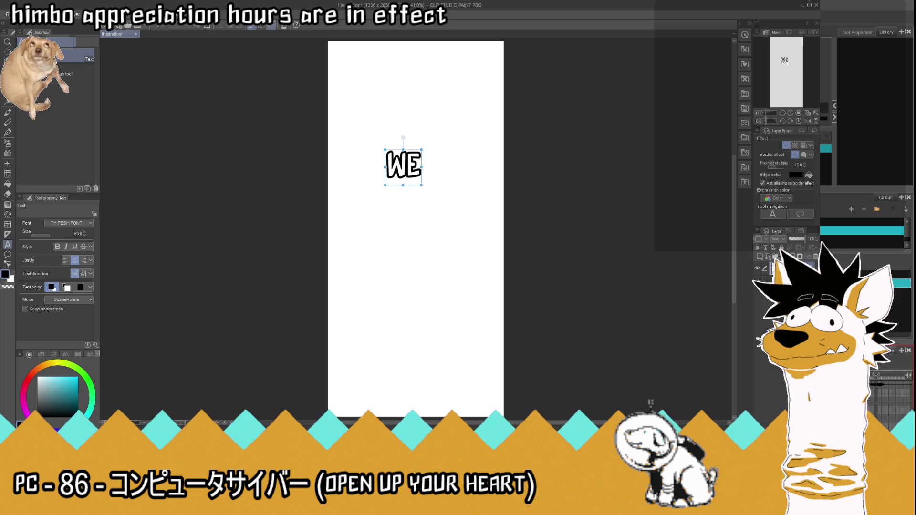
left_click(788, 281)
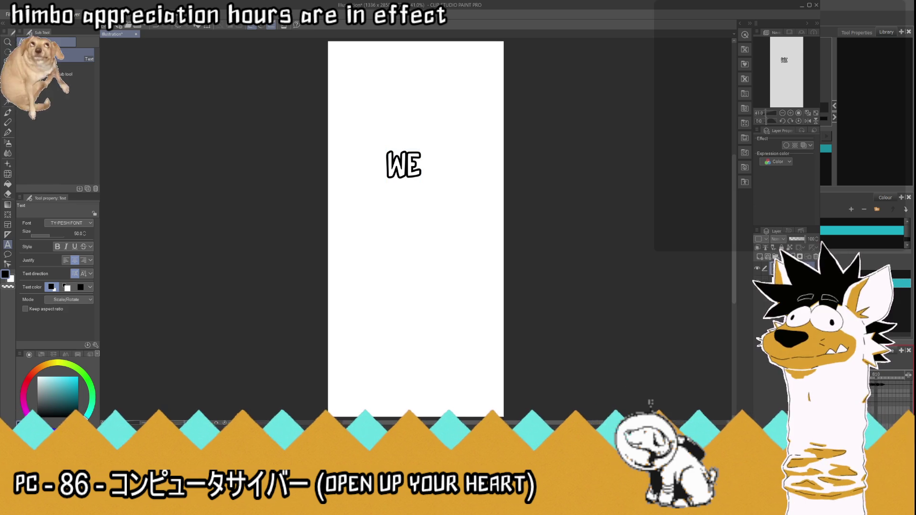
key("ctrl+n")
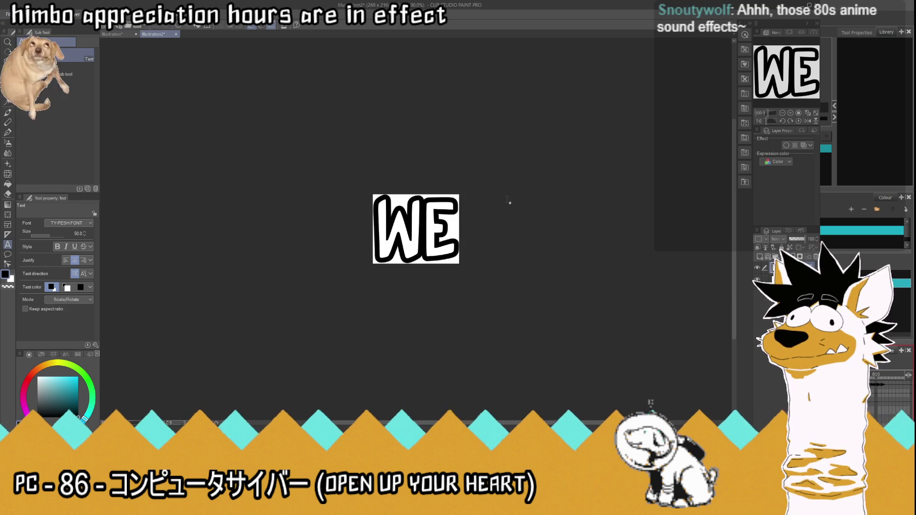
left_click(758, 280)
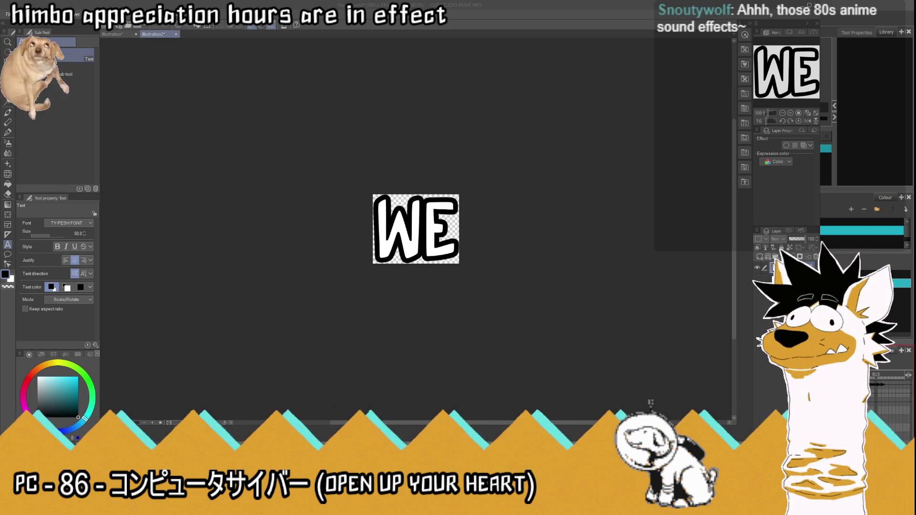
key("Return")
left_click(112, 35)
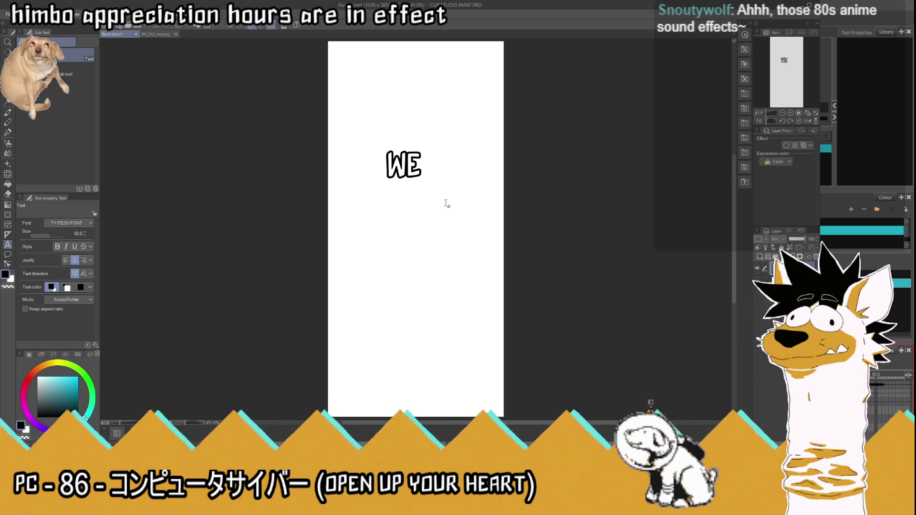
- Retype the page caption as WAITING, then close the cropped copy and the WE image
left_click(419, 165)
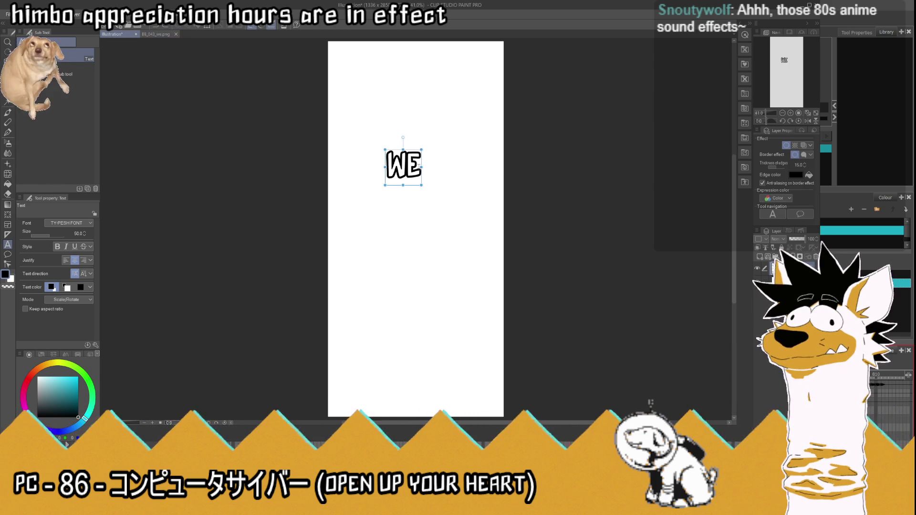
left_click(419, 165)
key("ctrl+a")
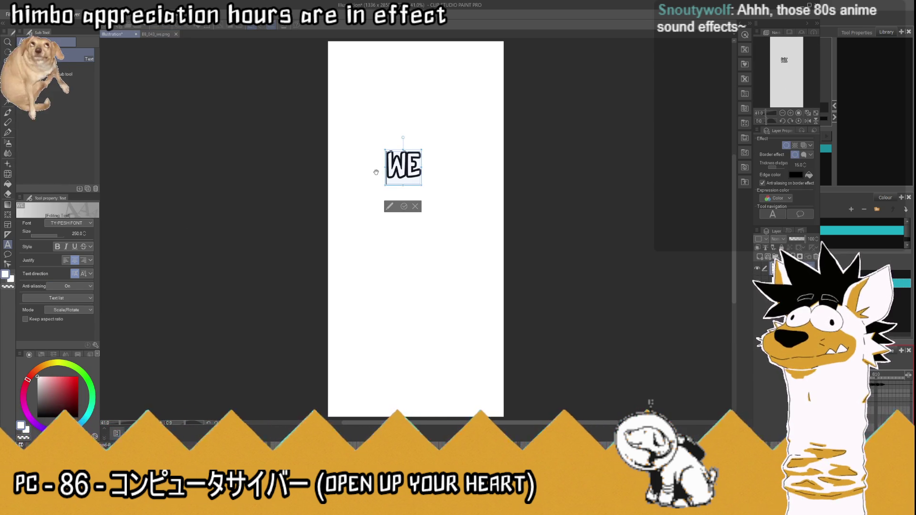
type("WAITING")
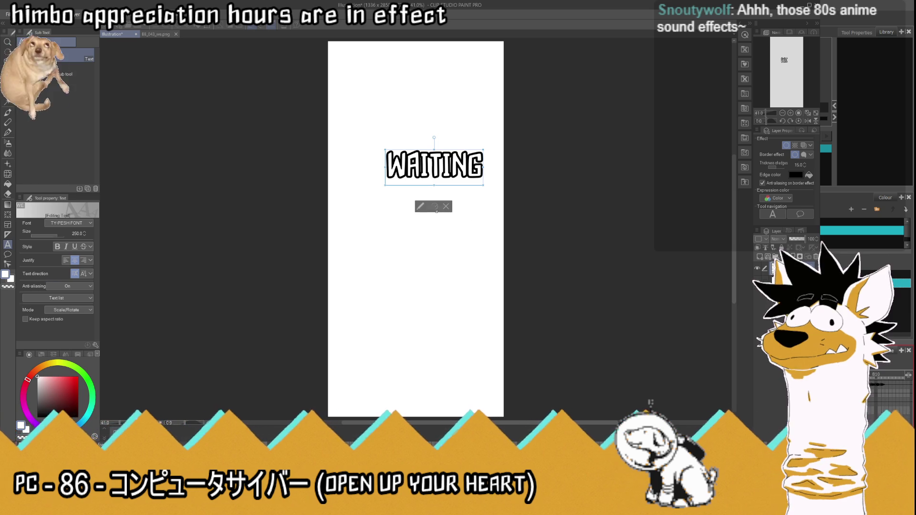
left_click(435, 206)
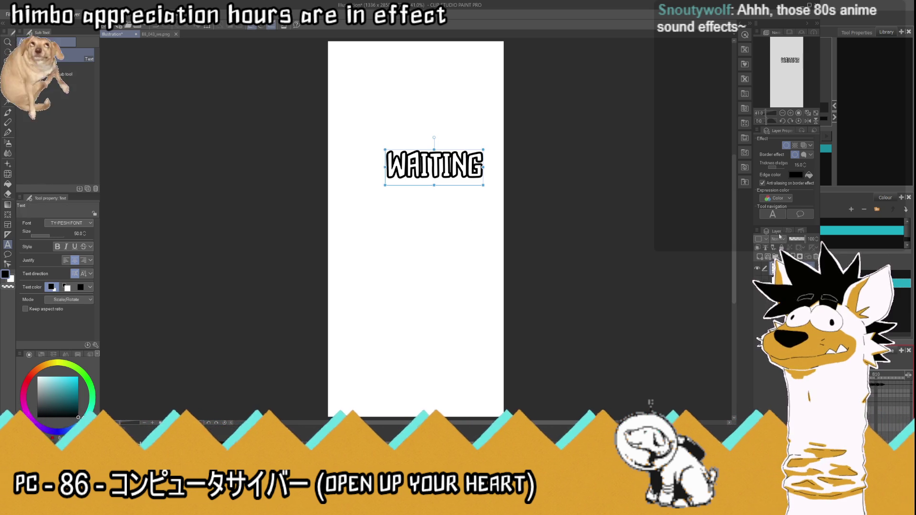
left_click(793, 287)
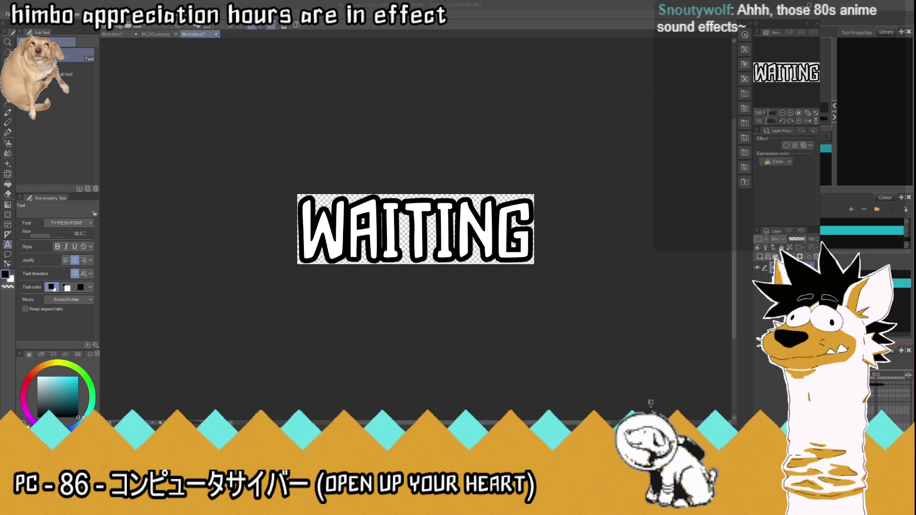
left_click(216, 34)
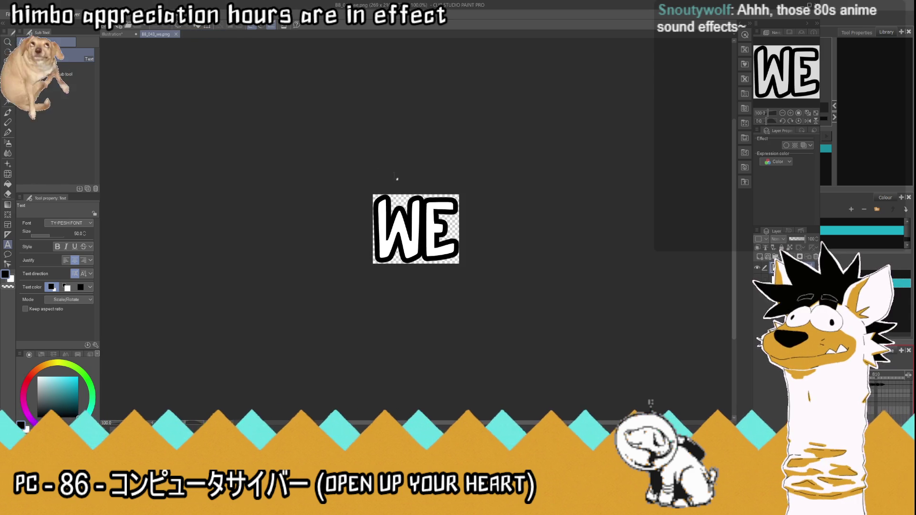
left_click(176, 34)
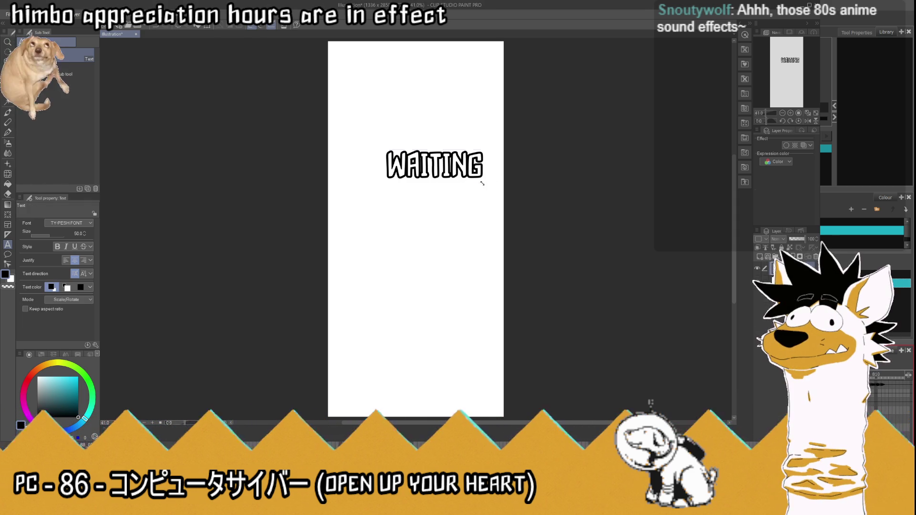
- Trim the caption to WAIT-, make a cropped copy of it, and close that copy
left_click(479, 181)
left_click(479, 172)
key("BackSpace")
key("BackSpace")
key("BackSpace")
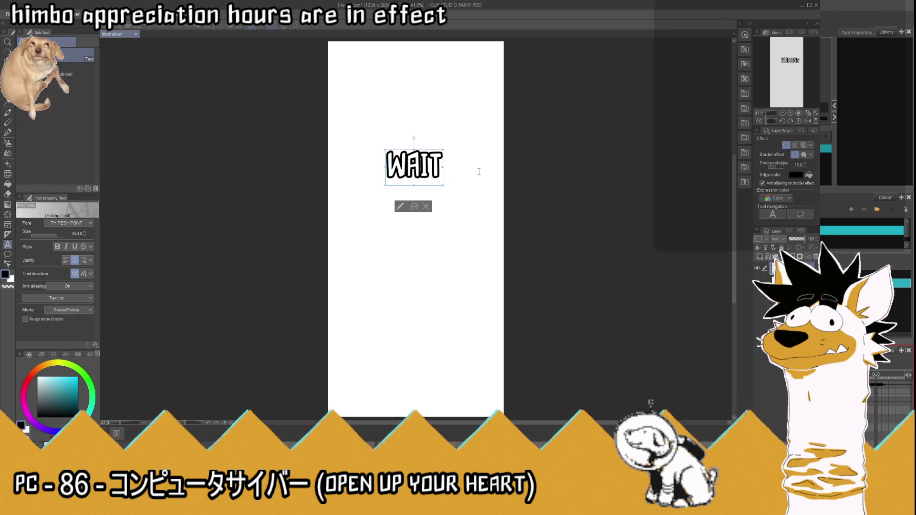
type("-")
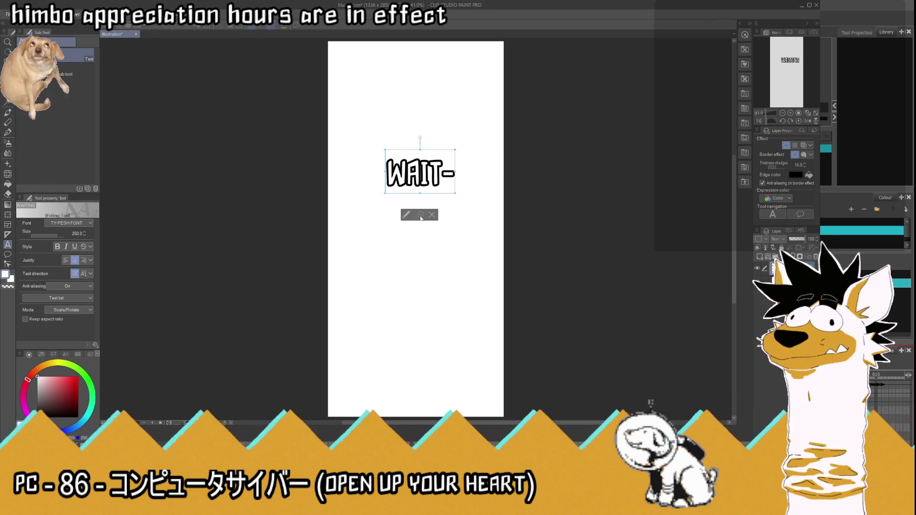
left_click(420, 214)
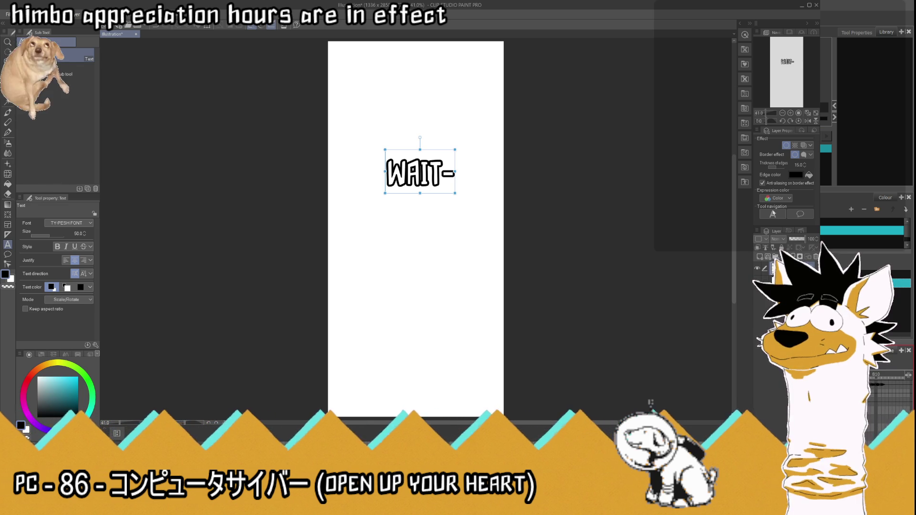
left_click(788, 282)
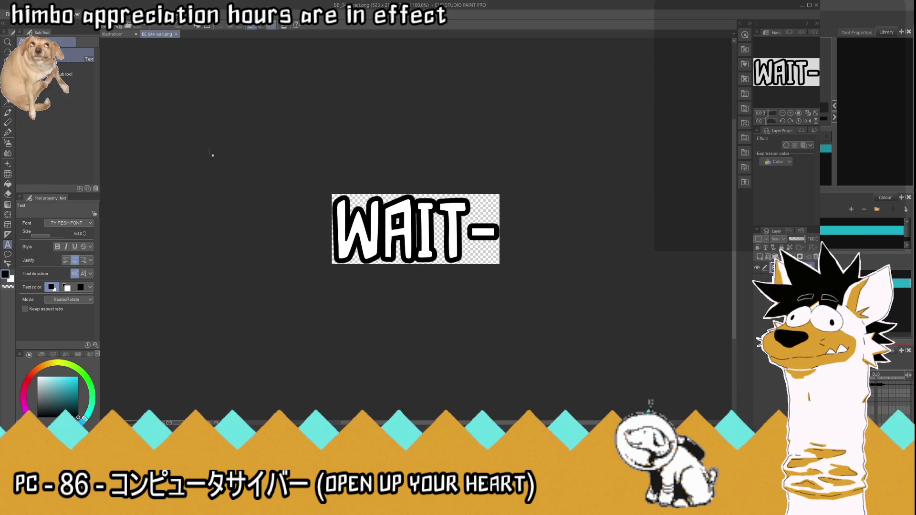
left_click(177, 34)
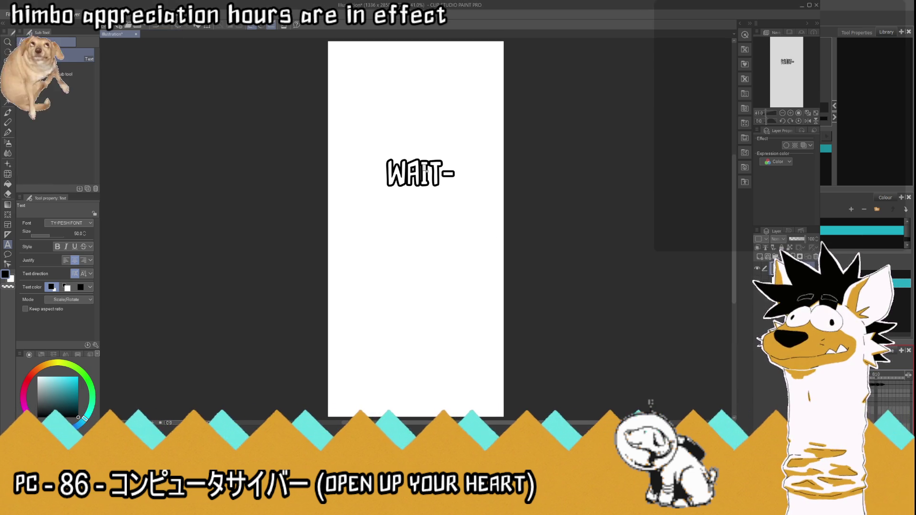
- Retype the caption as LEEEEEEET'S, shift it left to fit, and make a cropped copy
left_click(449, 177)
left_click(452, 181)
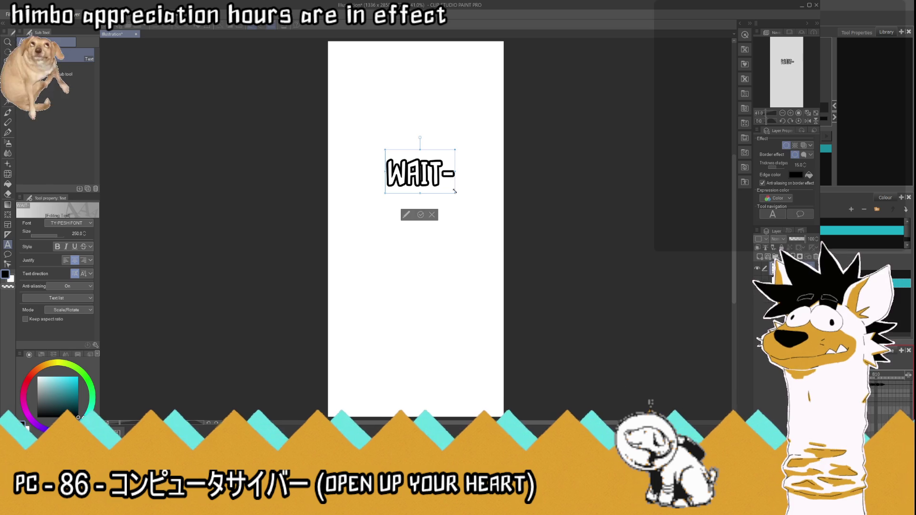
key("ctrl+a")
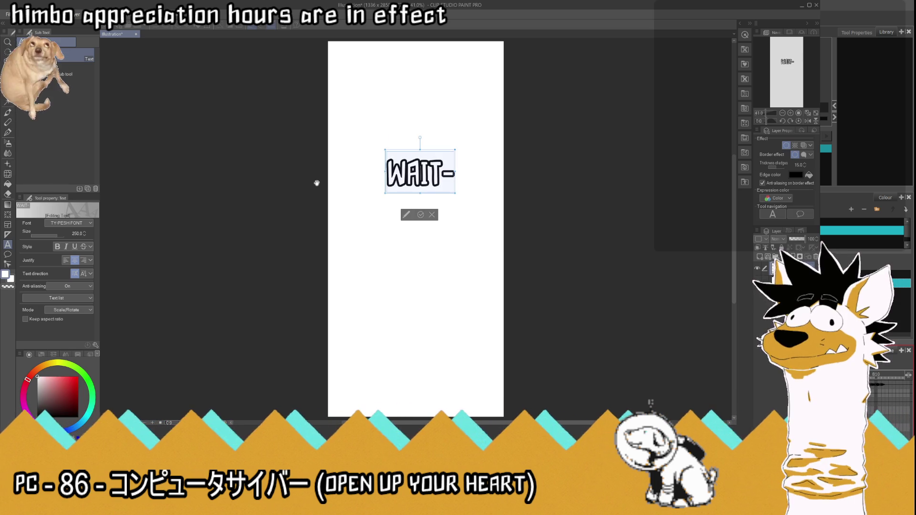
type("LEEEEEEET'")
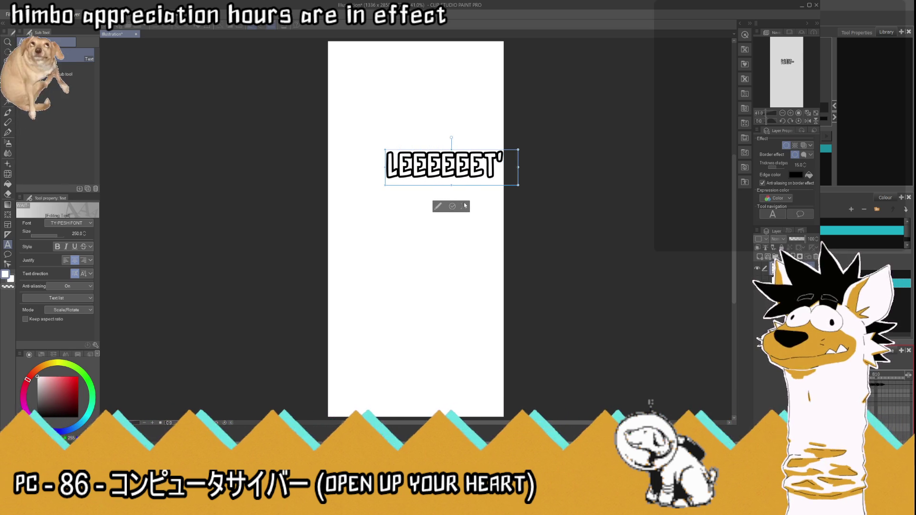
left_click(453, 206)
key("k")
mouse_move(445, 155)
left_mouse_down()
mouse_move(401, 155)
mouse_move(409, 156)
left_mouse_up()
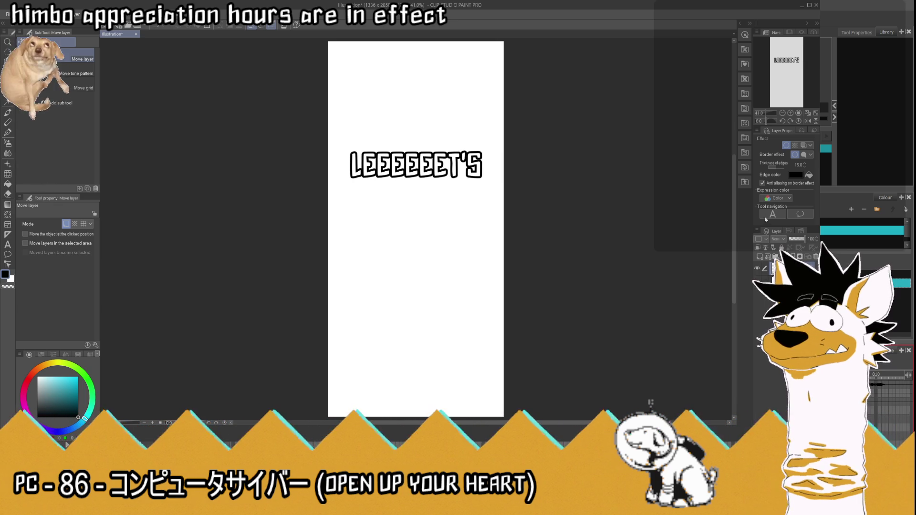
key("ctrl+shift+n")
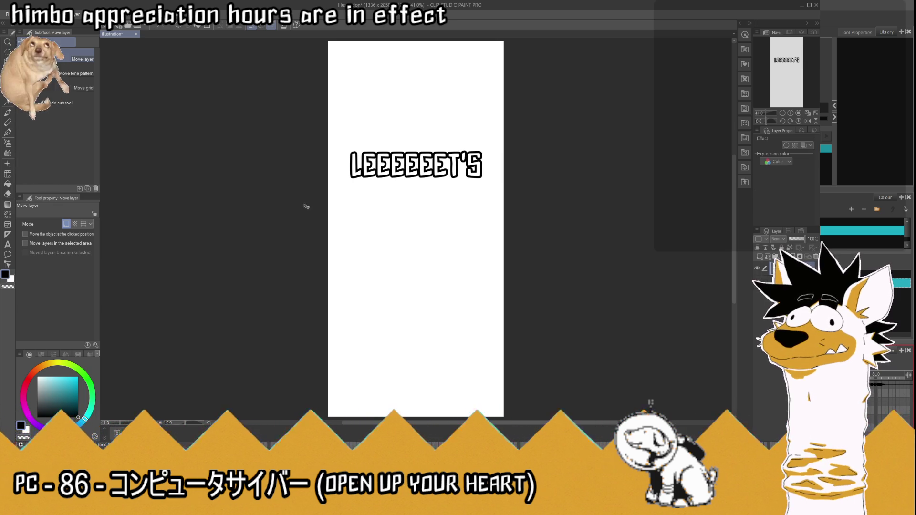
key("ctrl+alt+shift+v")
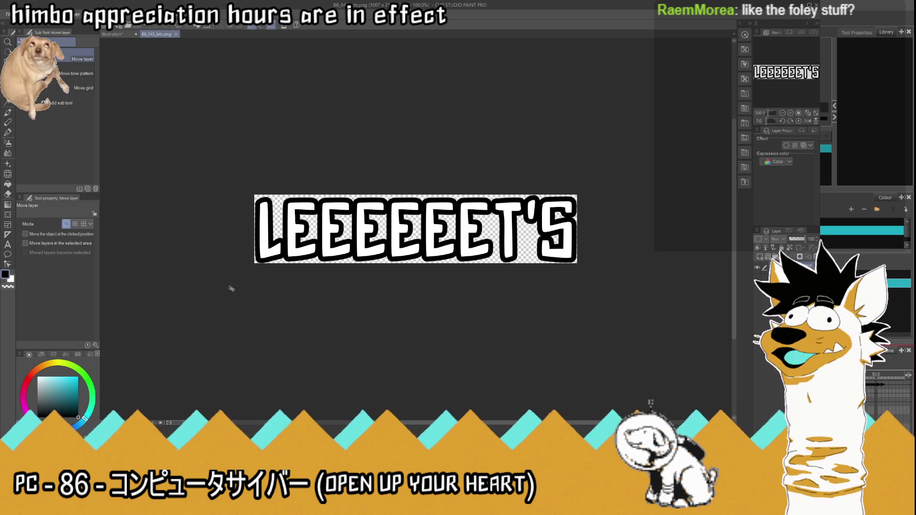
left_click(176, 34)
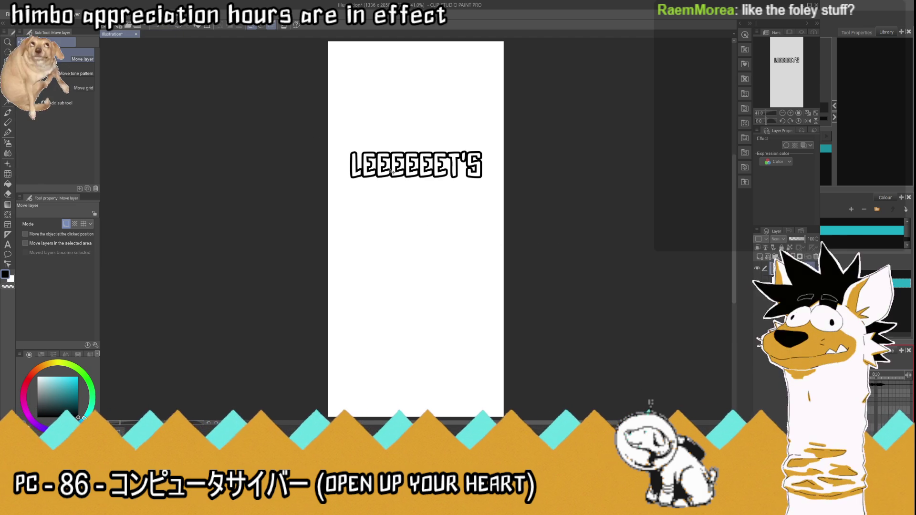
- Retype the caption as GOOOOOOOO and hide the paper layer for a transparent 'go' PNG
left_click(8, 244)
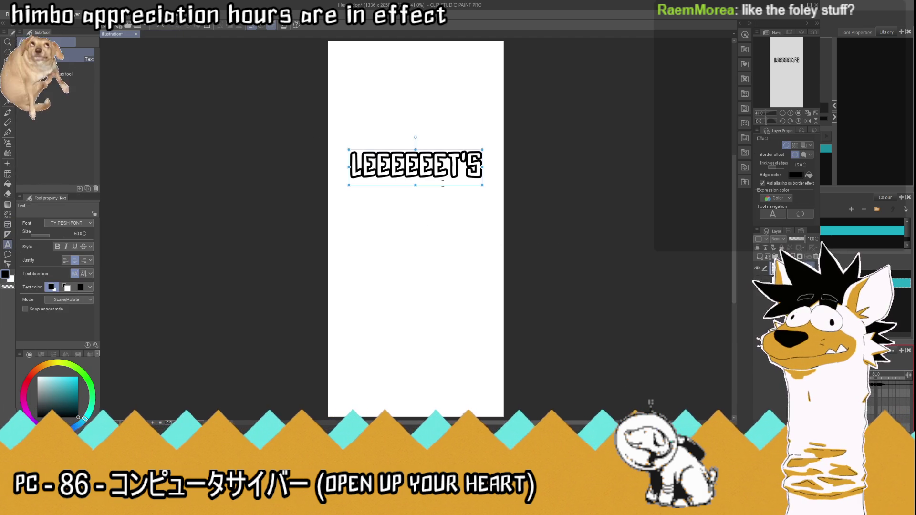
key("ctrl+a")
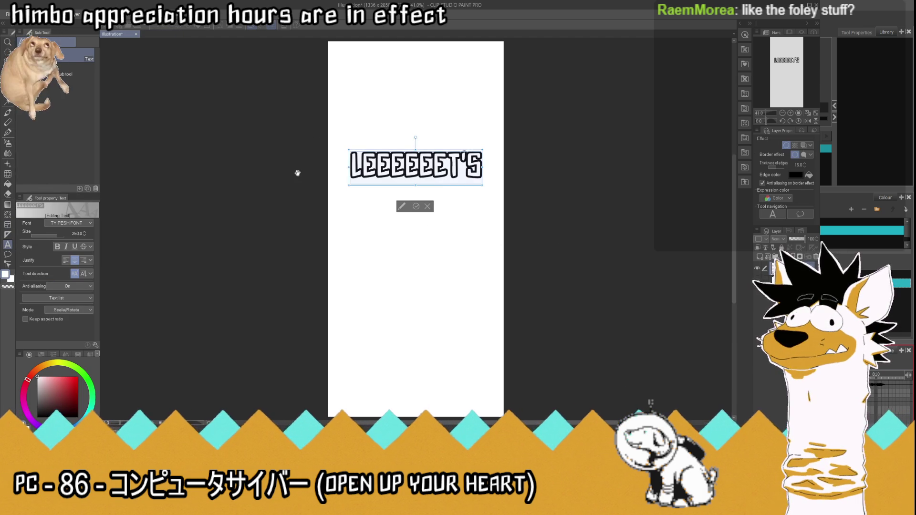
type("GOOOOOOO")
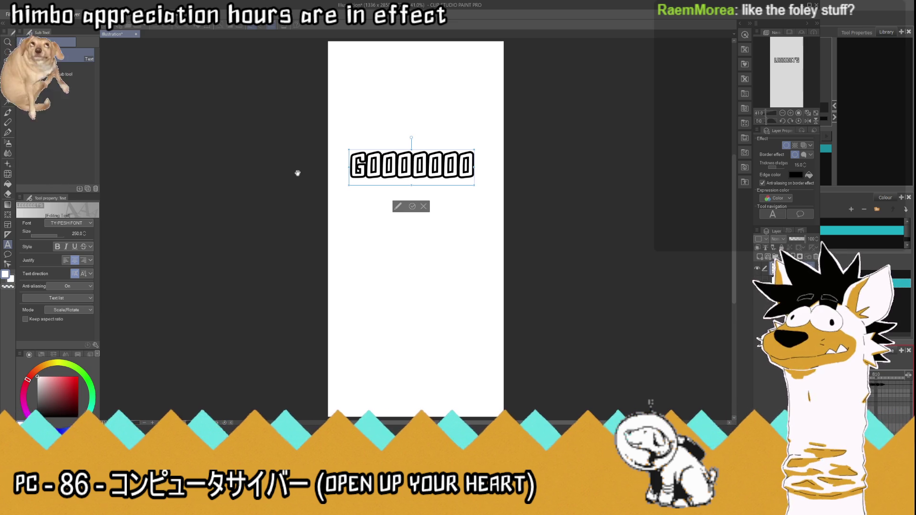
type("O")
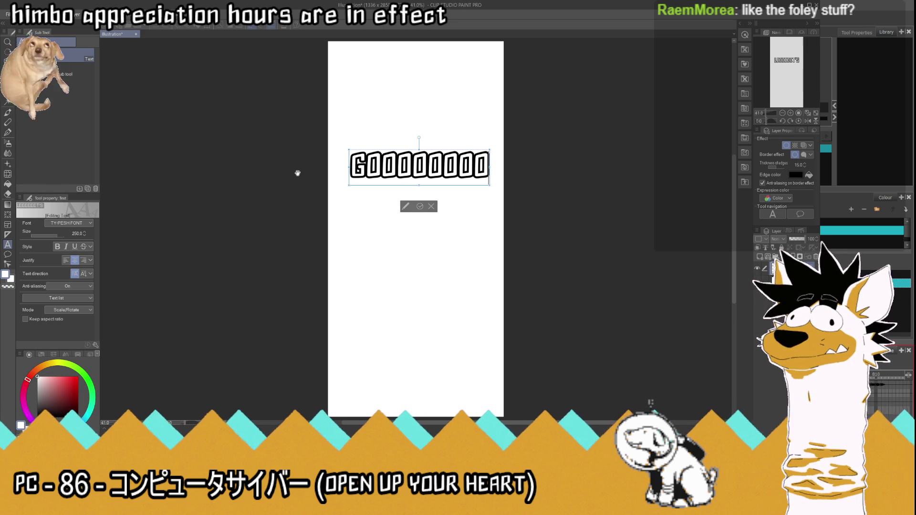
left_click(420, 206)
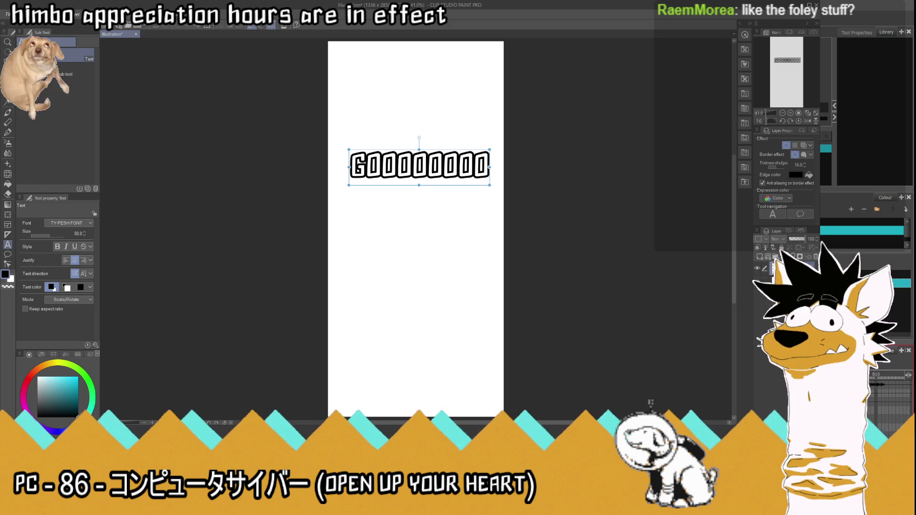
left_click(788, 276)
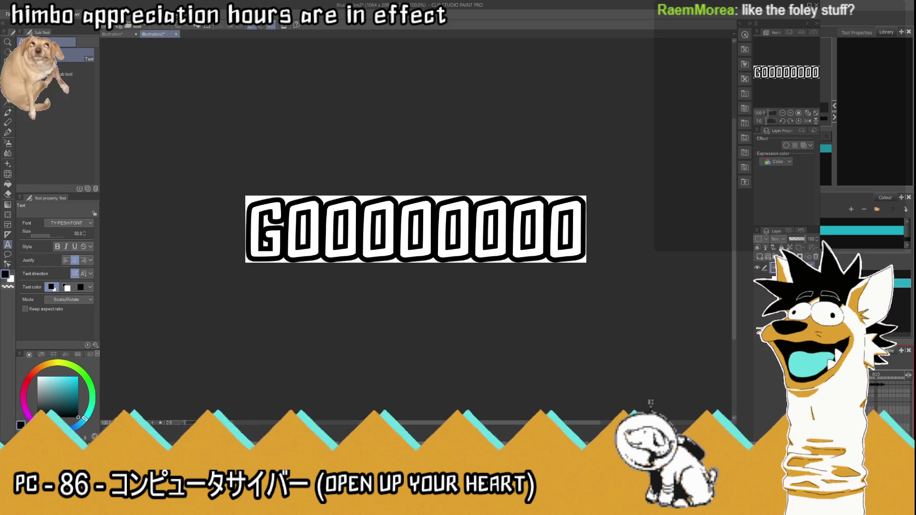
left_click(757, 277)
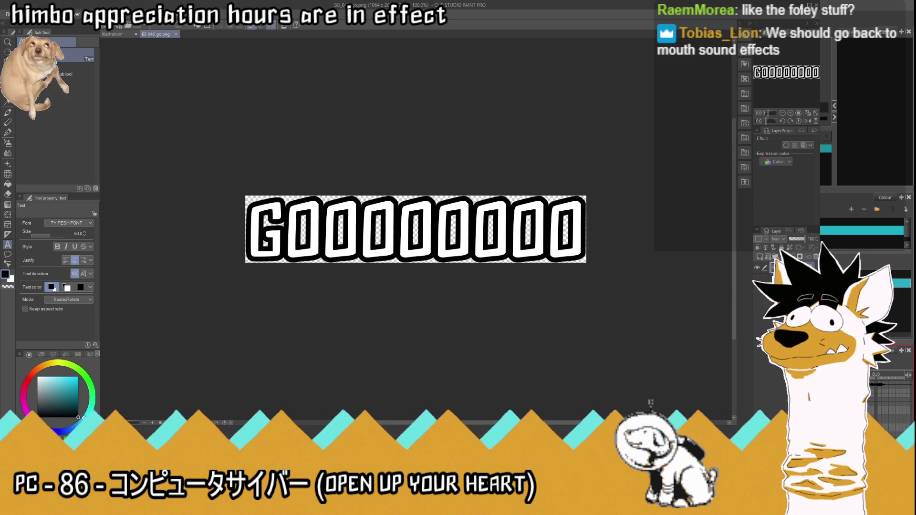
key("alt+Tab")
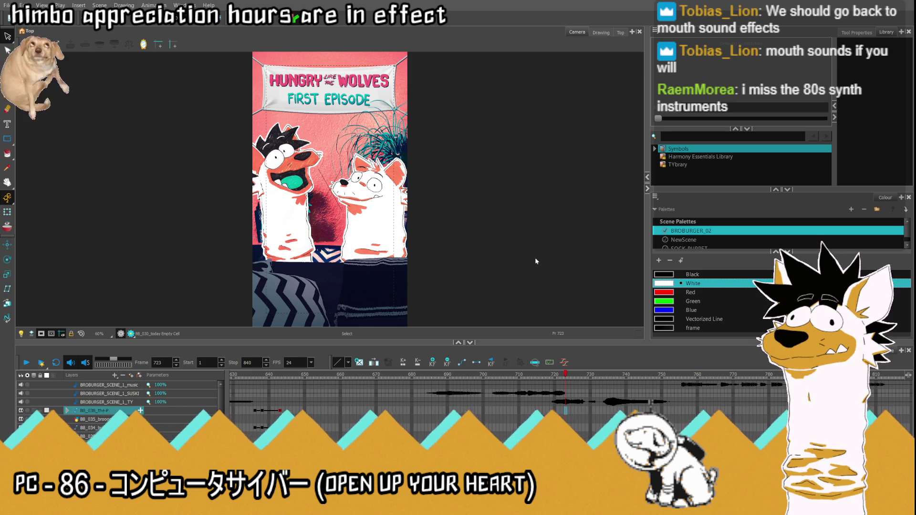
- Scrub the timeline around frames 681–695 to find where the BB_039_so caption appears
scroll(123, 438, "down", 5)
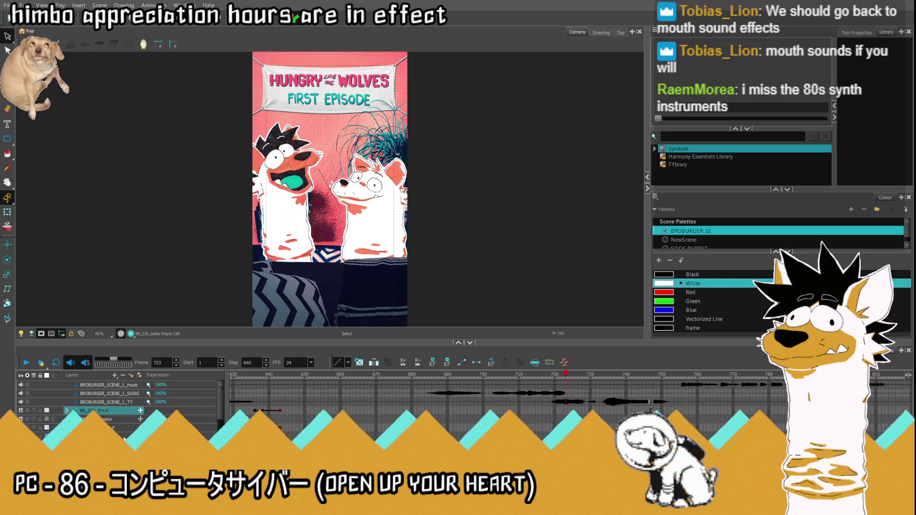
scroll(122, 438, "down", 1)
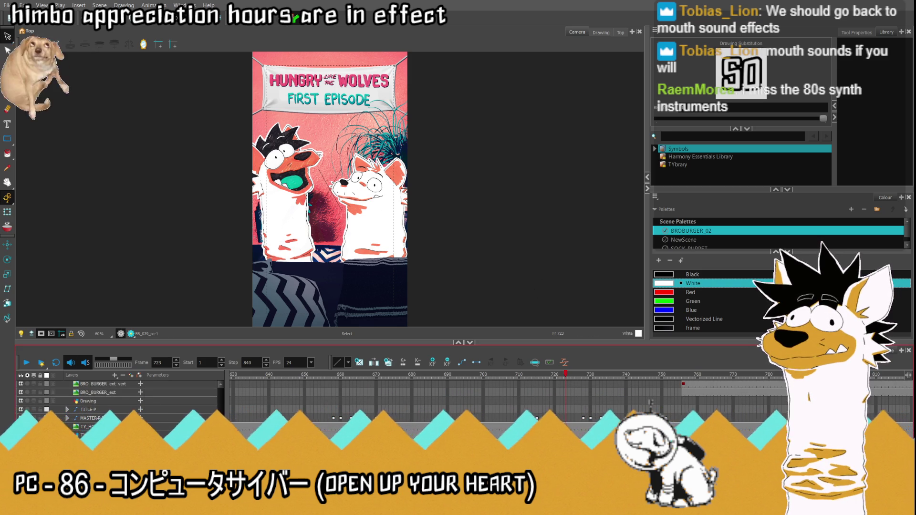
scroll(121, 411, "up", 6)
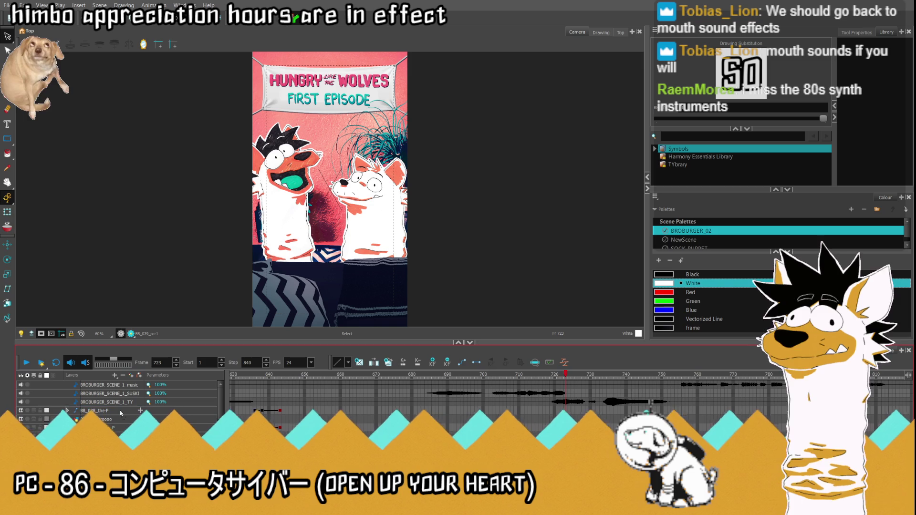
scroll(121, 411, "up", 1)
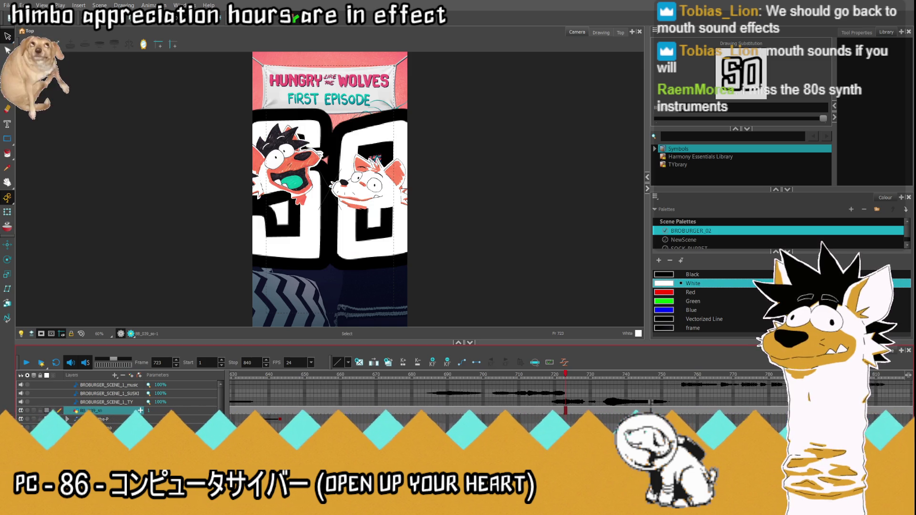
mouse_move(539, 385)
left_mouse_down()
mouse_move(328, 382)
mouse_move(465, 399)
mouse_move(417, 401)
left_mouse_up()
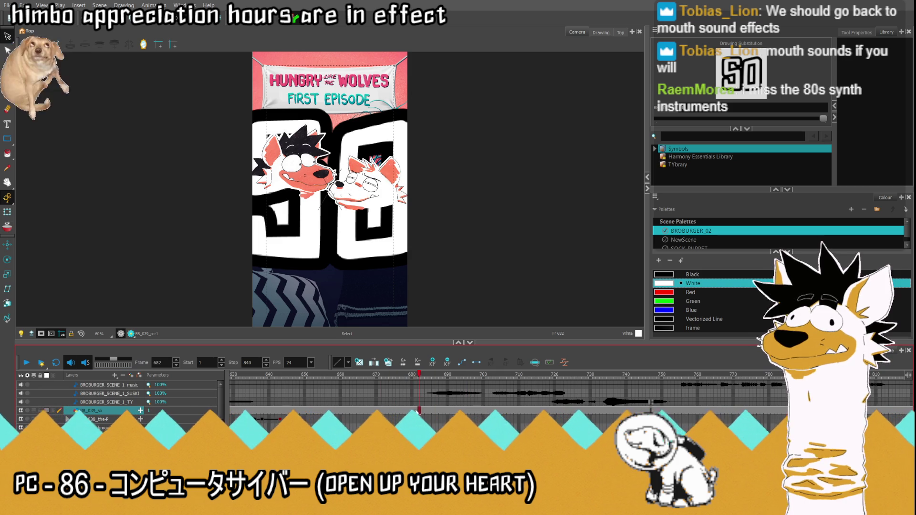
left_click(202, 409)
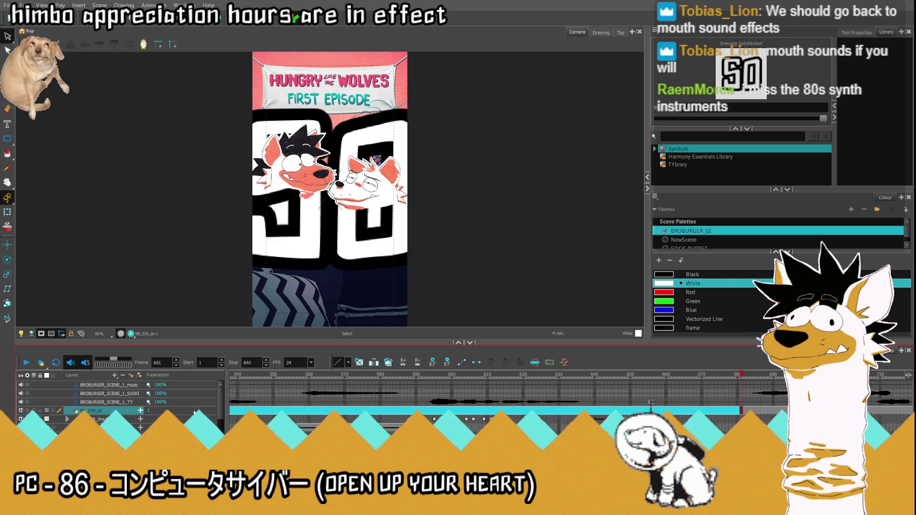
left_click_drag(191, 409, 179, 409)
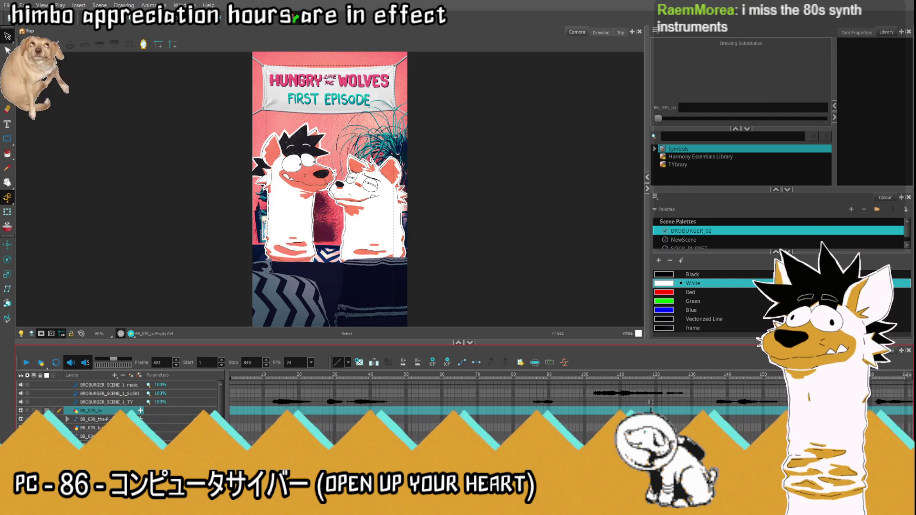
scroll(477, 401, "right", 15)
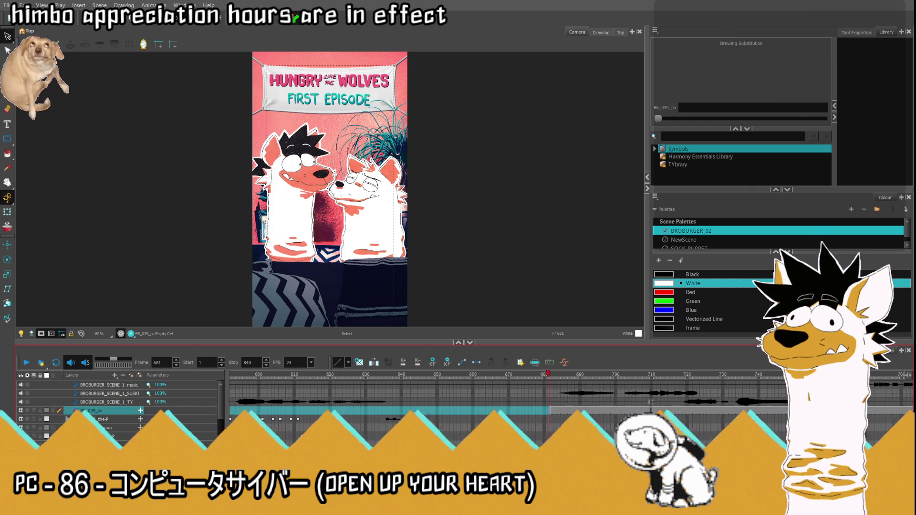
left_click(538, 410)
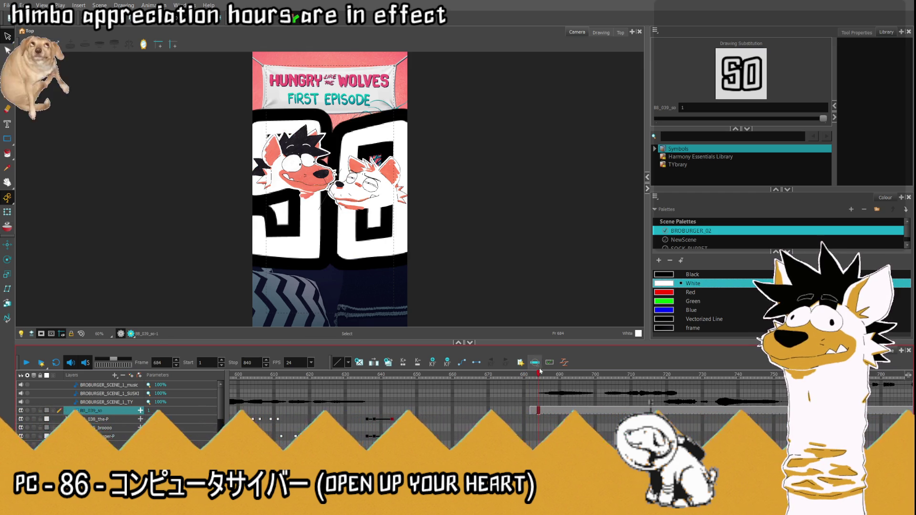
left_click(524, 375)
left_click_drag(525, 377, 583, 378)
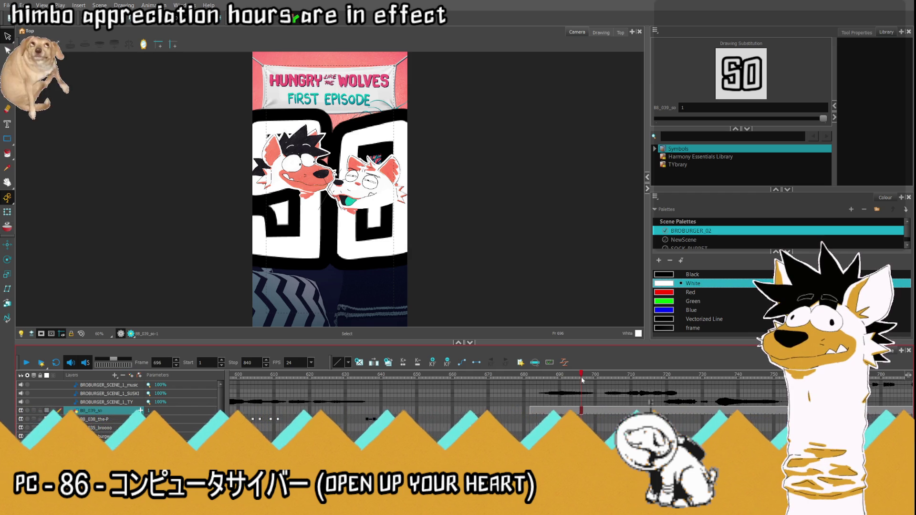
- Select the SO cell at frame 691 and scale the caption down to a small label beneath the wolves
left_click(580, 410)
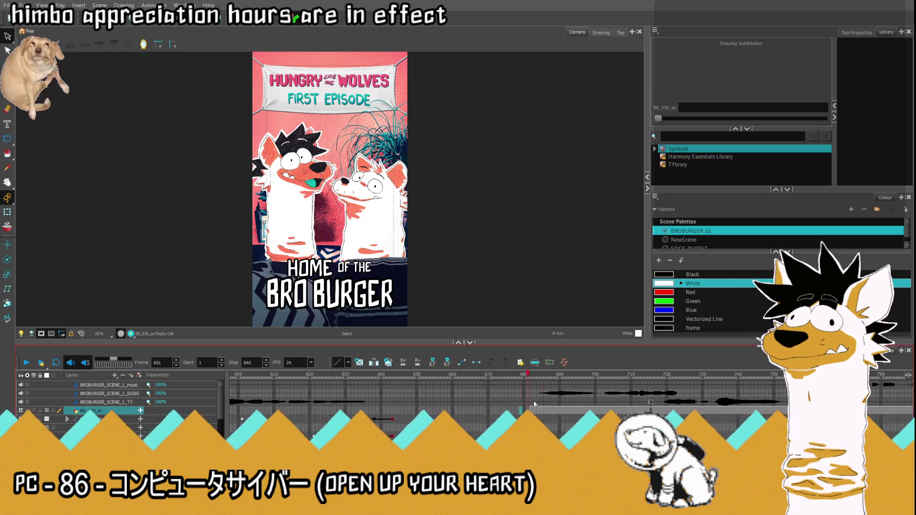
left_click(564, 409)
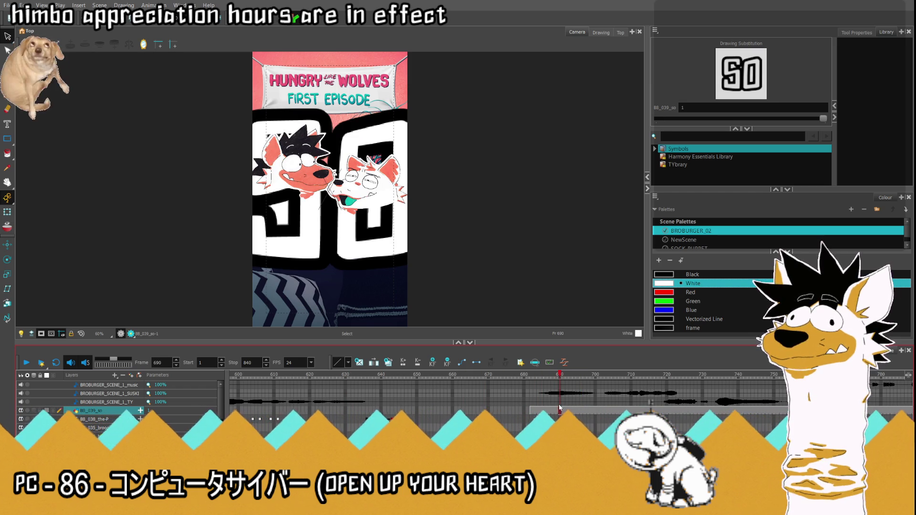
key("shift+t")
mouse_move(220, 107)
left_mouse_down()
mouse_move(302, 168)
mouse_move(323, 224)
mouse_move(323, 272)
left_mouse_up()
mouse_move(359, 247)
left_mouse_down()
mouse_move(317, 255)
mouse_move(345, 256)
left_mouse_up()
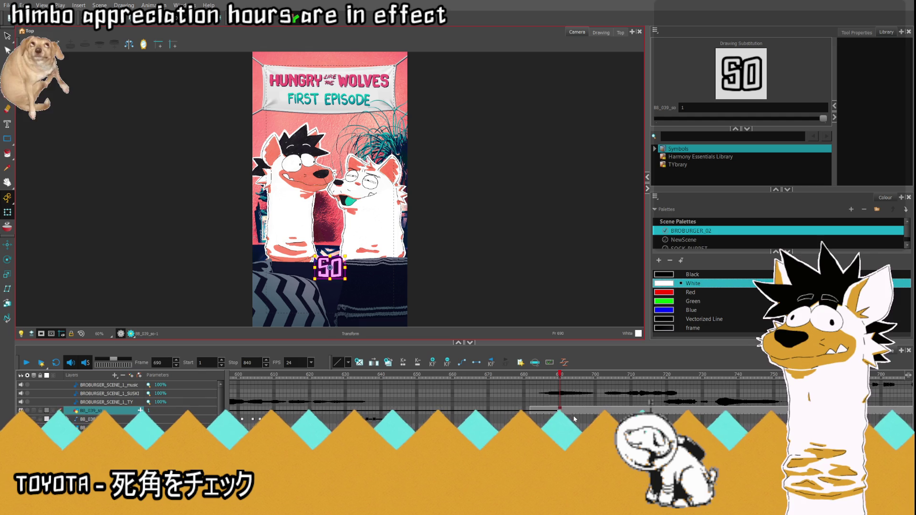
left_click(496, 410)
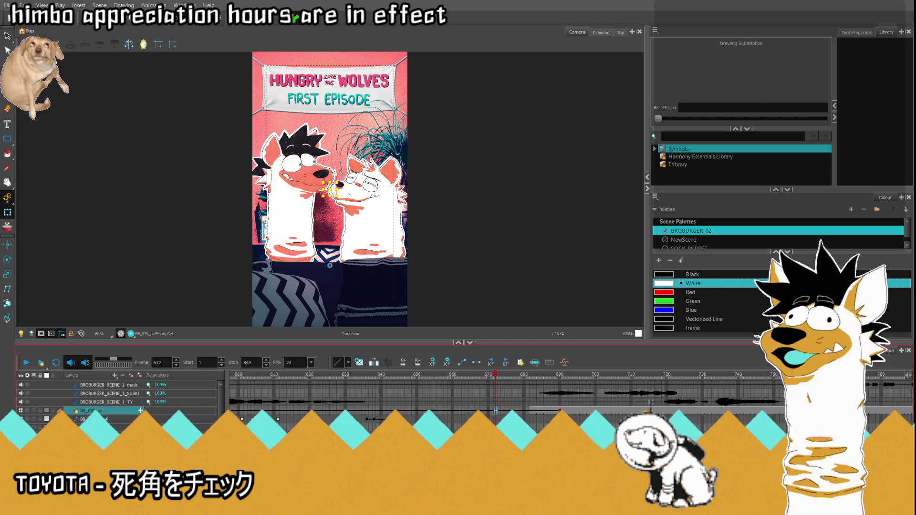
left_click(581, 413)
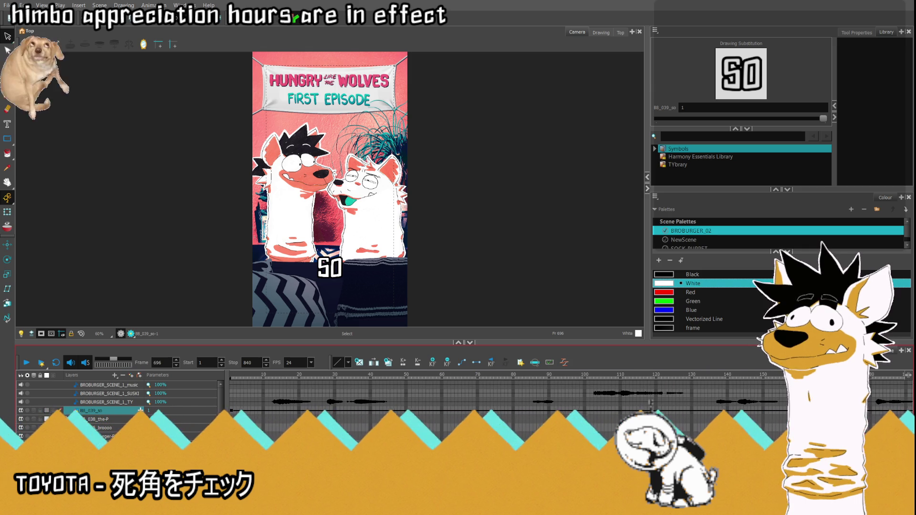
left_click(231, 412)
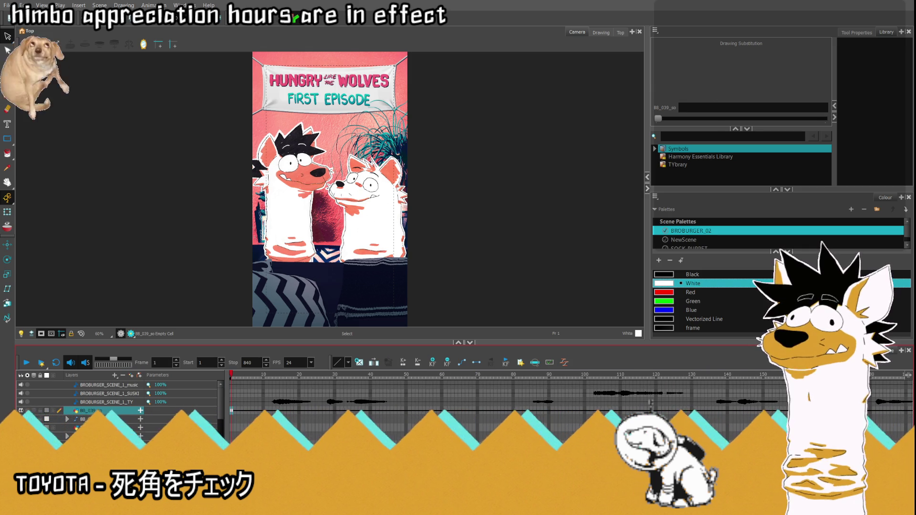
scroll(506, 401, "right", 15)
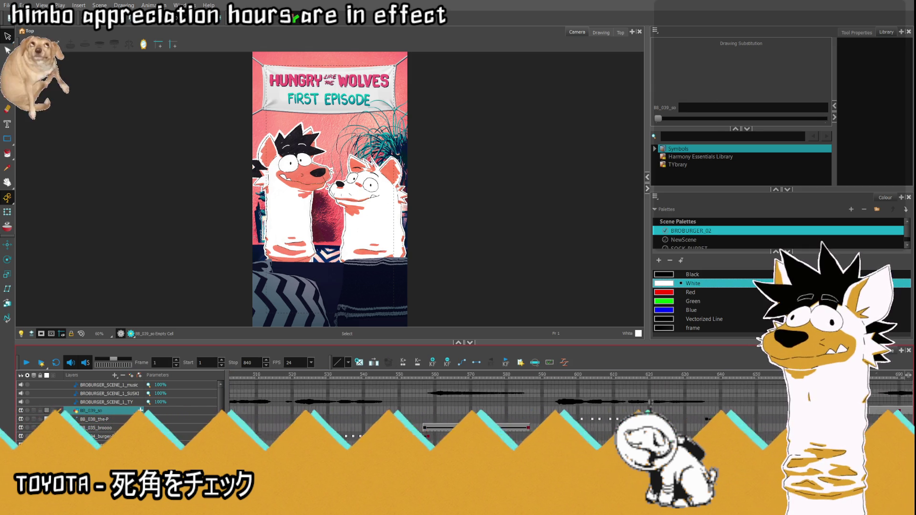
left_click(654, 411)
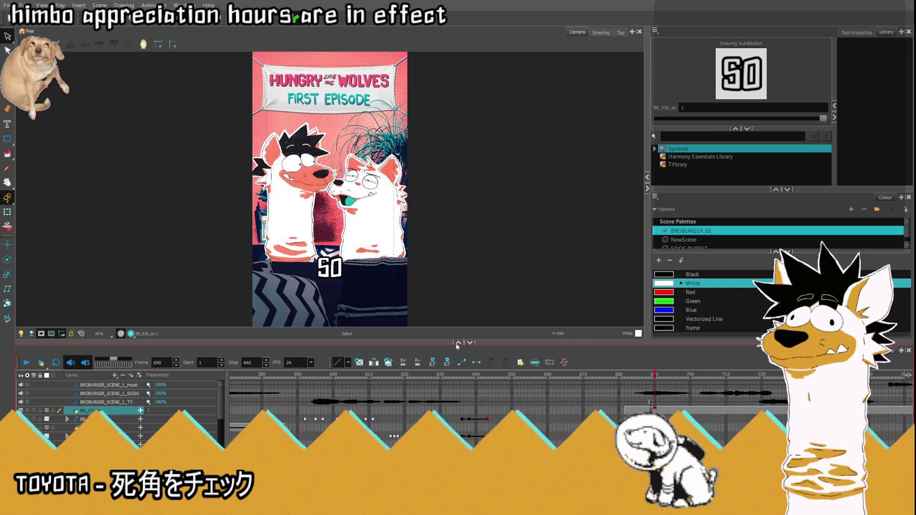
left_click(7, 212)
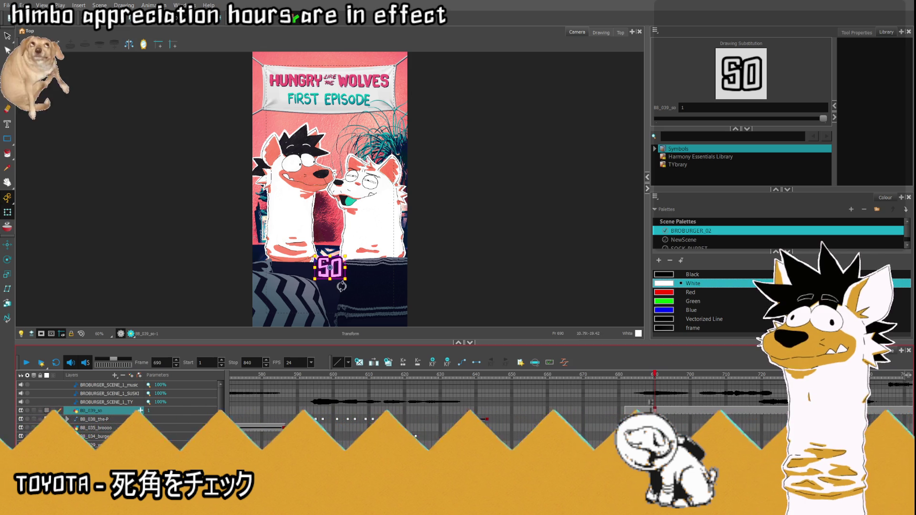
scroll(349, 266, "up", 3)
left_click(641, 375)
left_click_drag(642, 376, 660, 378)
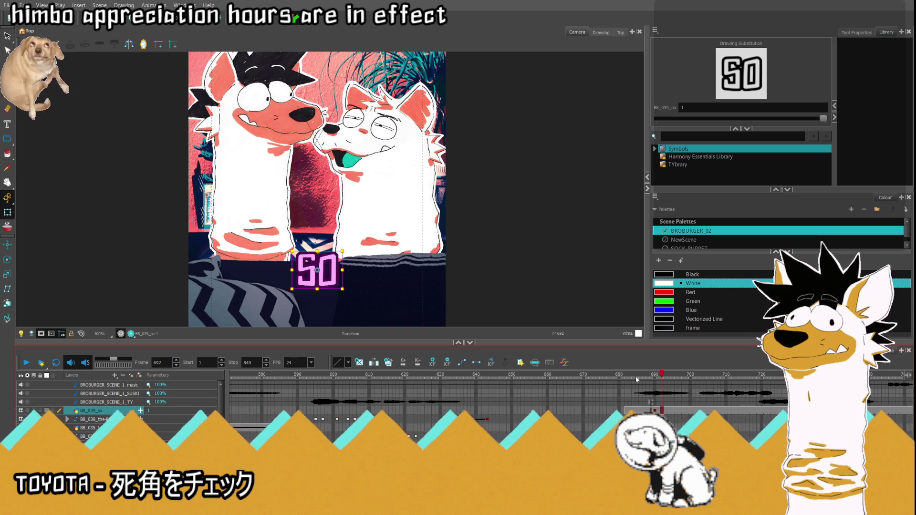
left_click(641, 377)
- Raise the SO caption slightly in the frame at frame 682
mouse_move(641, 377)
left_mouse_down()
mouse_move(707, 380)
mouse_move(629, 390)
left_mouse_up()
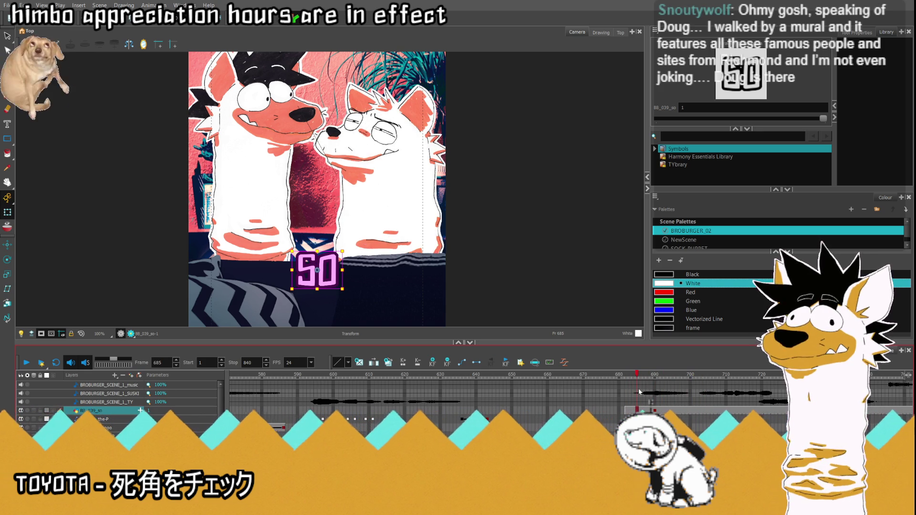
left_click(655, 409)
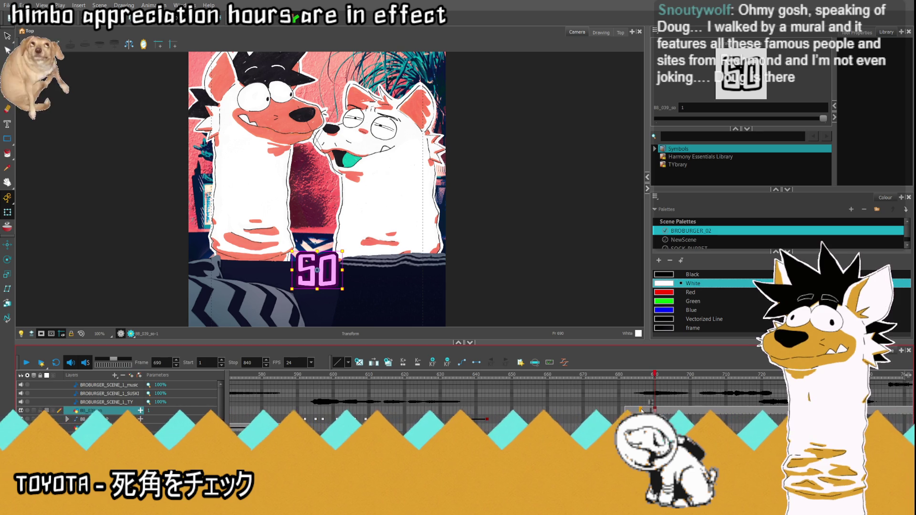
left_click(640, 410)
left_click(628, 411)
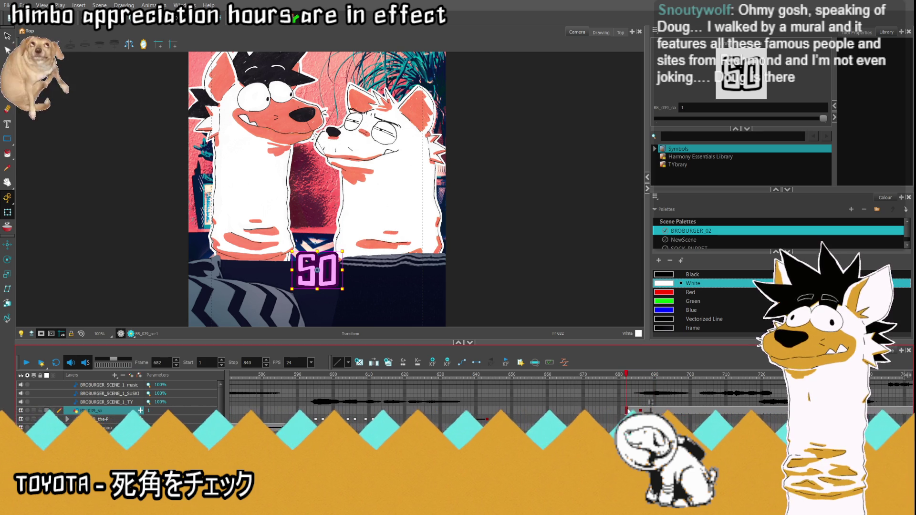
scroll(328, 260, "down", 3)
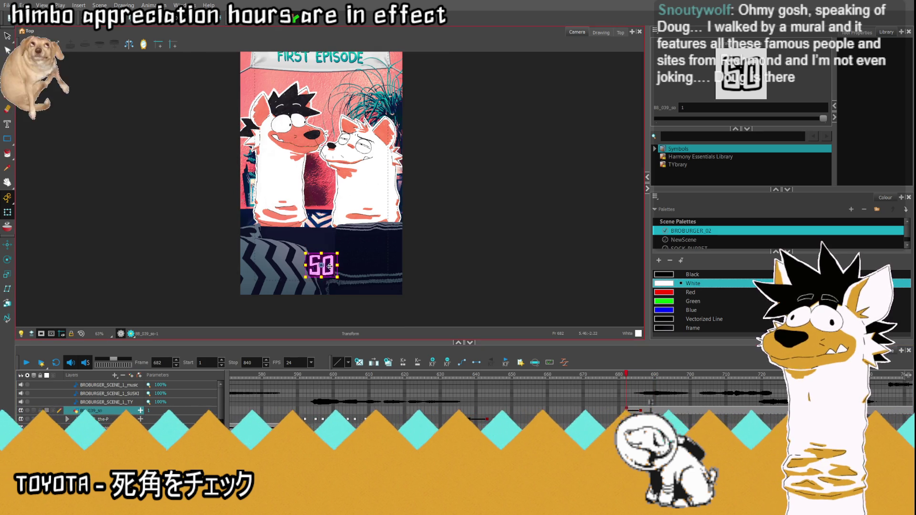
mouse_move(330, 266)
left_mouse_down()
mouse_move(328, 293)
mouse_move(329, 158)
mouse_move(337, 309)
left_mouse_up()
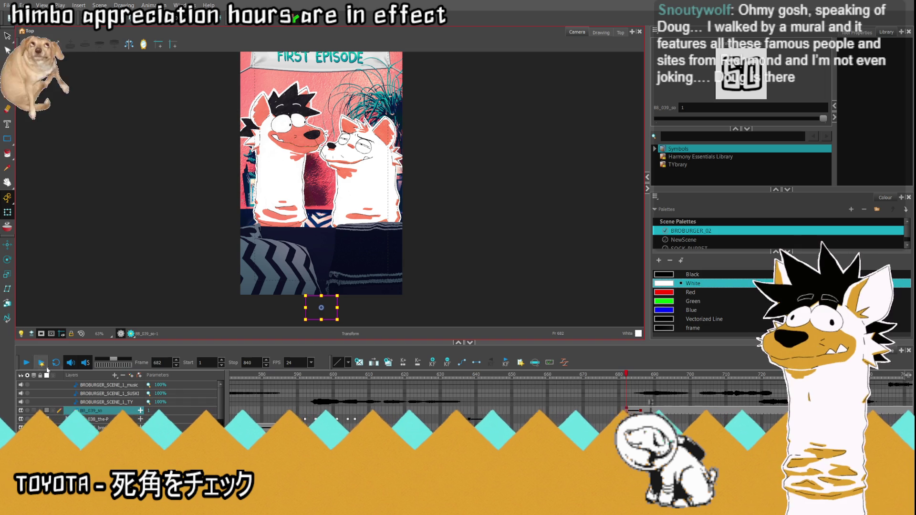
- Tilt the SO caption clockwise in two small increments around frames 686–689
key("Return")
key("Return")
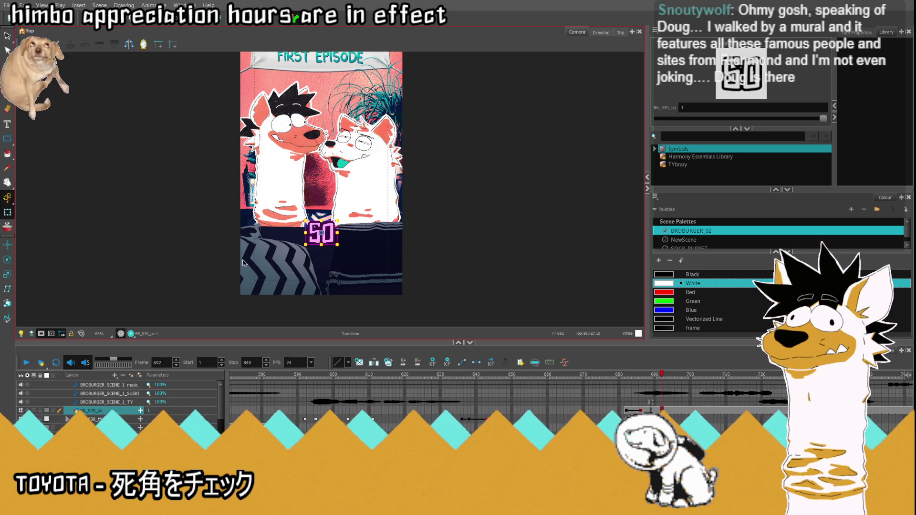
key("shift+m")
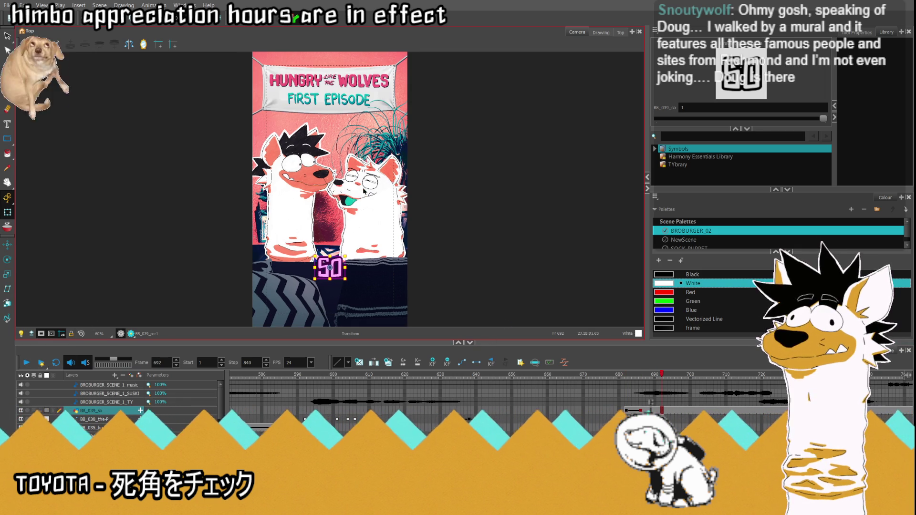
scroll(329, 268, "up", 3)
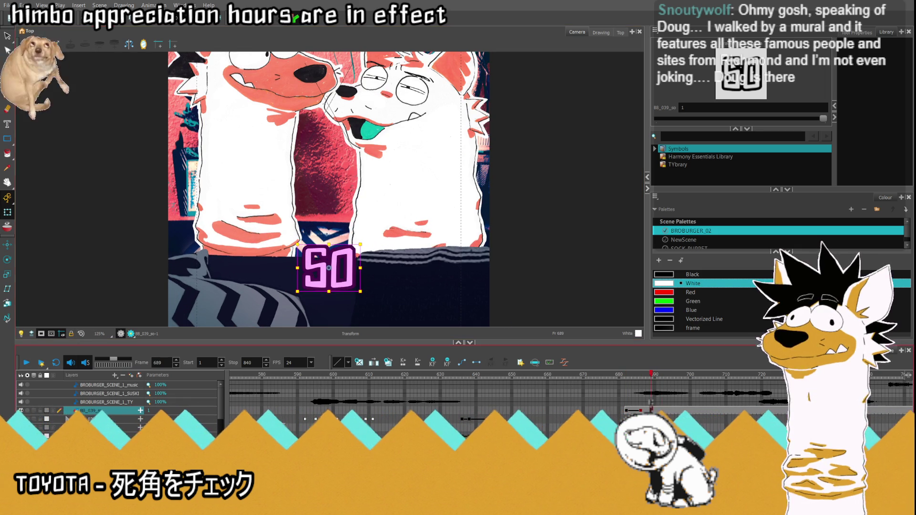
key("comma")
key("comma")
key("comma")
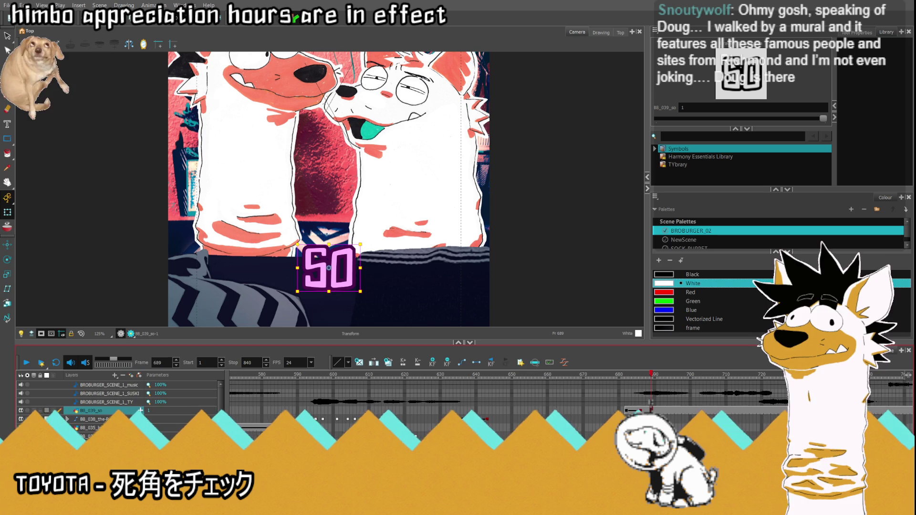
key("period")
key("period")
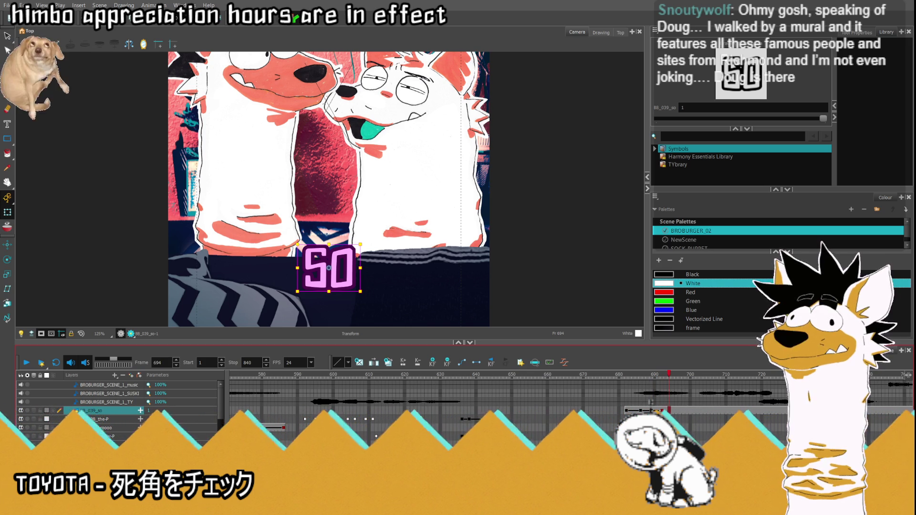
key("period")
key("period")
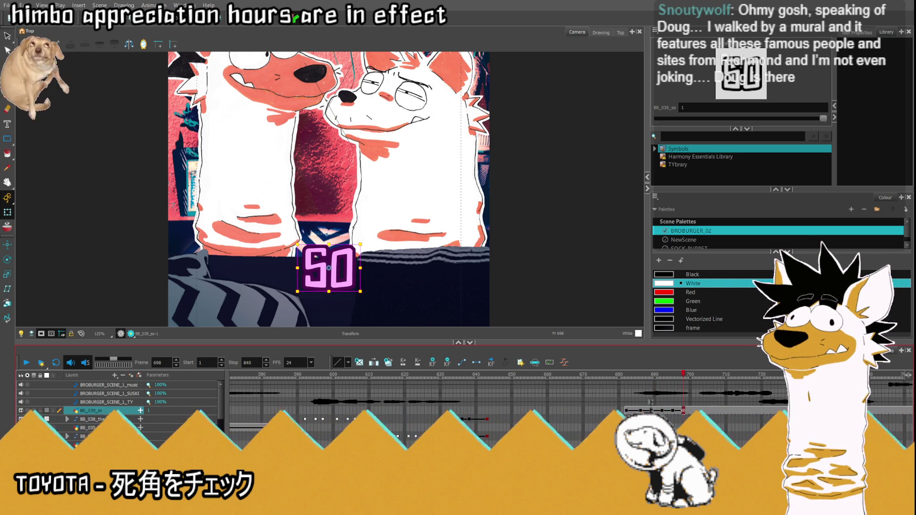
left_click(641, 374)
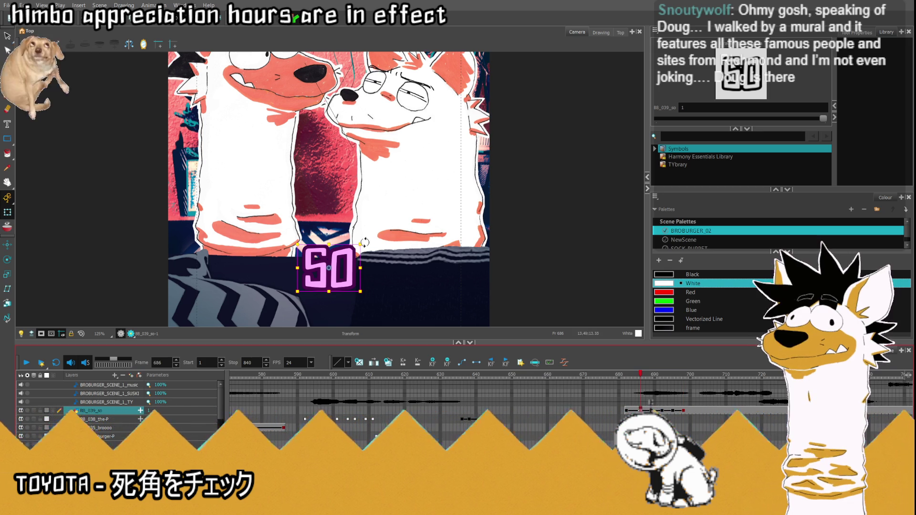
left_click_drag(362, 243, 371, 248)
key("period")
key("period")
key("period")
key("period")
key("period")
key("period")
key("period")
key("period")
key("period")
key("period")
key("period")
key("period")
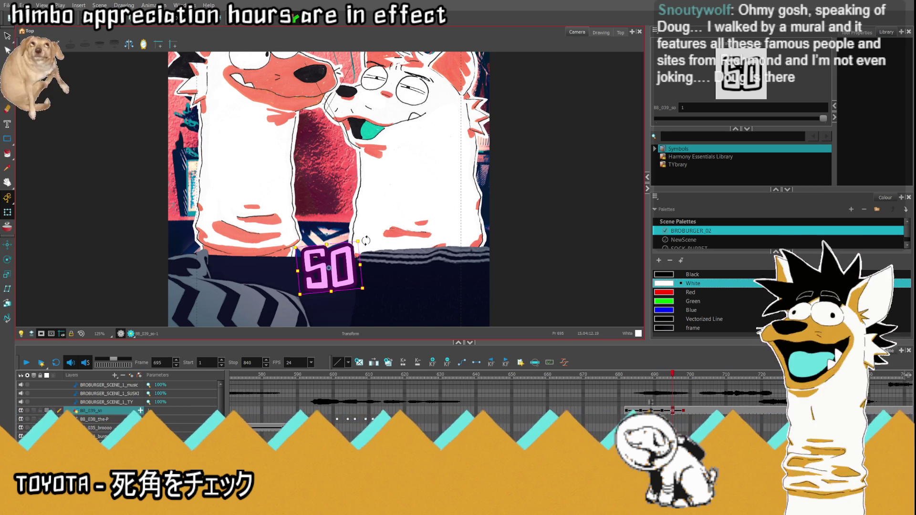
left_click_drag(366, 240, 370, 244)
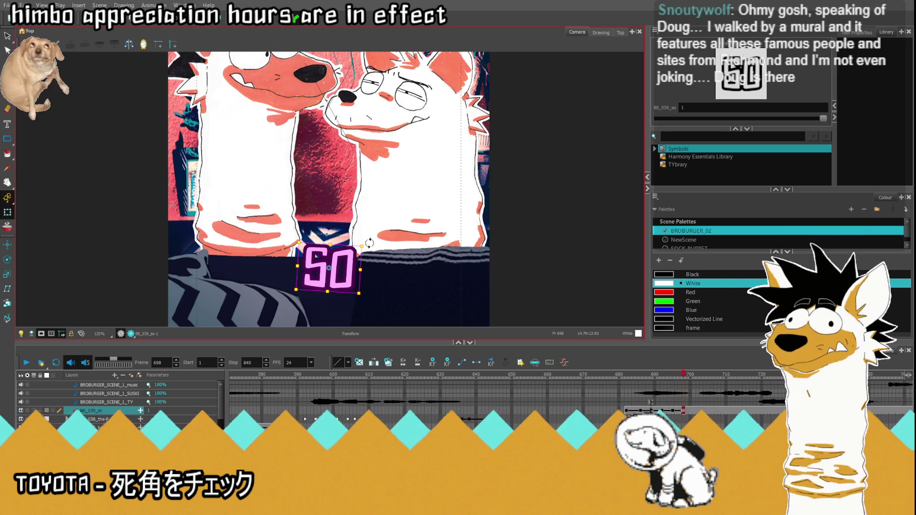
- At frames 701–702, tilt SO back counter-clockwise and drop it below the camera frame
left_click(693, 378)
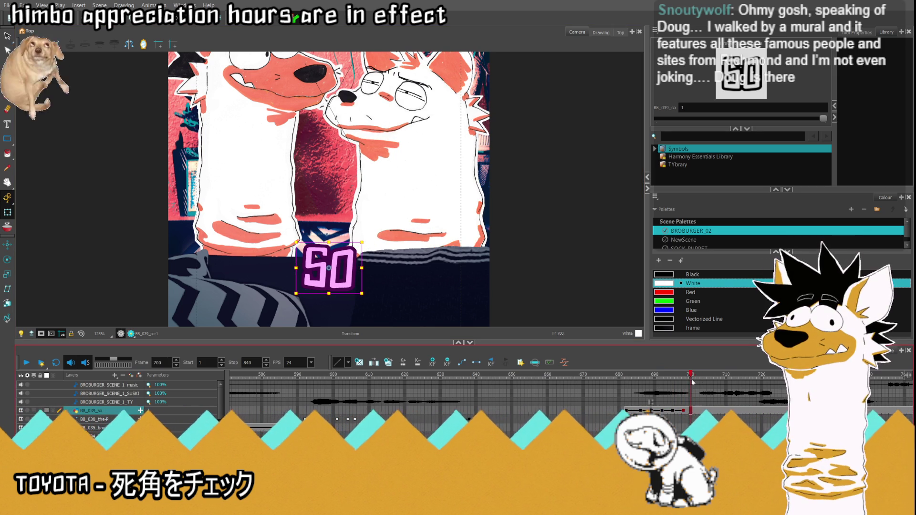
left_click(695, 379)
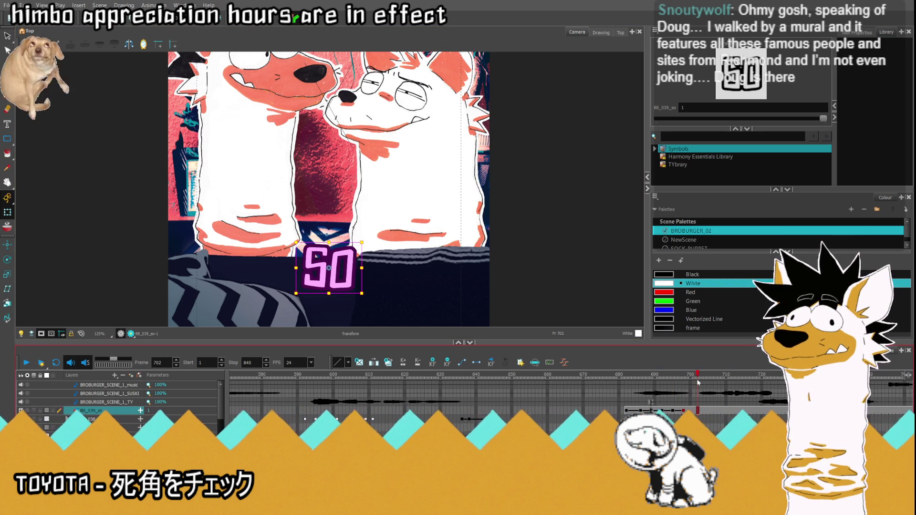
left_click_drag(367, 251, 364, 233)
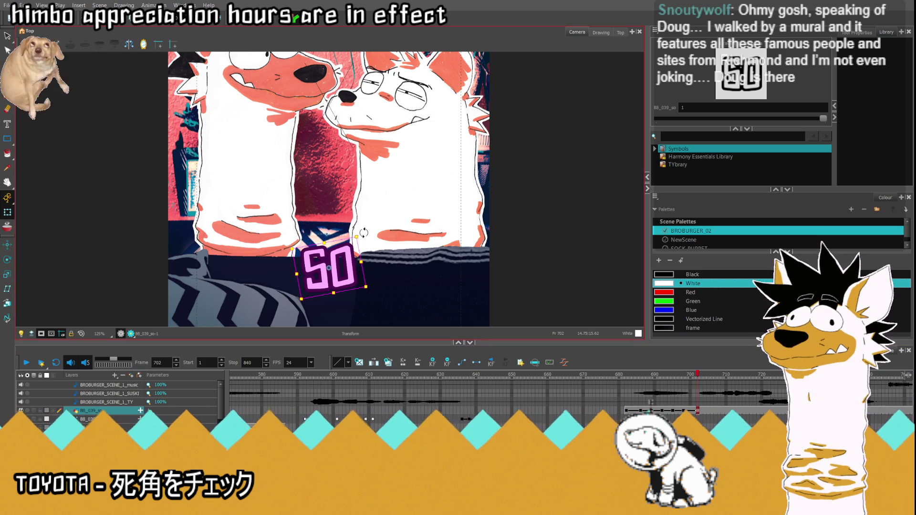
scroll(334, 267, "down", 3)
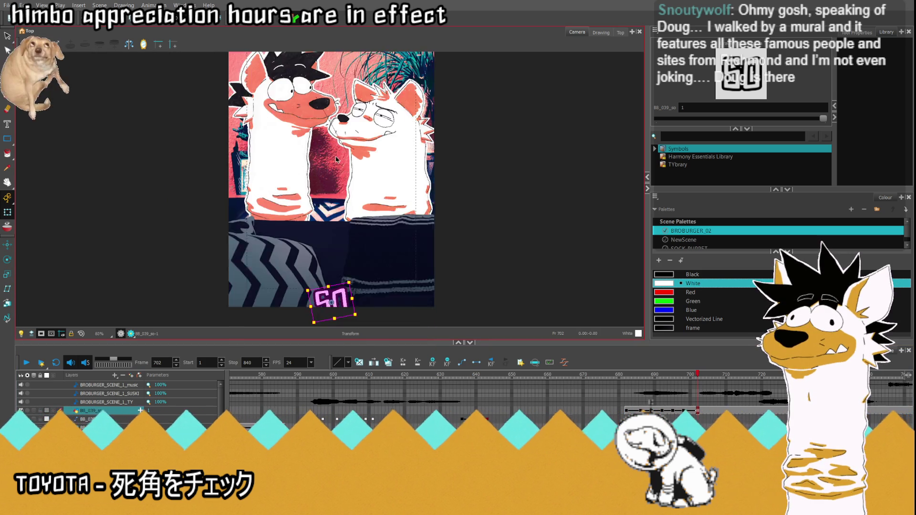
left_click_drag(336, 273, 340, 292)
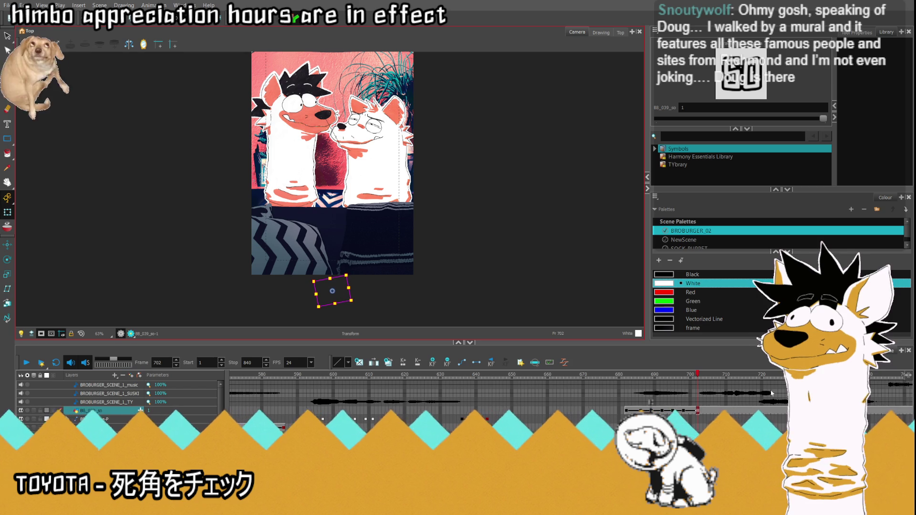
key("period")
left_click(655, 126)
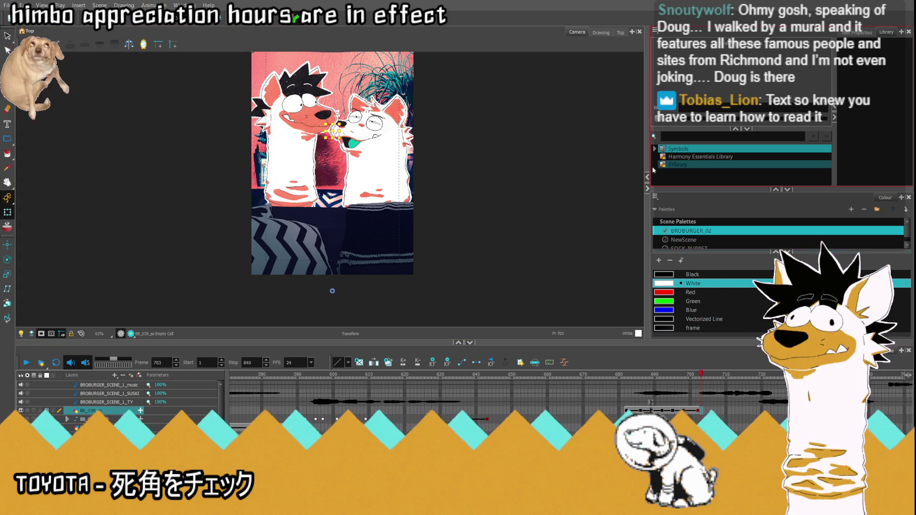
left_click(625, 410)
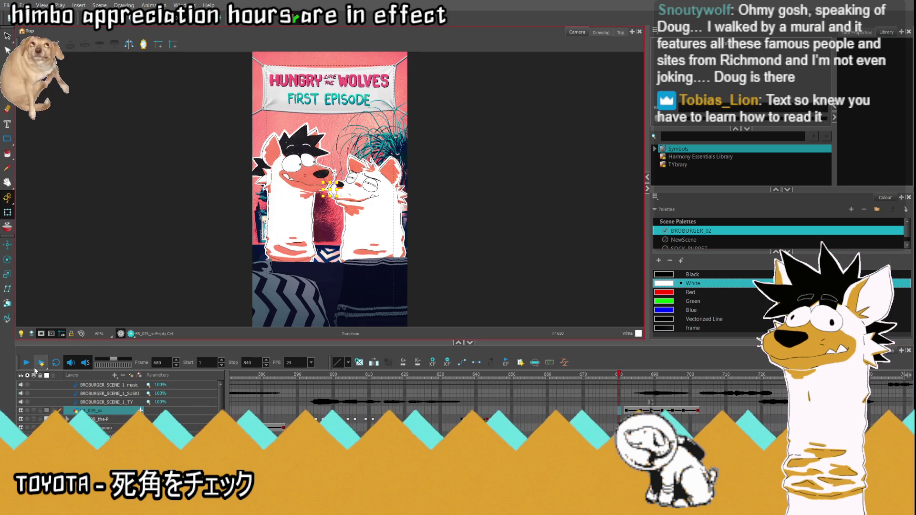
left_click(27, 363)
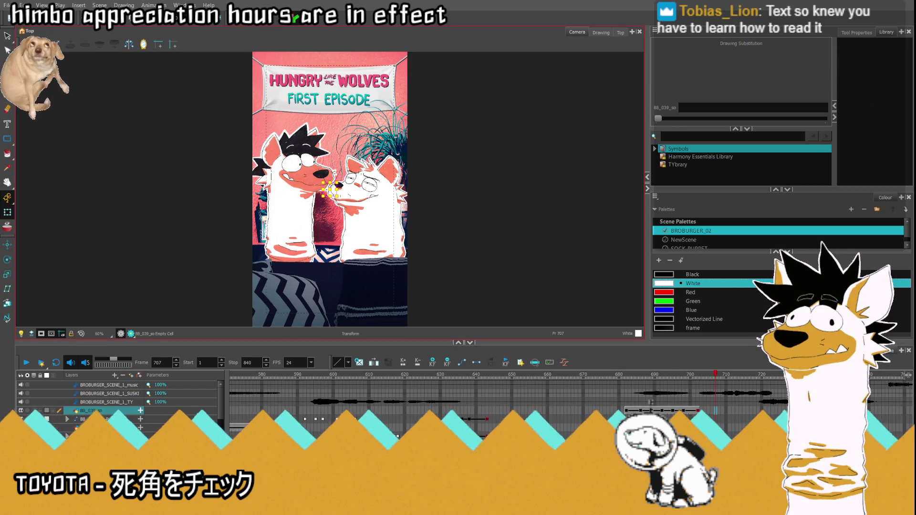
left_click(685, 411)
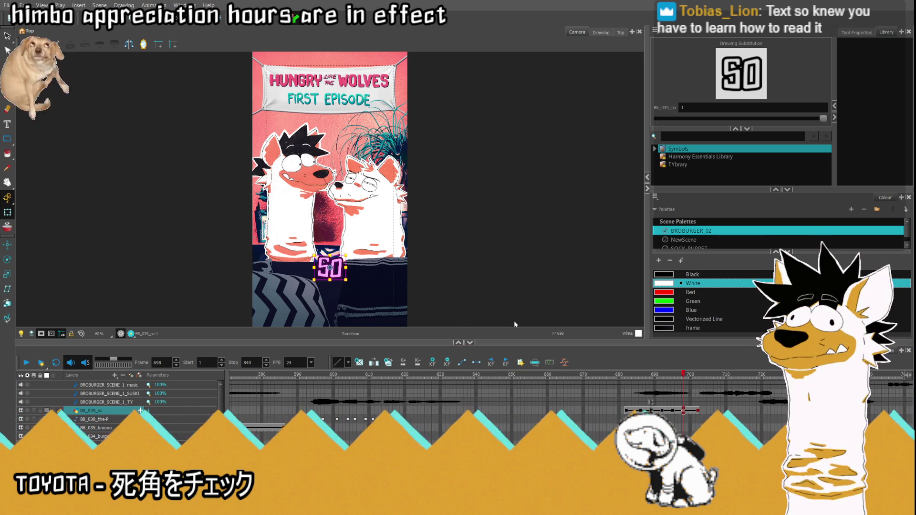
key("comma")
key("comma")
key("comma")
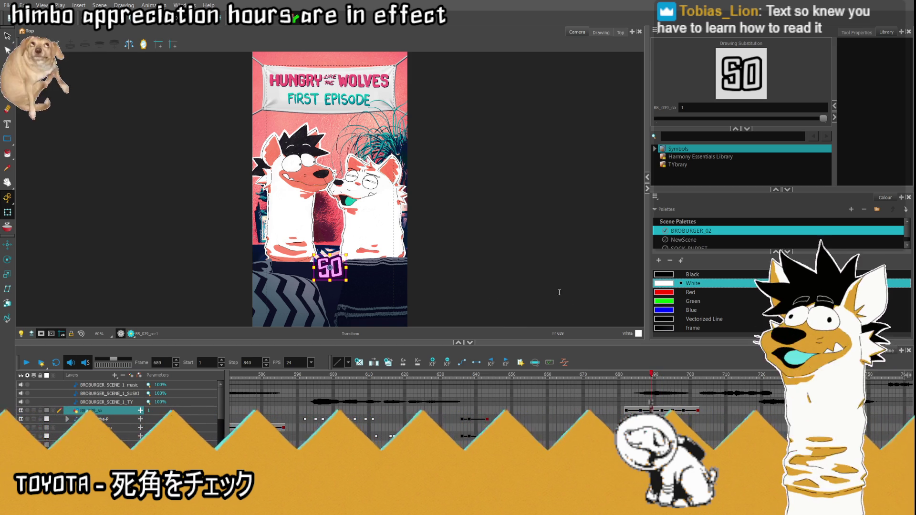
key("comma")
key("comma")
key("comma")
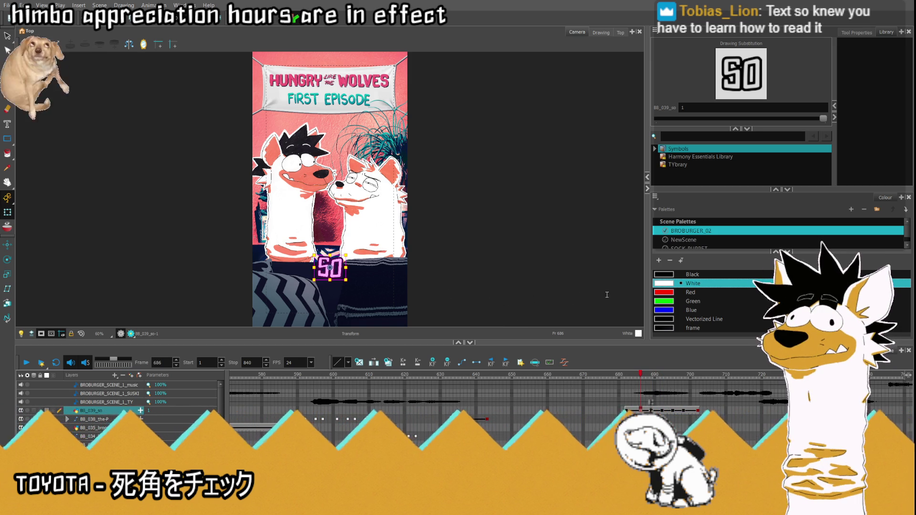
left_click(622, 411)
left_click(27, 364)
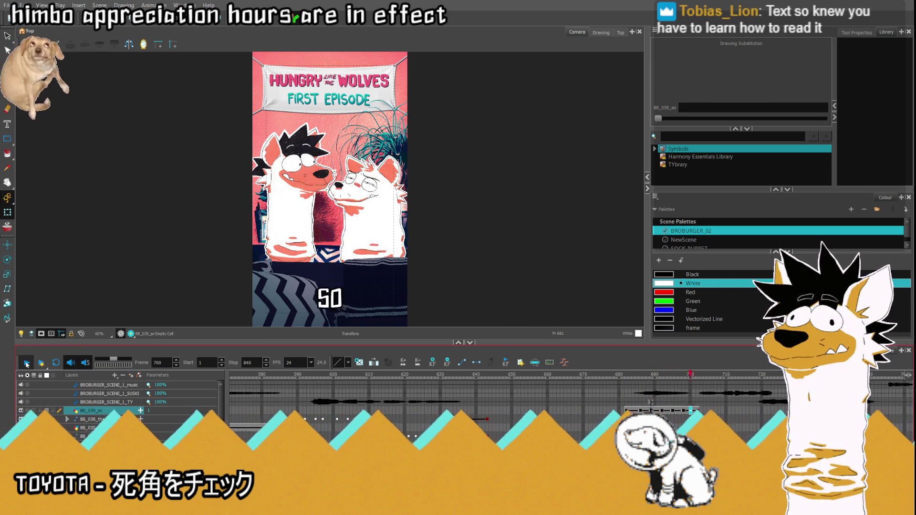
left_click(81, 334)
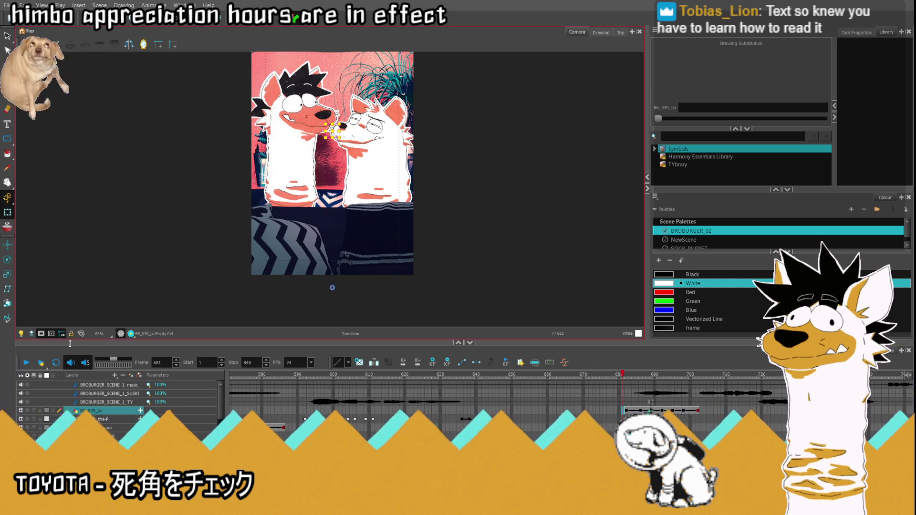
left_click(24, 363)
left_click(24, 364)
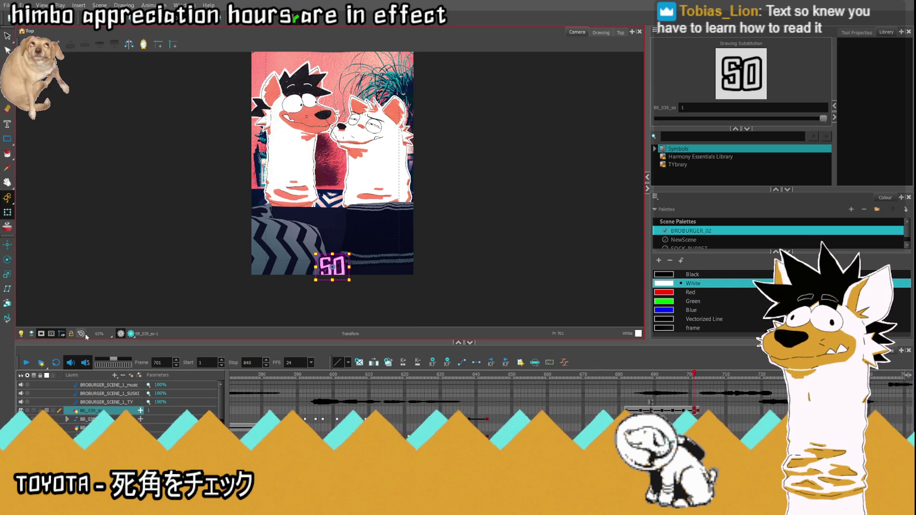
left_click(84, 334)
left_click(29, 363)
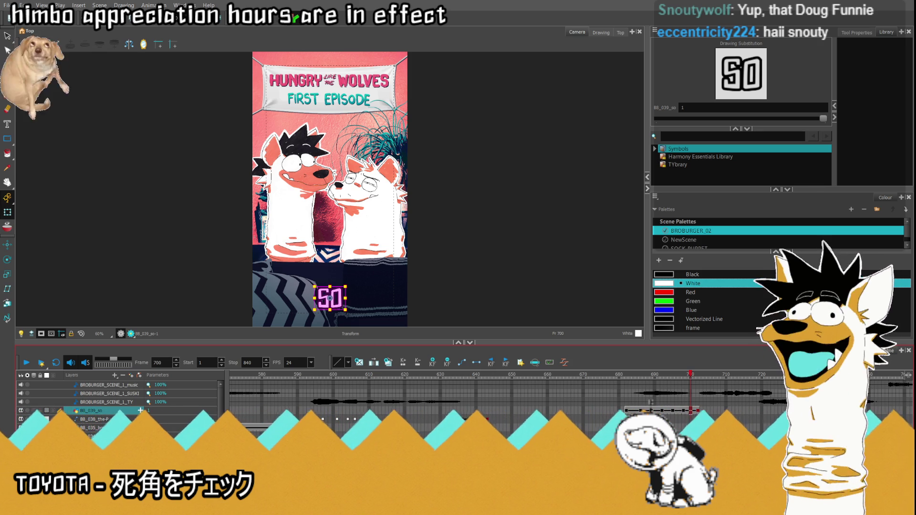
- Step back through the SO caption from frame 698 to 680 and play the scene
left_click(684, 410)
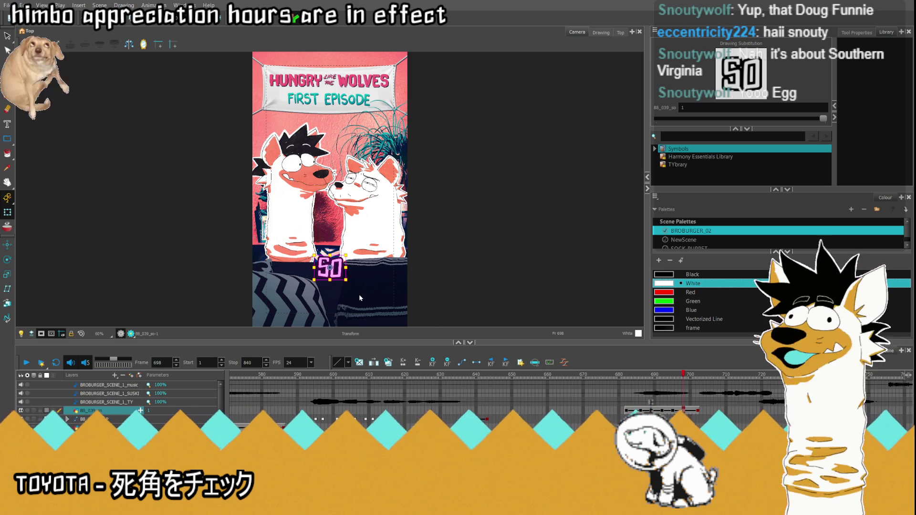
key("comma")
key("comma")
key("comma")
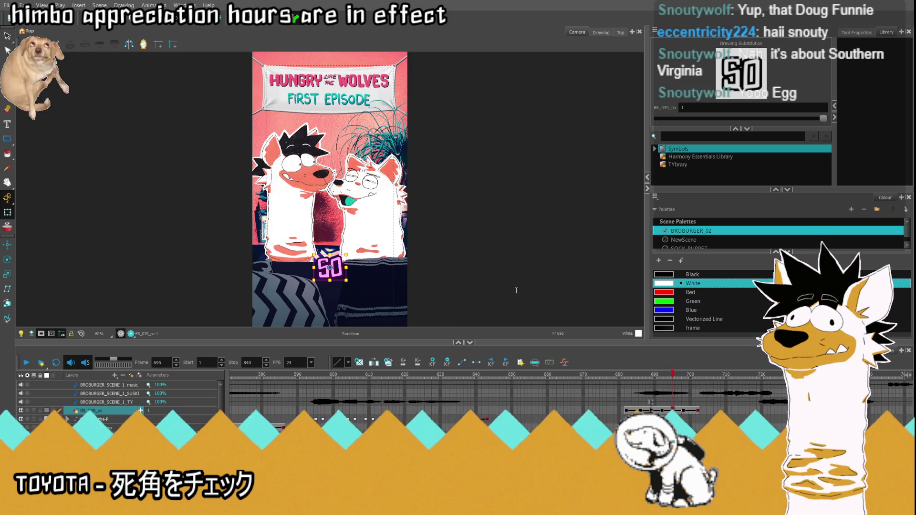
key("comma")
key("comma")
key("comma")
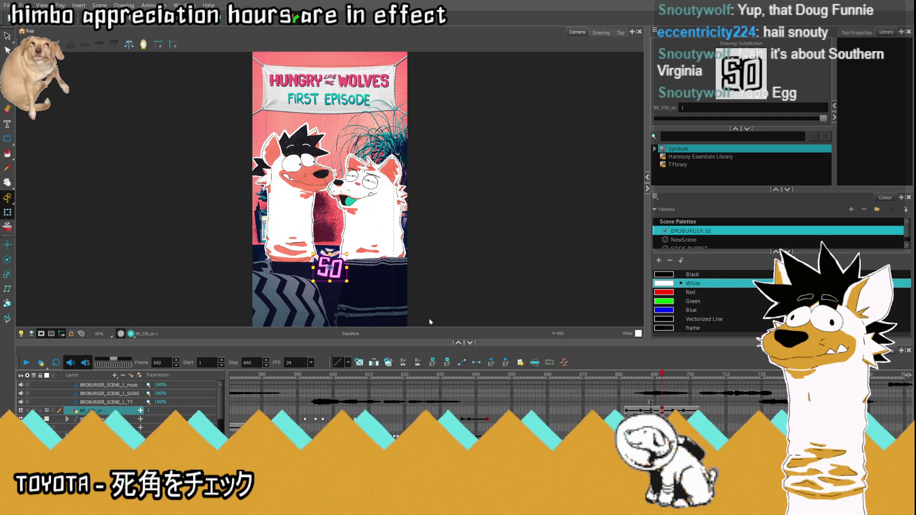
key("comma")
key("comma")
key("comma")
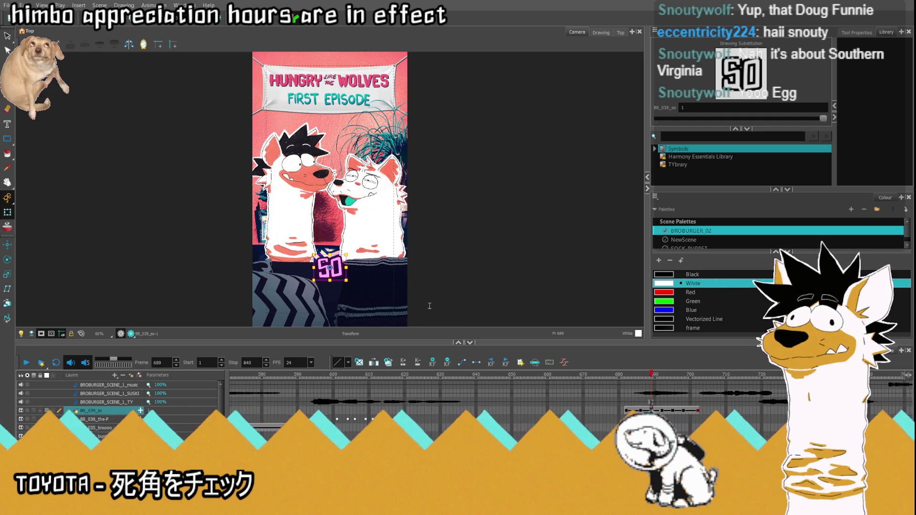
key("comma")
key("comma")
key("comma")
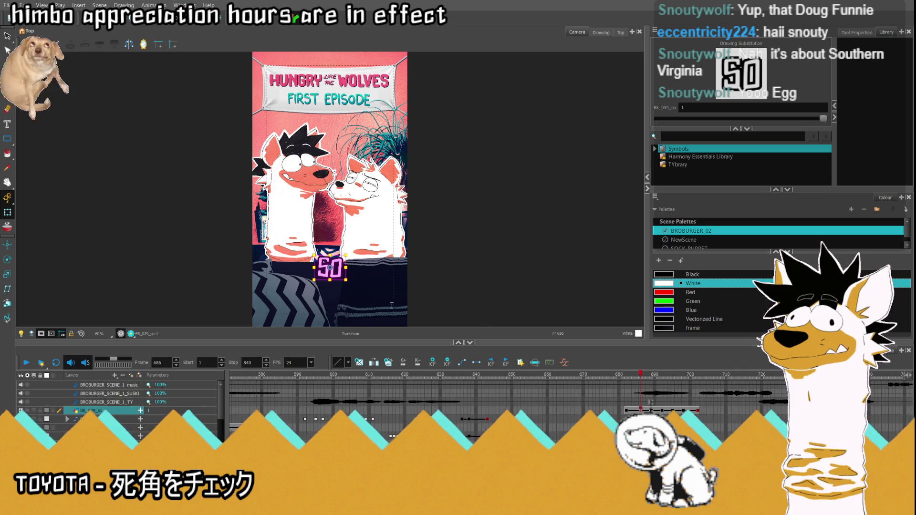
left_click(619, 411)
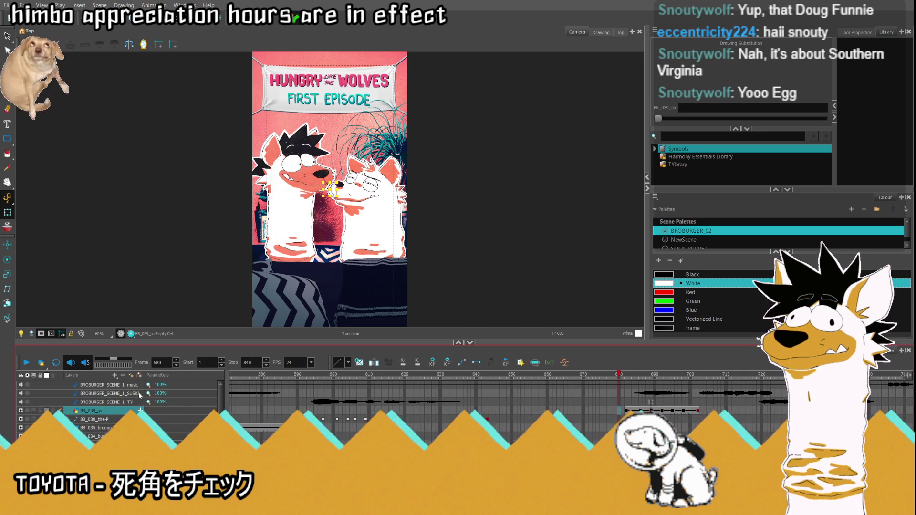
left_click(27, 364)
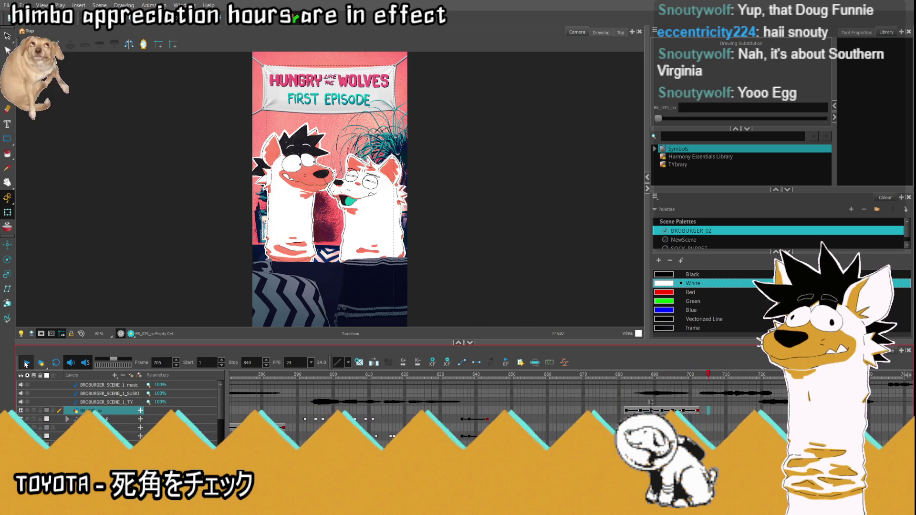
- Extend the SO caption's cells two frames later and play back to check the timing
left_click(645, 410)
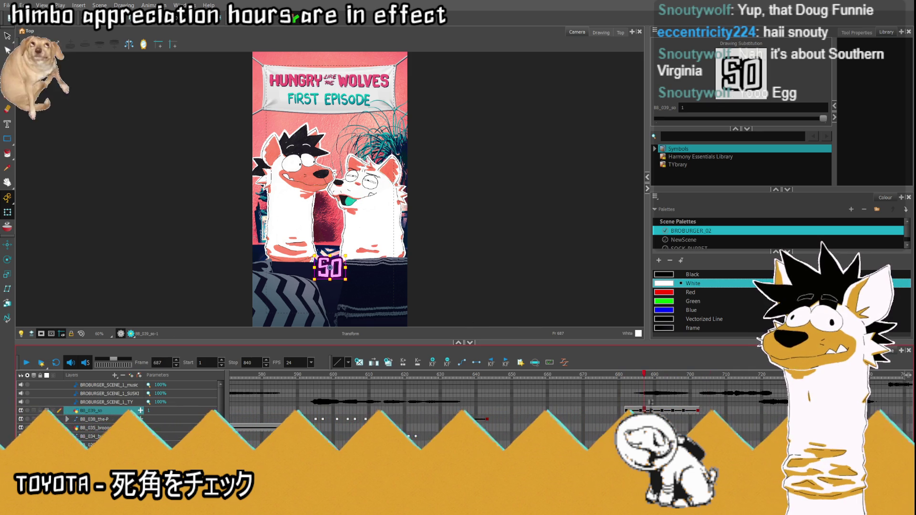
left_click(669, 410)
left_click(671, 412)
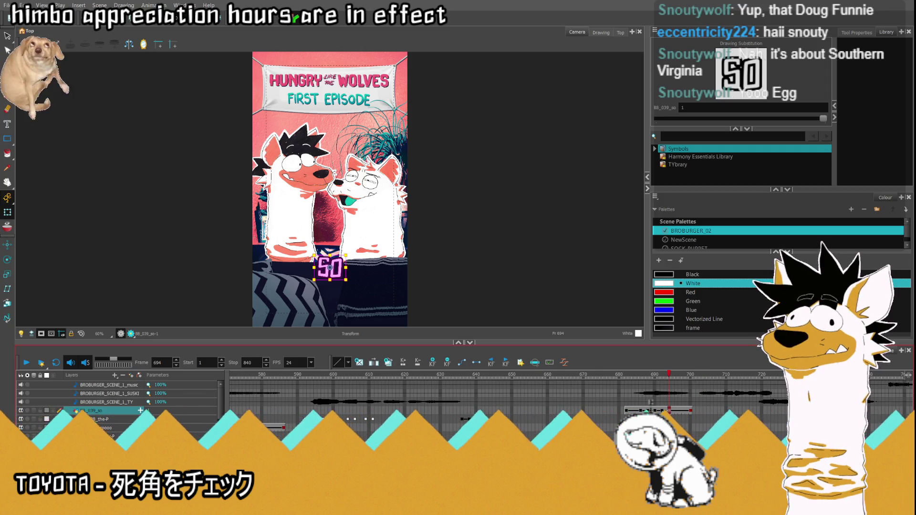
left_click(662, 410)
key("period")
key("period")
key("period")
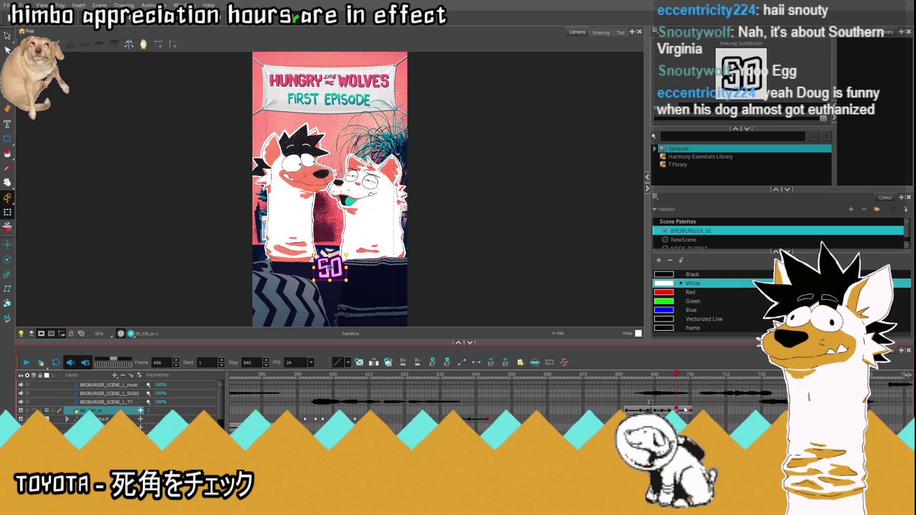
left_click(27, 363)
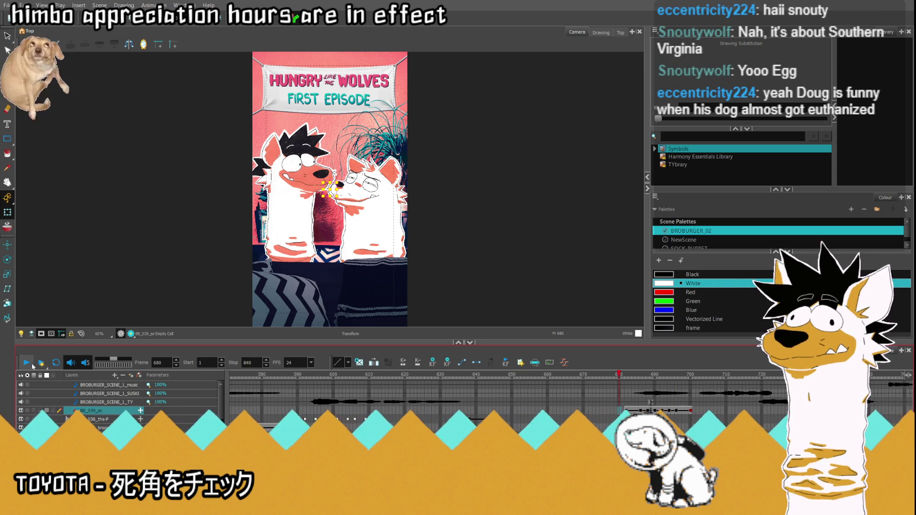
left_click(27, 363)
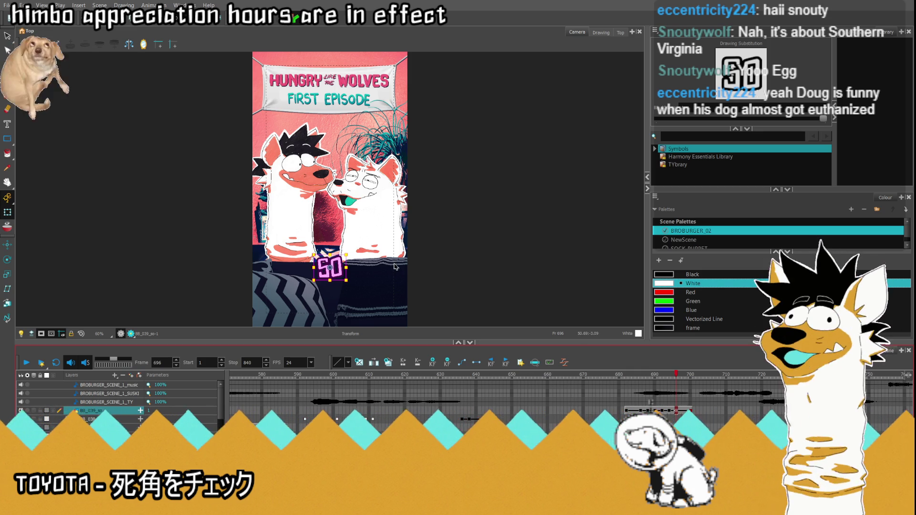
scroll(336, 279, "up", 3)
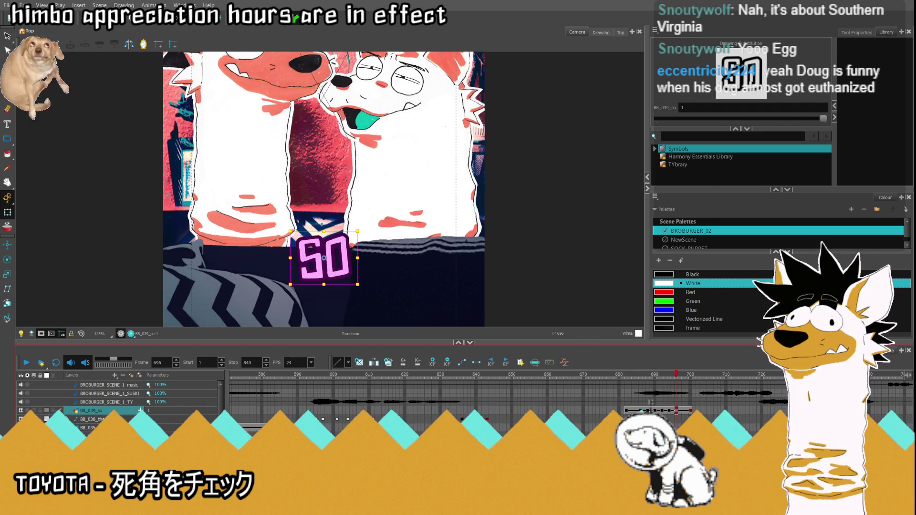
- Step through the SO caption from frame 686 in two-frame jumps, then play it from frame 680
left_click(641, 406)
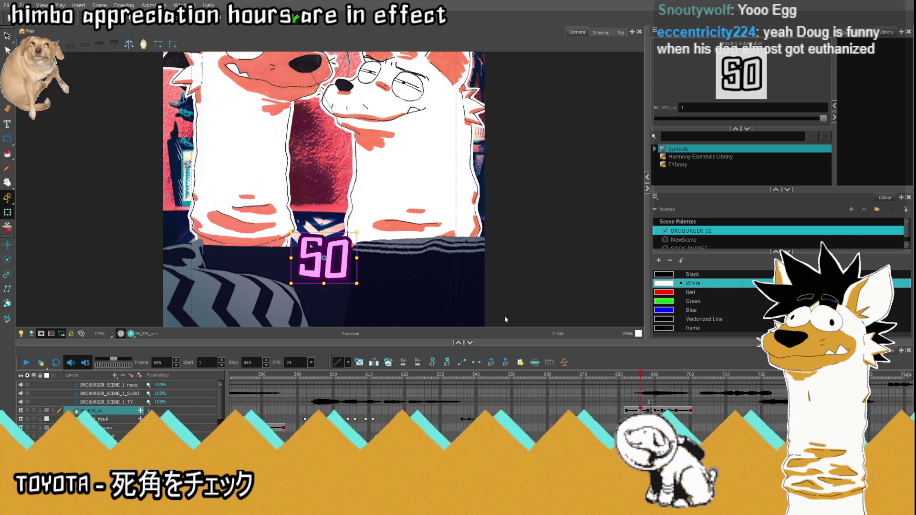
key("period")
key("period")
key("period")
key("period")
key("period")
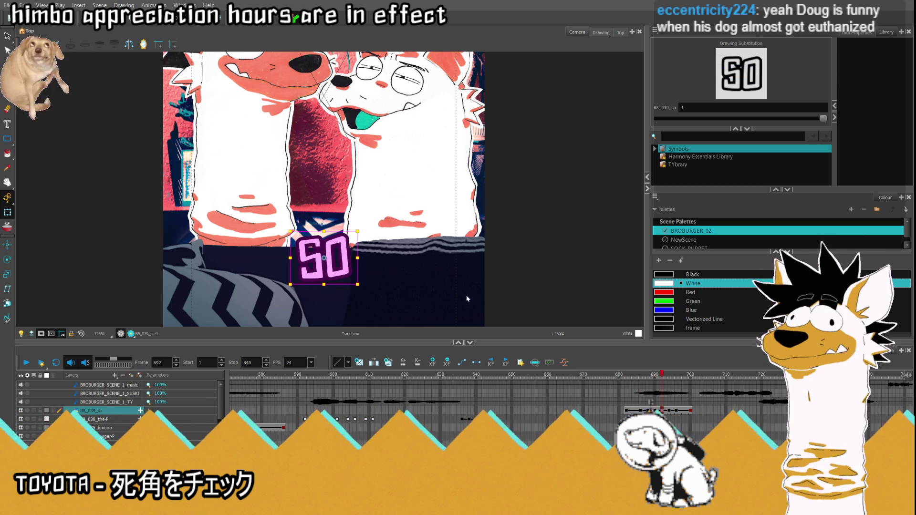
key("period")
key("period")
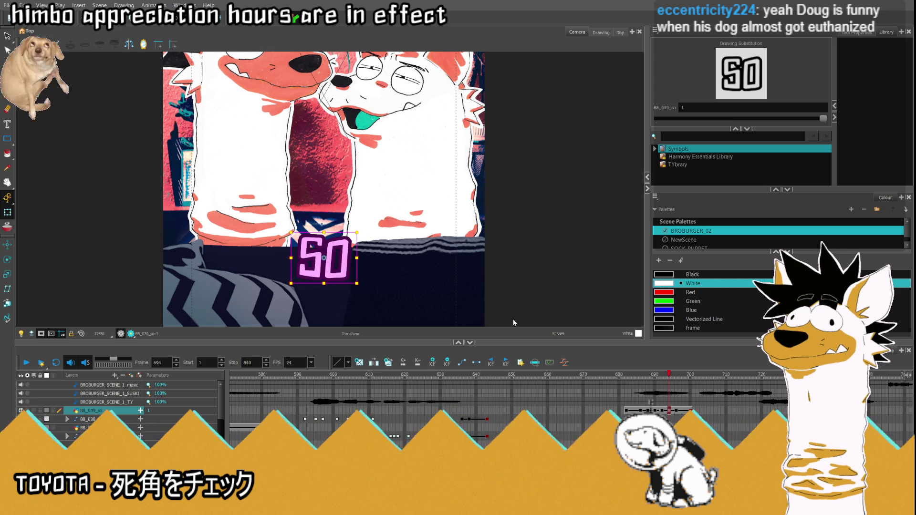
key("period")
key("period")
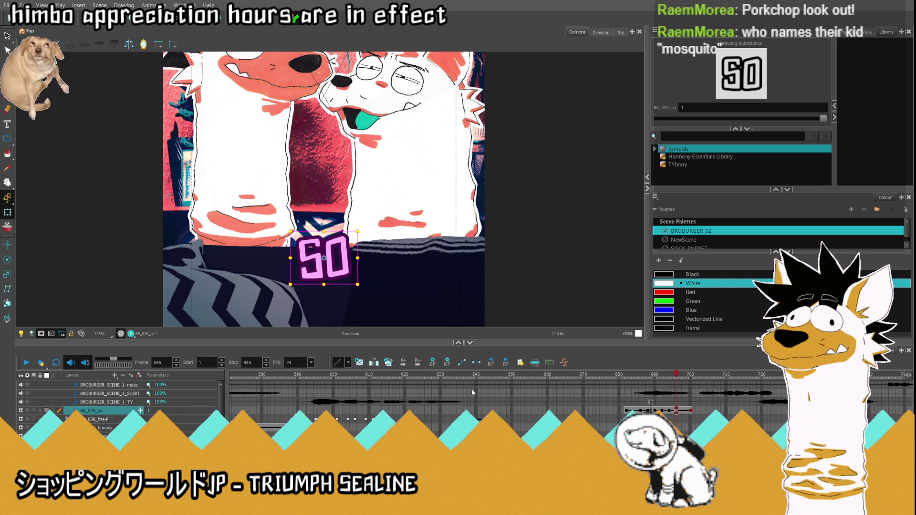
left_click(616, 411)
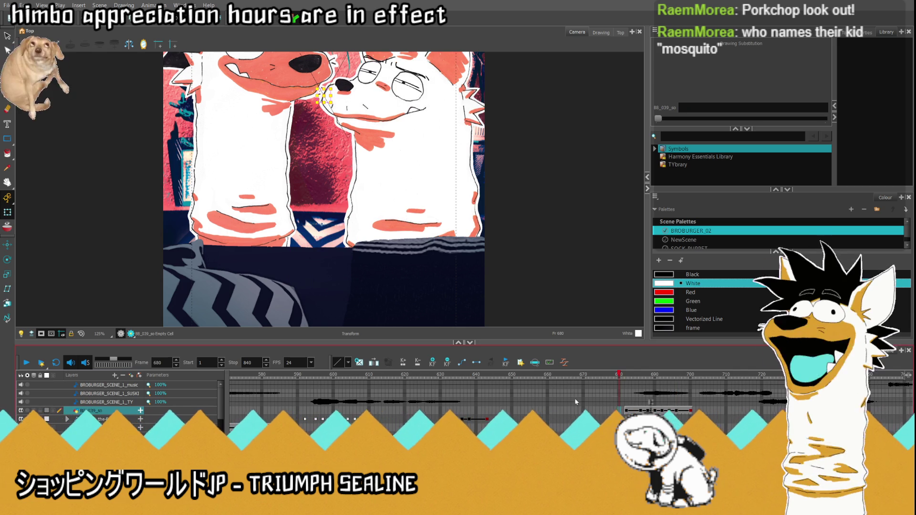
left_click(27, 364)
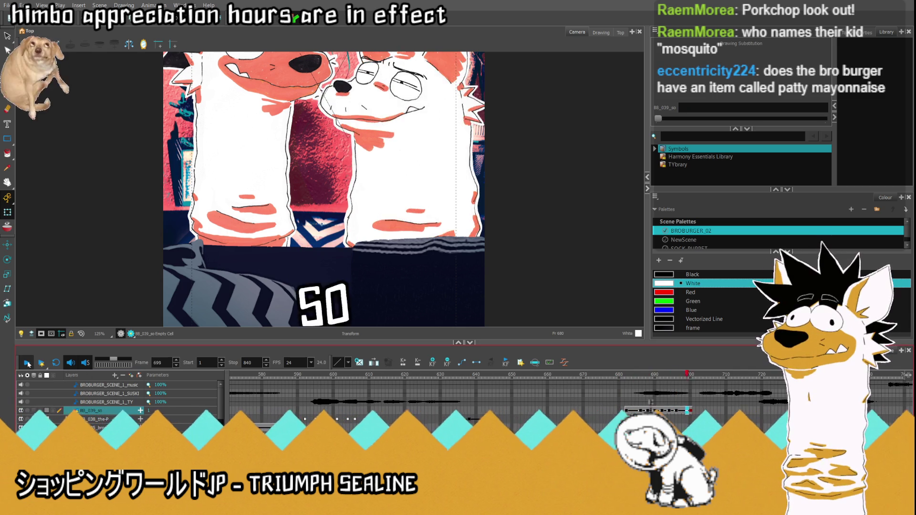
left_click(28, 364)
left_click(641, 410)
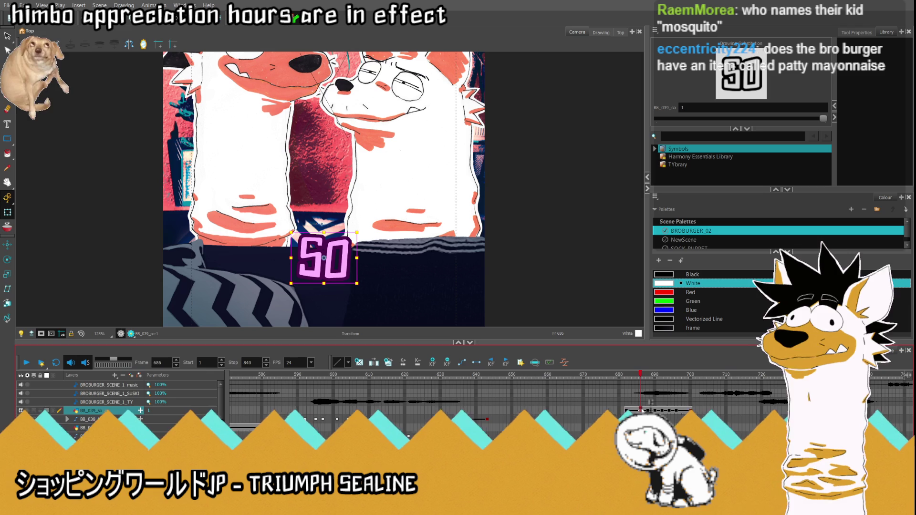
- Replay the scene from frame 674 at full camera view and stop at frame 686
left_click(597, 411)
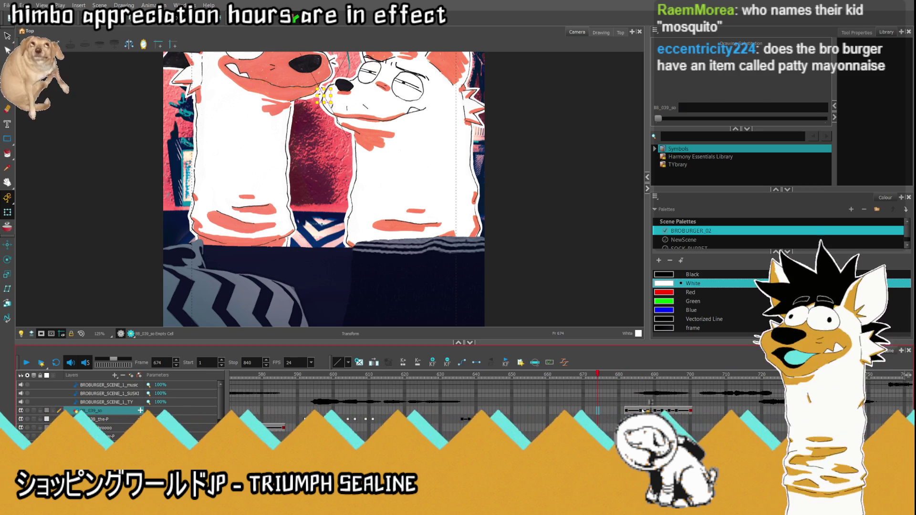
key("shift+m")
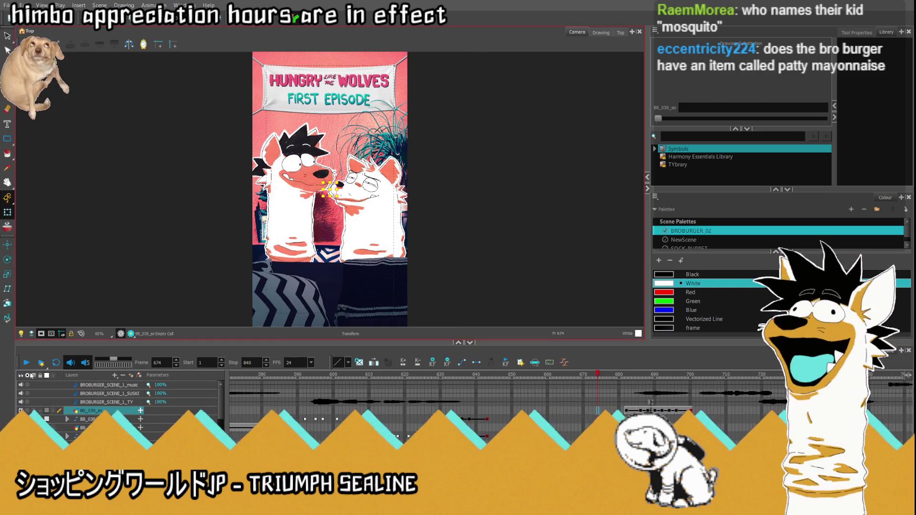
left_click(27, 363)
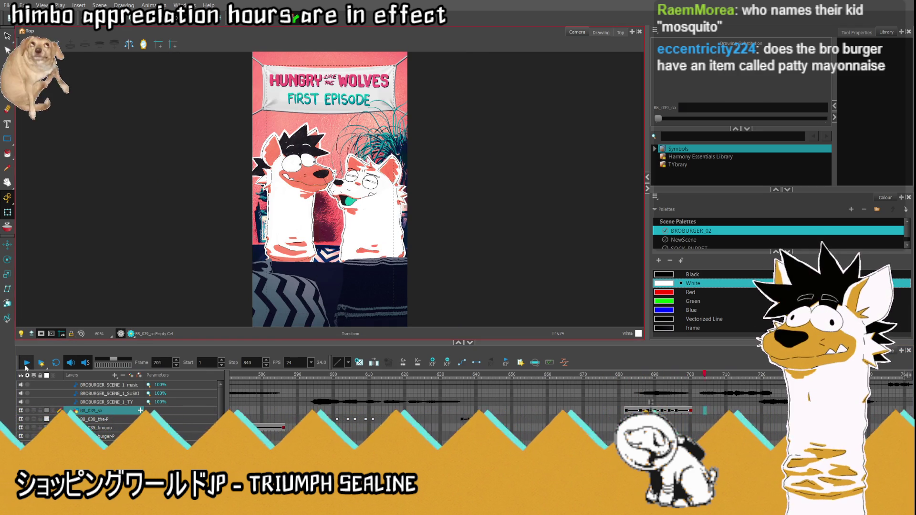
left_click(644, 412)
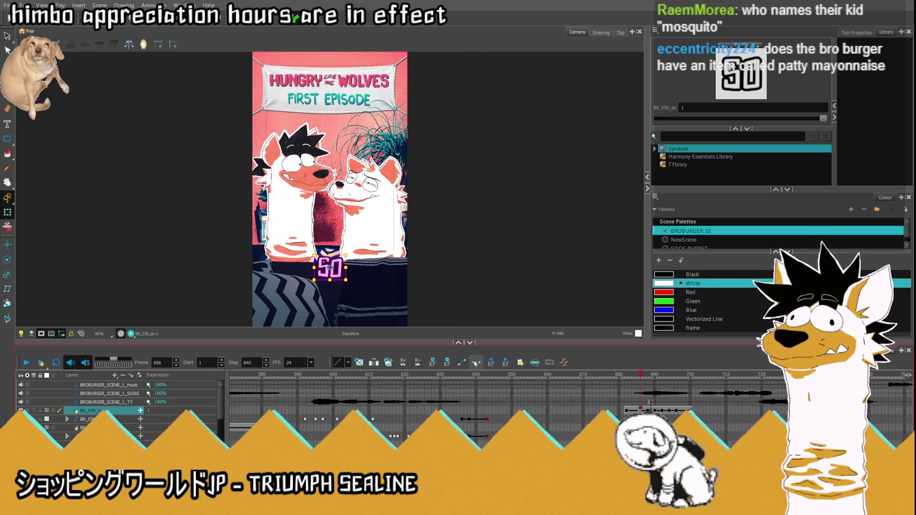
- Step back and forth through frames 685–696 to check the SO caption's timing
key("period")
key("period")
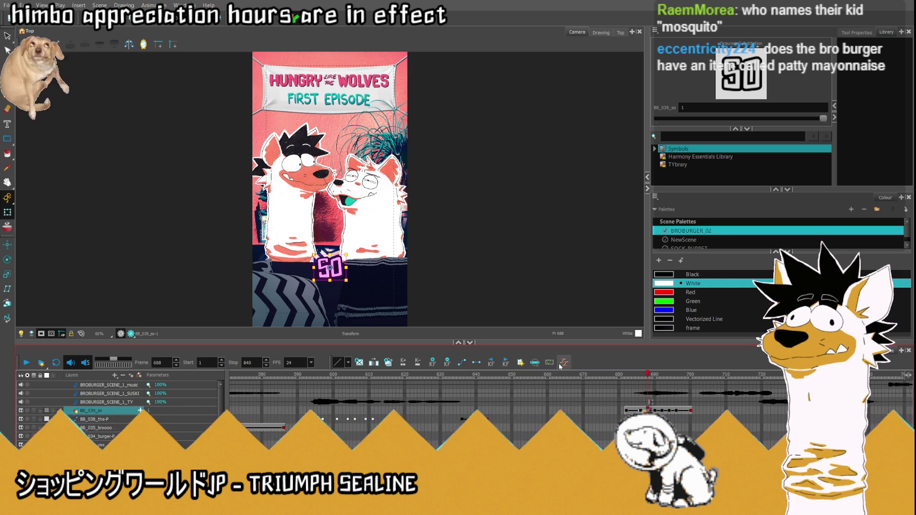
key("period")
key("period")
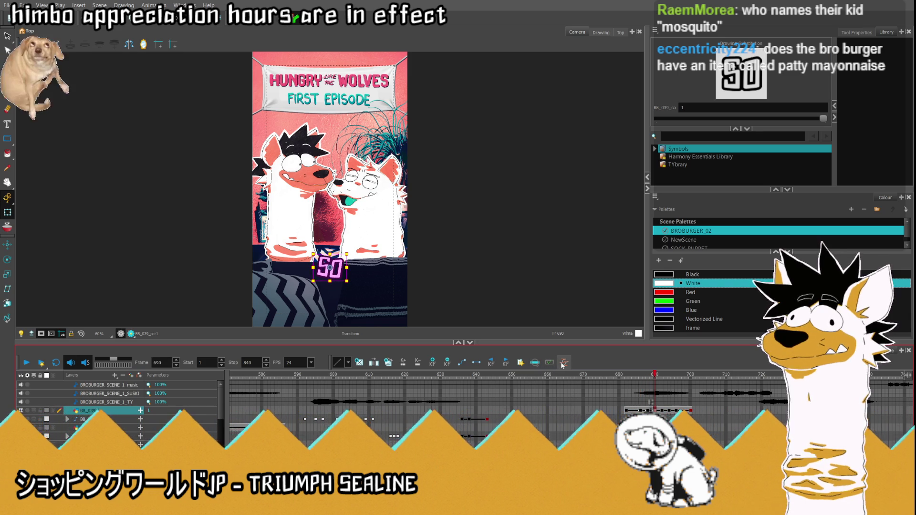
key("comma")
key("comma")
key("comma")
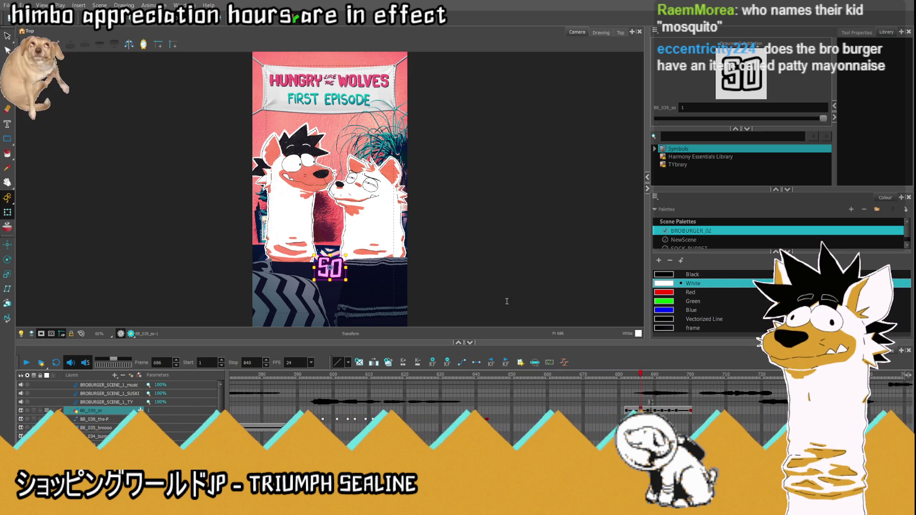
key("period")
key("period")
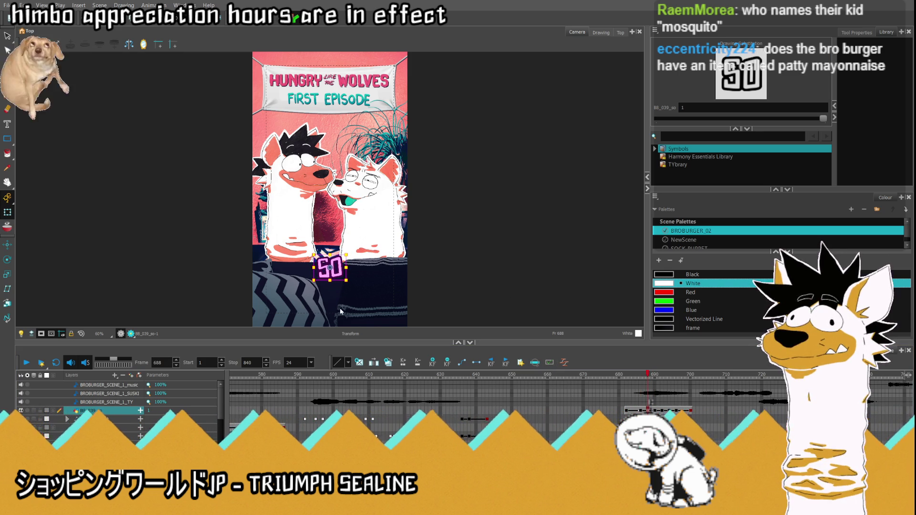
key("period")
key("period")
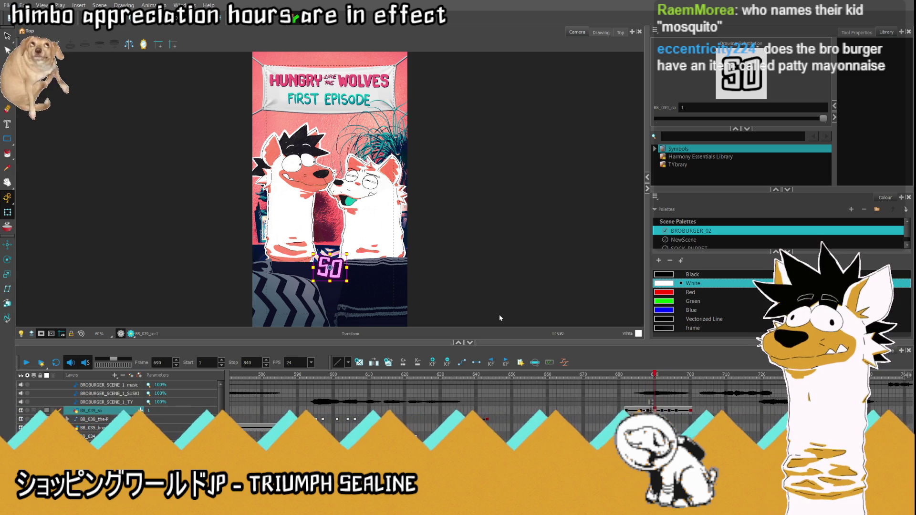
key("period")
key("period")
key("period")
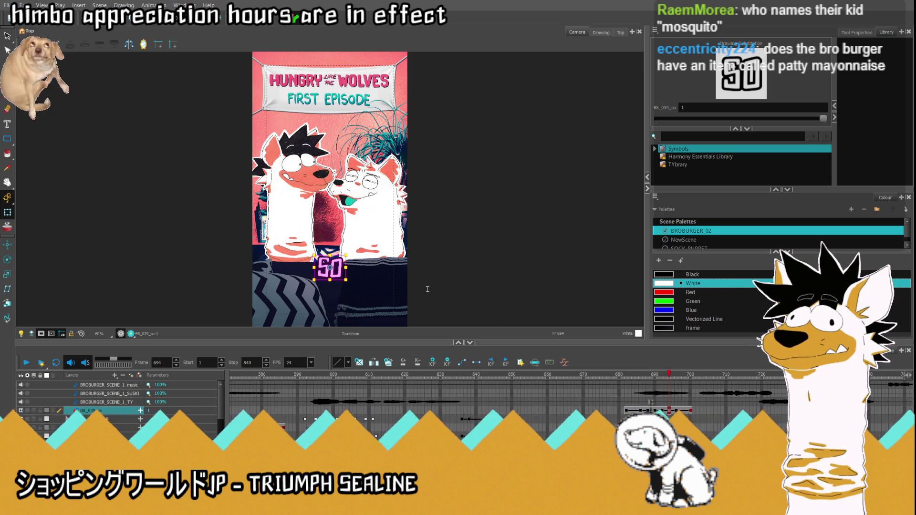
key("period")
key("period")
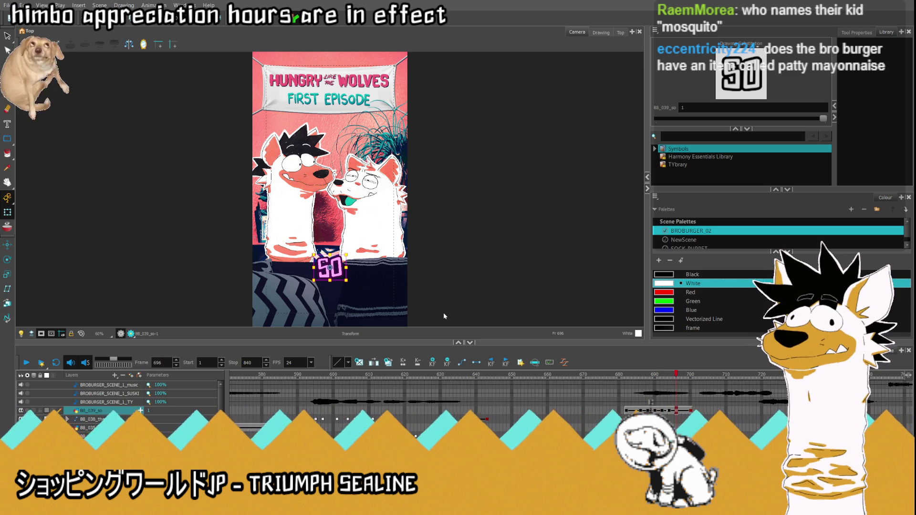
key("comma")
key("comma")
key("comma")
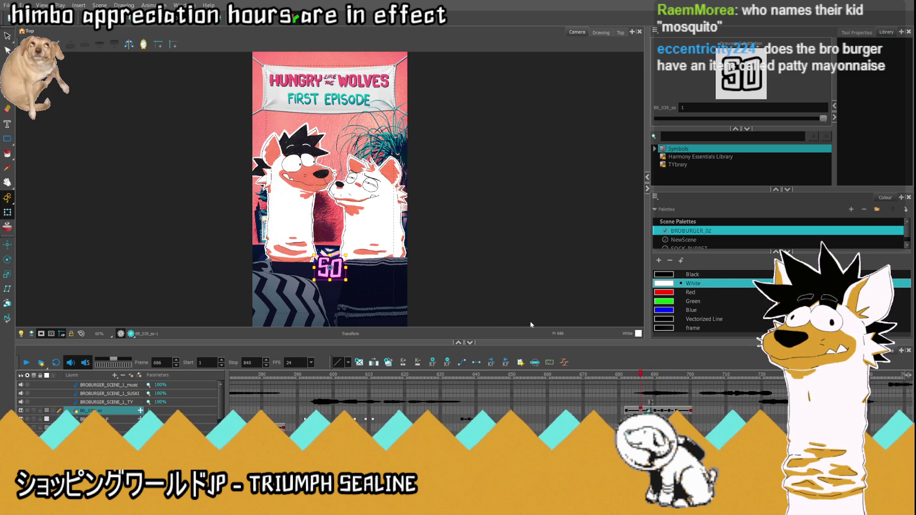
key("comma")
key("comma")
key("comma")
key("comma")
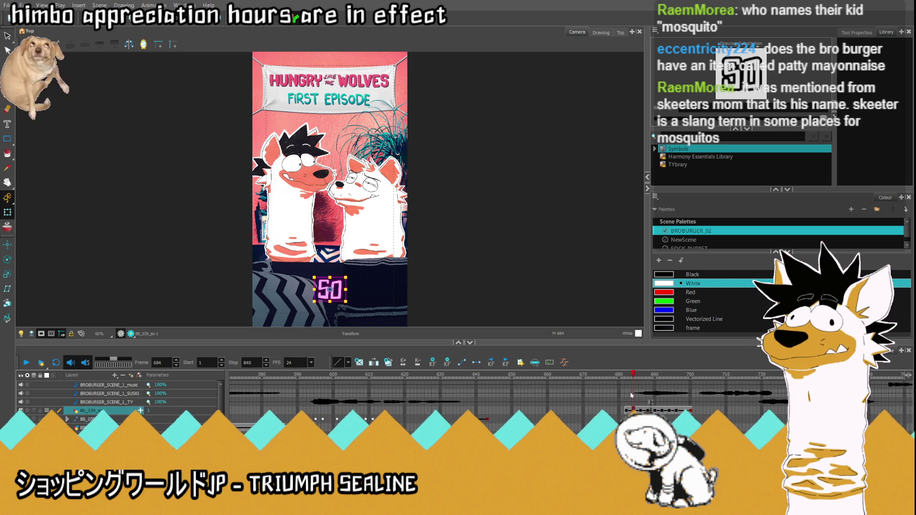
- Preview the SO caption, collapse the BB_039_so group, and replay from frame 692
left_click(26, 365)
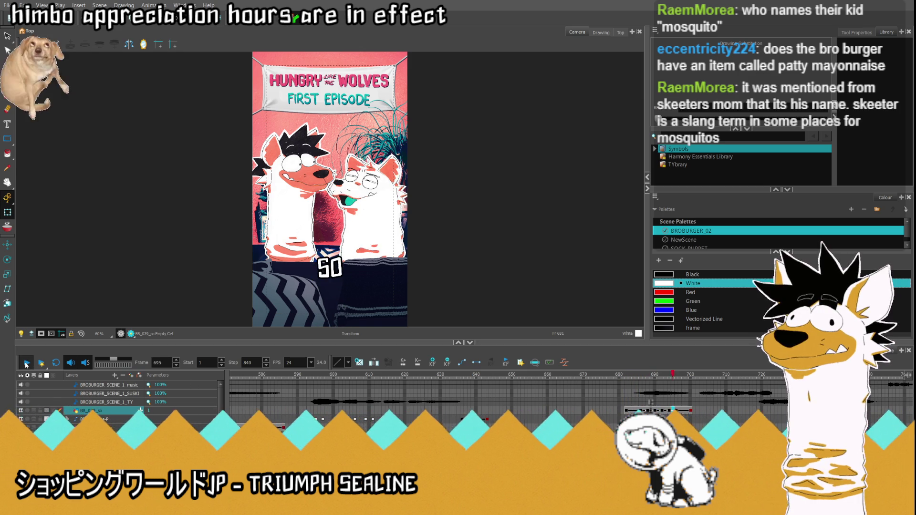
left_click(67, 411)
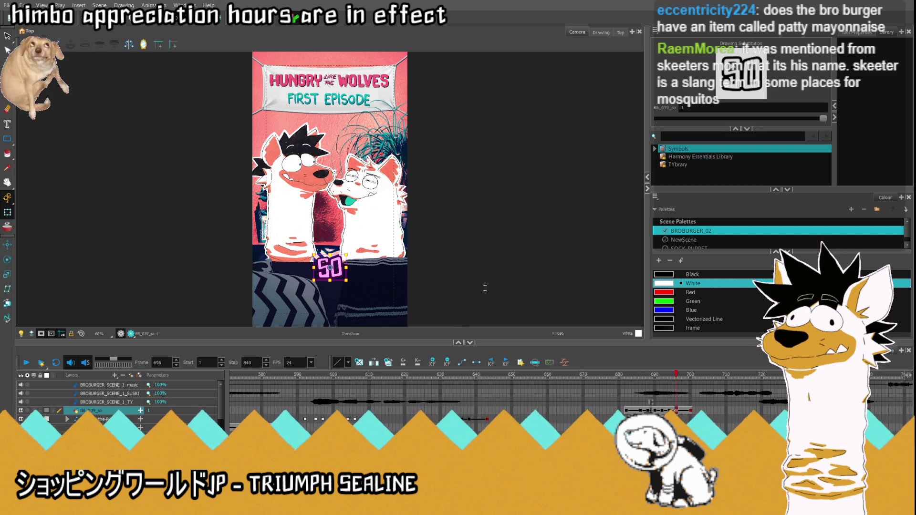
left_click(662, 411)
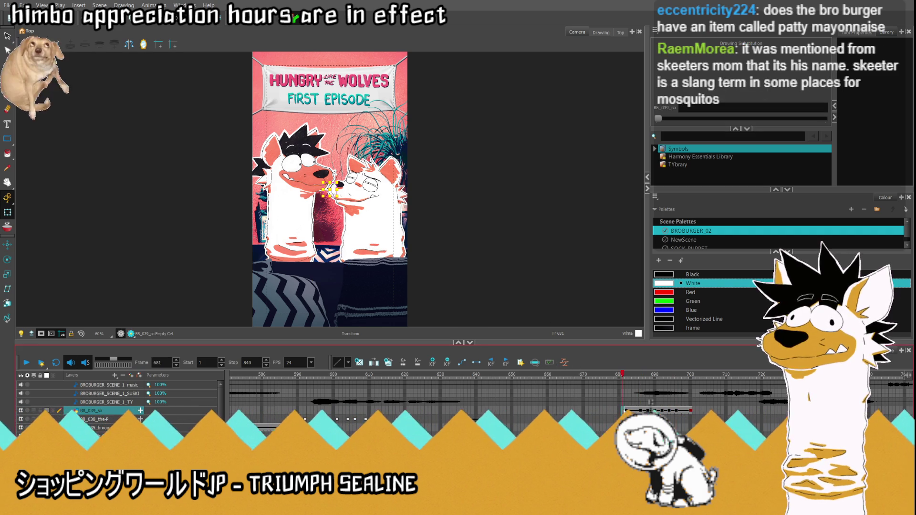
left_click(29, 364)
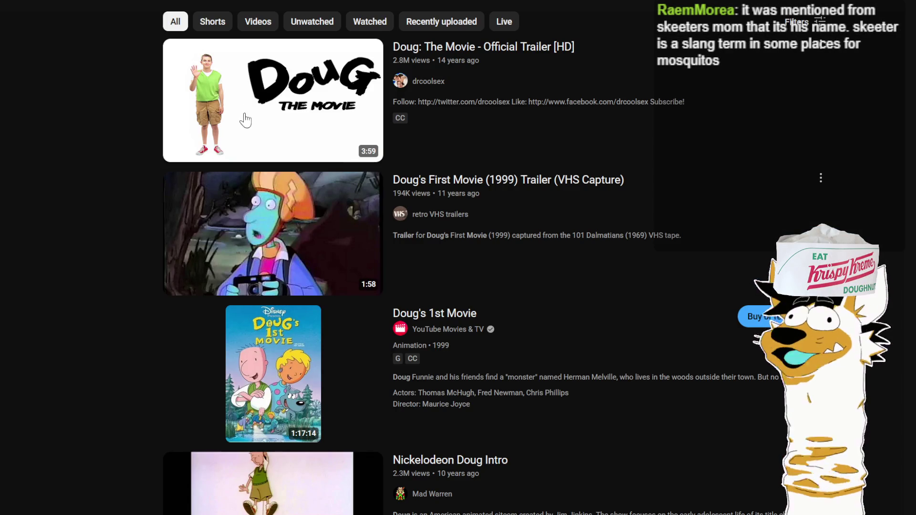
- Play the 'Doug: The Movie - Official Trailer [HD]' video from the YouTube results
left_click(243, 125)
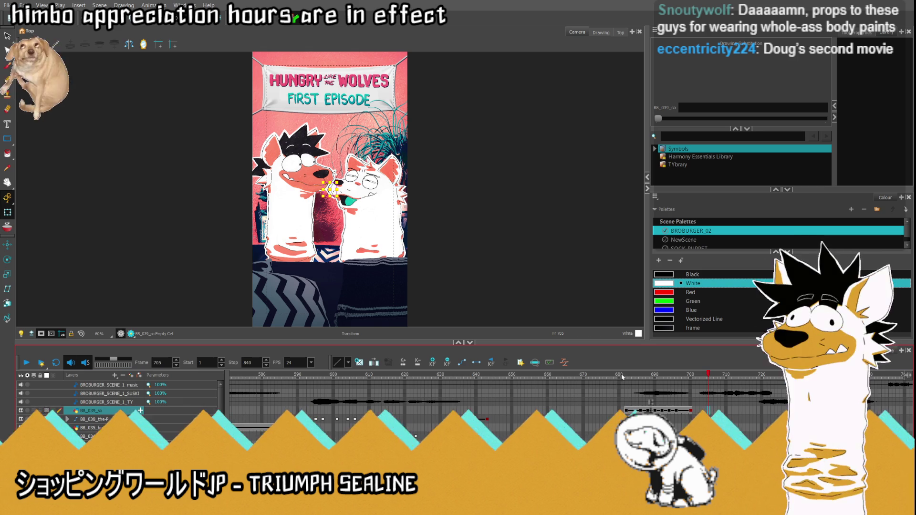
- Replay from frame 681, then show the BB_040_wh layer and move it above BB_039_so
left_click(622, 377)
left_click(27, 366)
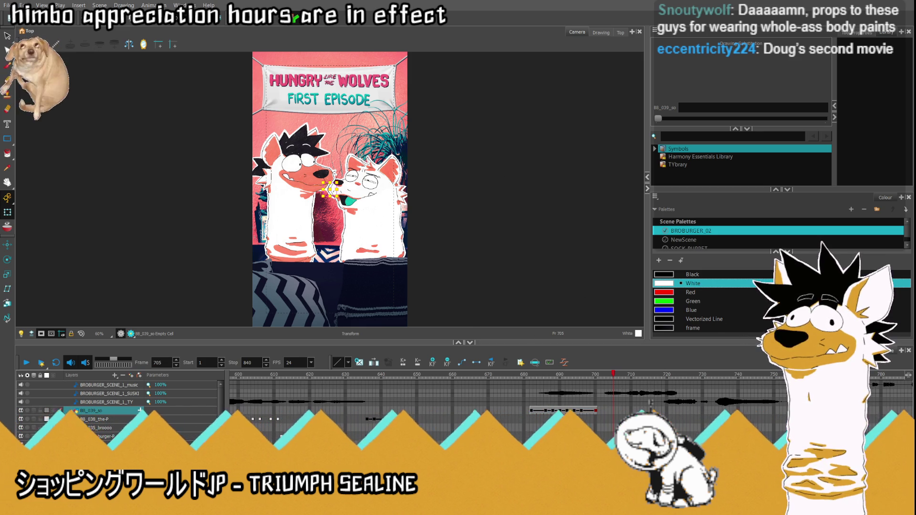
scroll(186, 429, "down", 5)
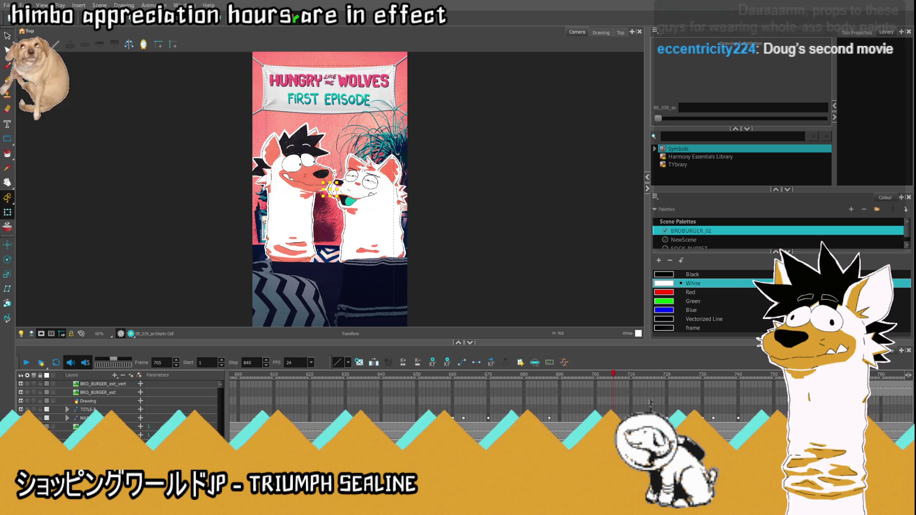
left_click(113, 410)
scroll(113, 406, "up", 5)
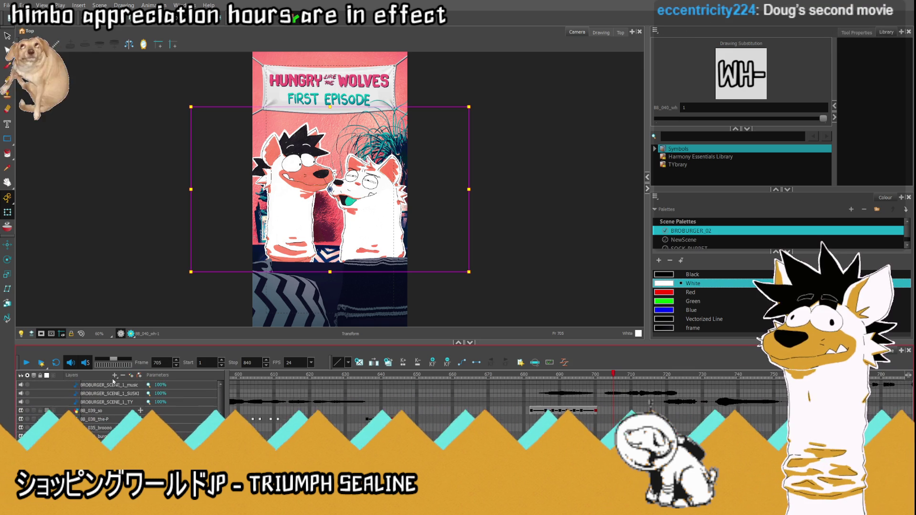
left_click(116, 413)
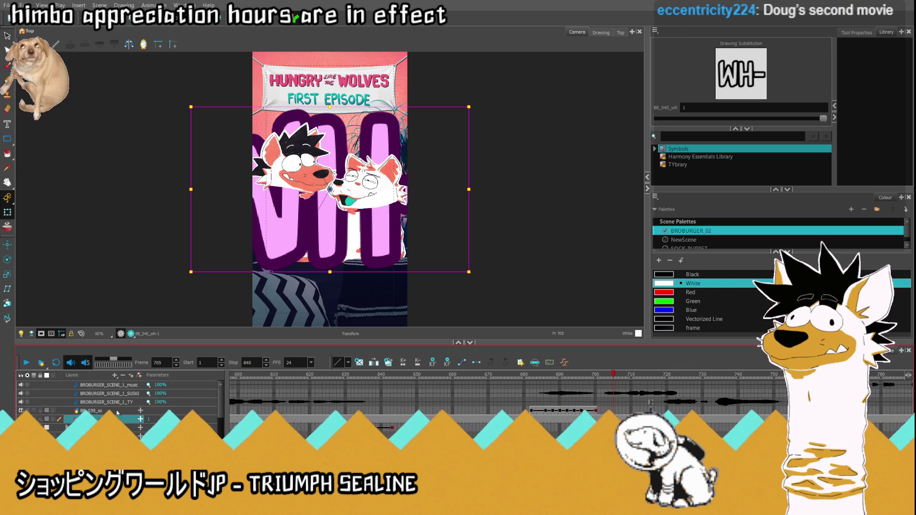
left_click_drag(117, 412, 117, 409)
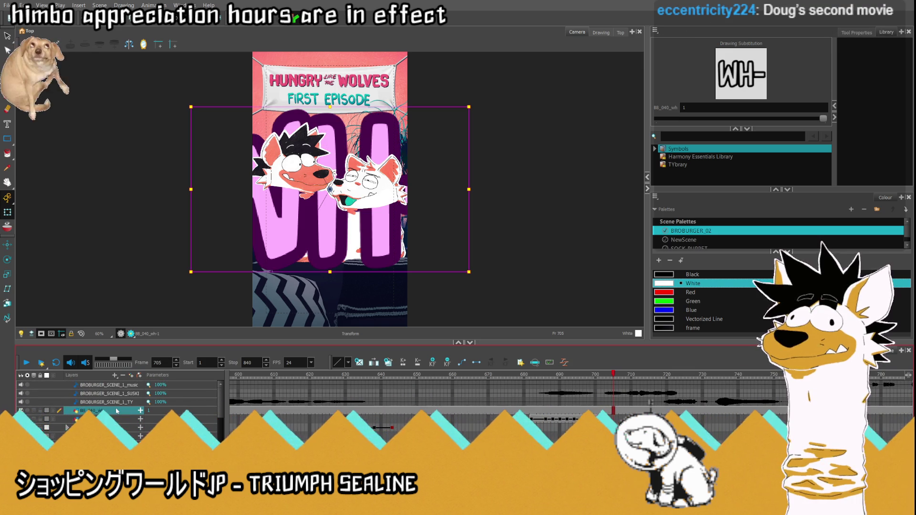
- Empty the BB_040_wh caption cells at frame 702 and frame 709
left_click(601, 412)
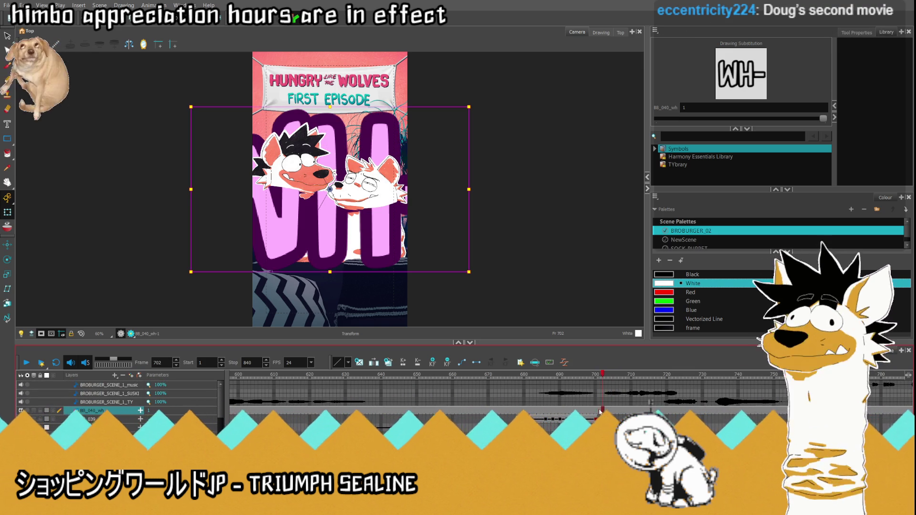
left_click(210, 413)
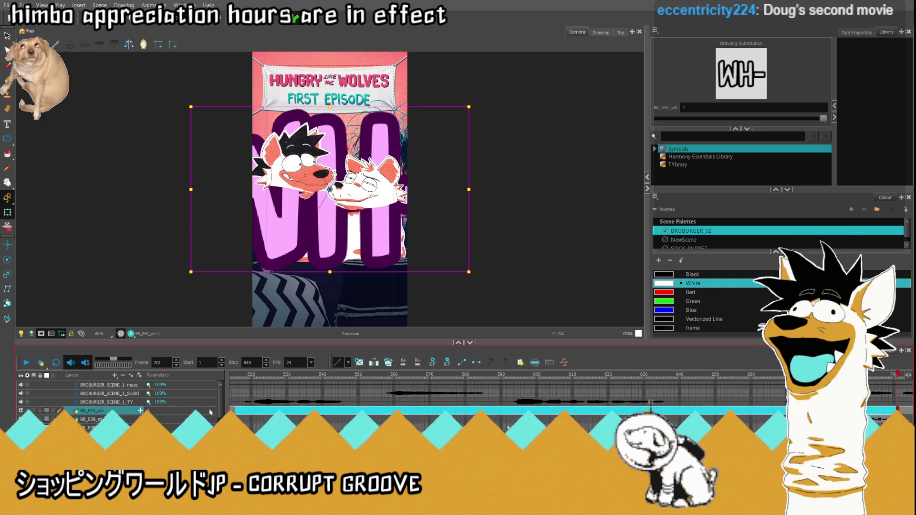
scroll(208, 413, "left", 5)
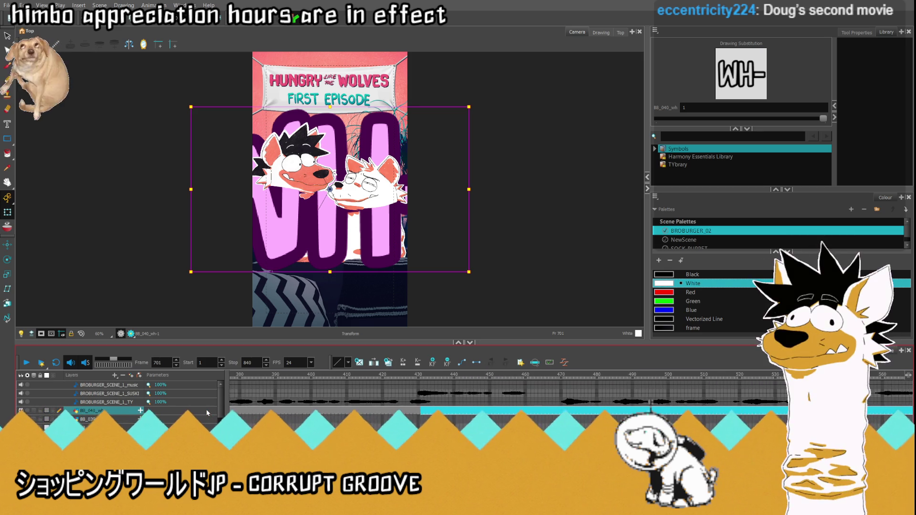
scroll(200, 413, "left", 5)
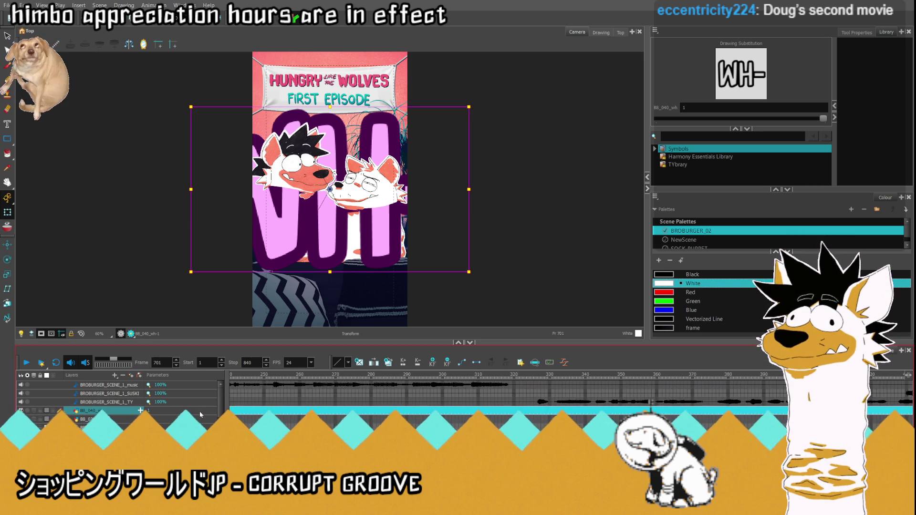
scroll(200, 412, "left", 5)
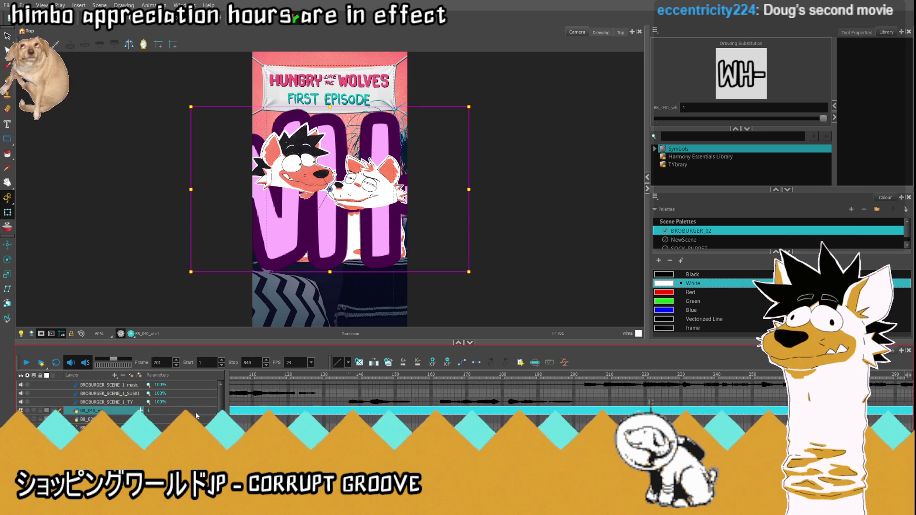
scroll(195, 415, "left", 4)
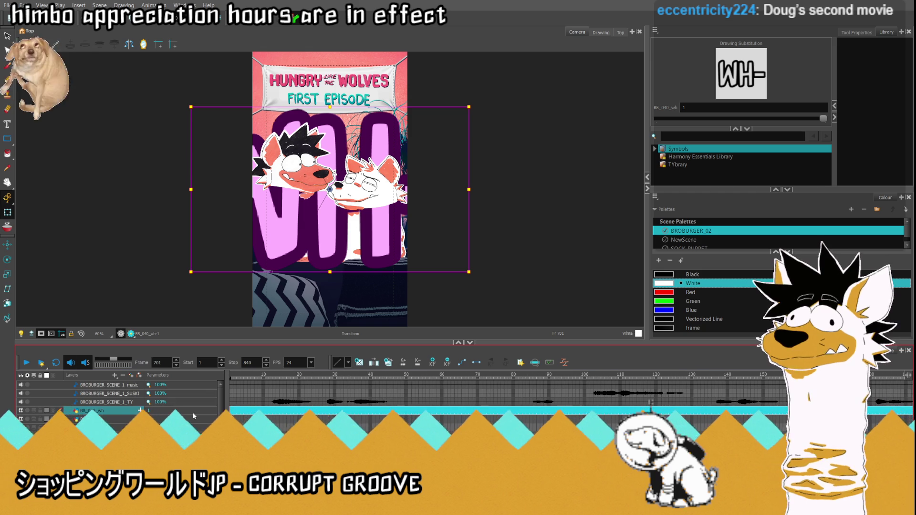
key("Delete")
scroll(193, 414, "right", 7)
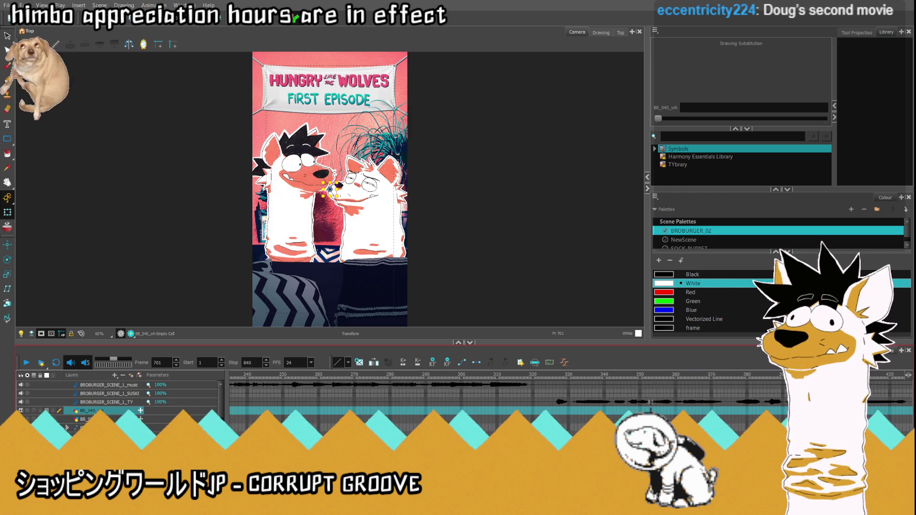
scroll(529, 402, "right", 14)
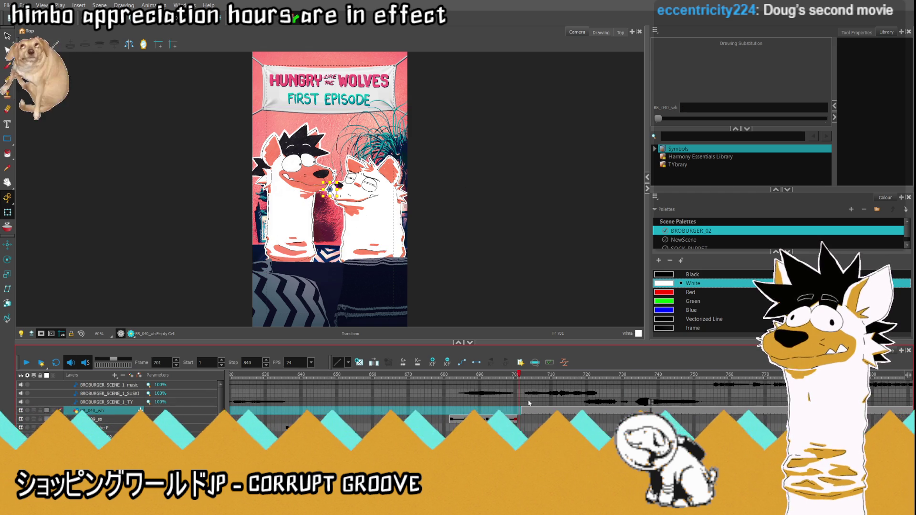
left_click(531, 376)
mouse_move(531, 376)
left_mouse_down()
mouse_move(547, 386)
mouse_move(547, 413)
left_mouse_up()
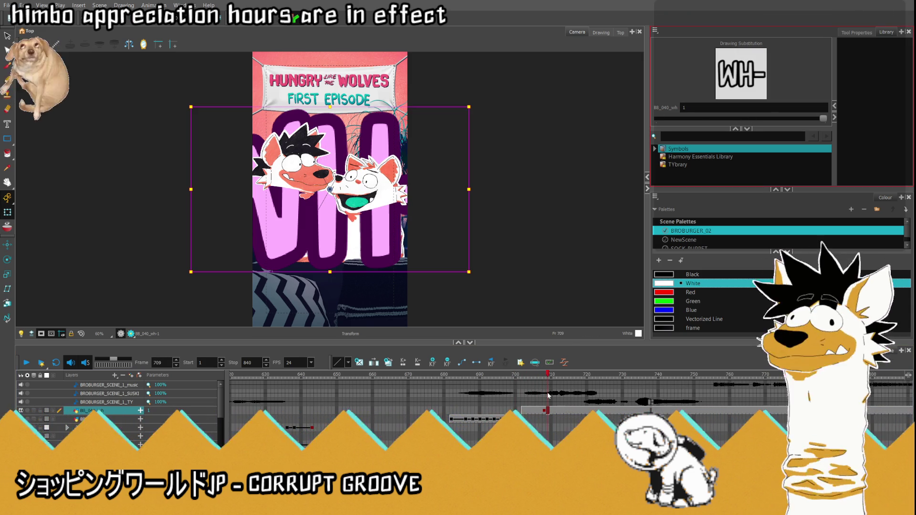
key("Delete")
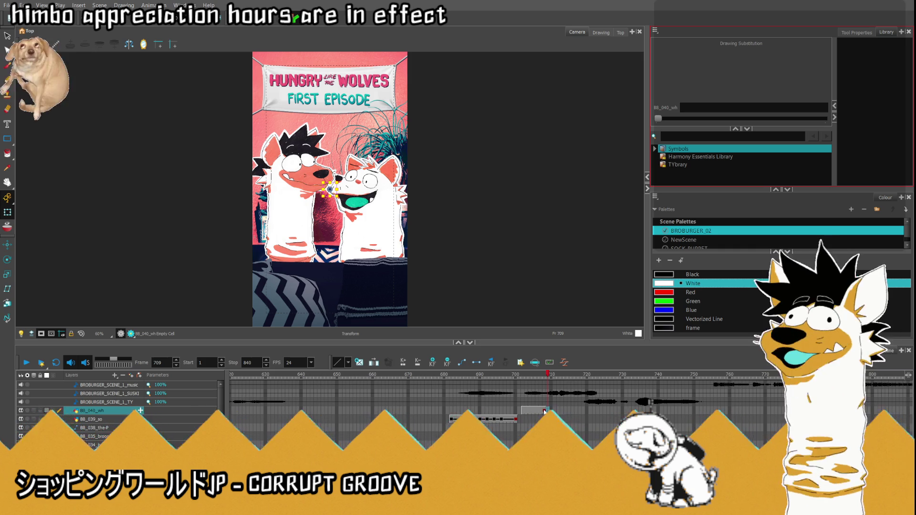
- Scale the oversized WH- caption down to a small size at frame 708
left_click(545, 412)
mouse_move(191, 107)
left_mouse_down()
mouse_move(296, 169)
mouse_move(329, 210)
mouse_move(333, 266)
left_mouse_up()
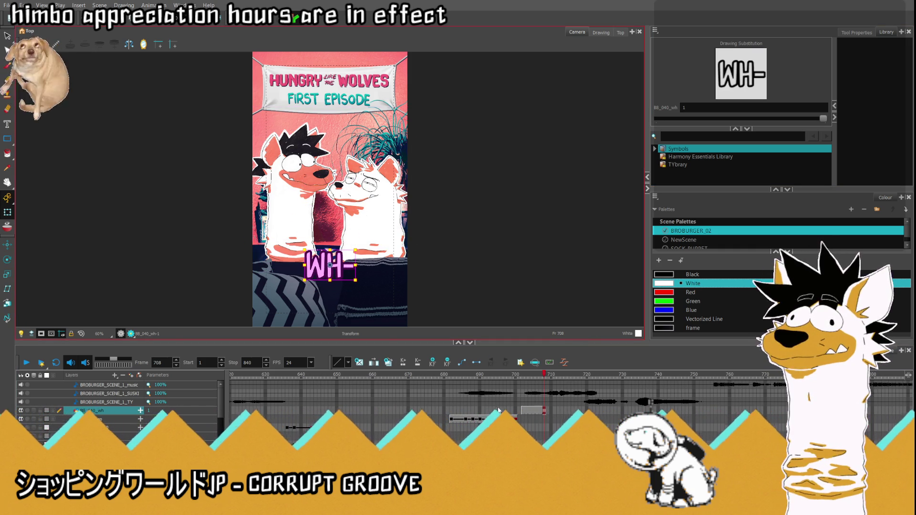
left_click(496, 411)
left_click(544, 412)
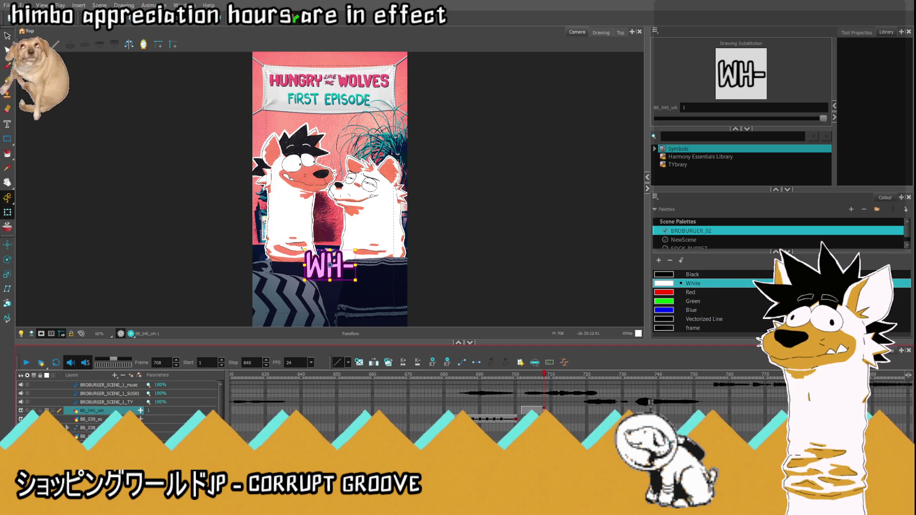
left_click_drag(355, 281, 352, 277)
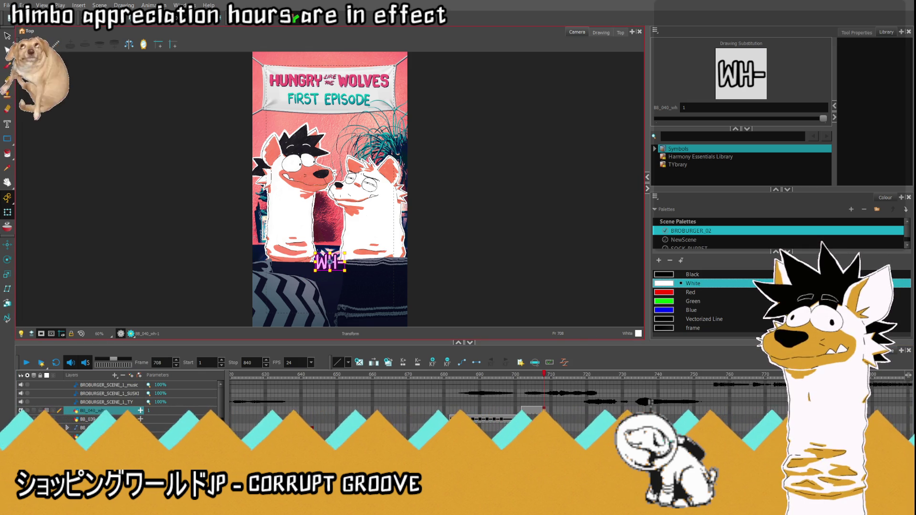
- Check the resized WH- caption at frames 705, 707, 709 and 701
key("comma")
key("comma")
key("comma")
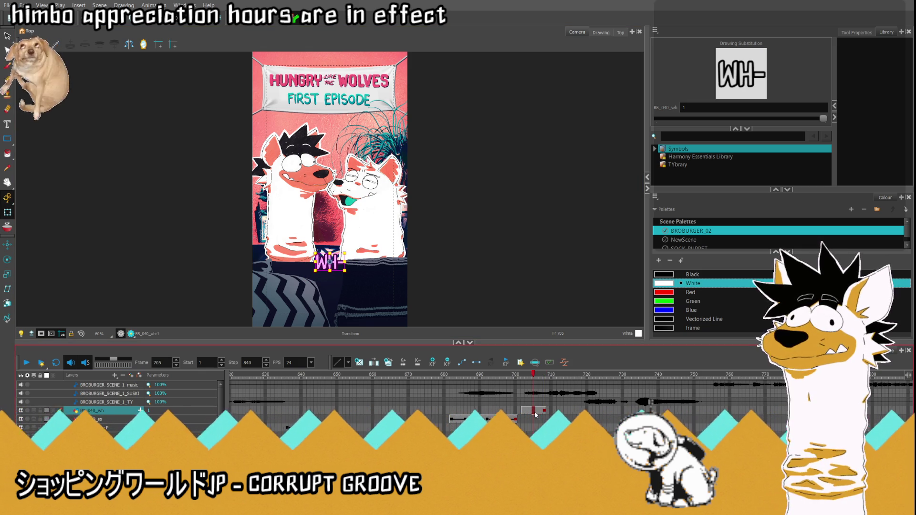
left_click(542, 413)
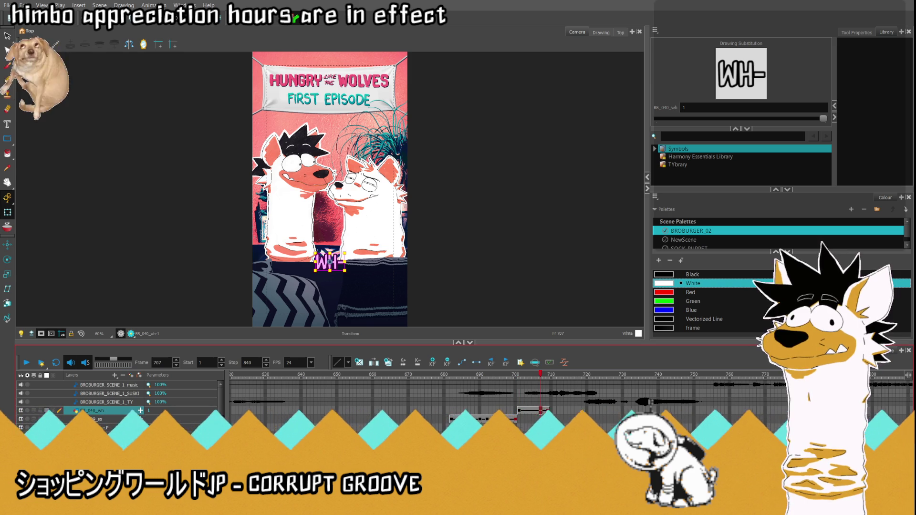
left_click(548, 413)
left_click(535, 413)
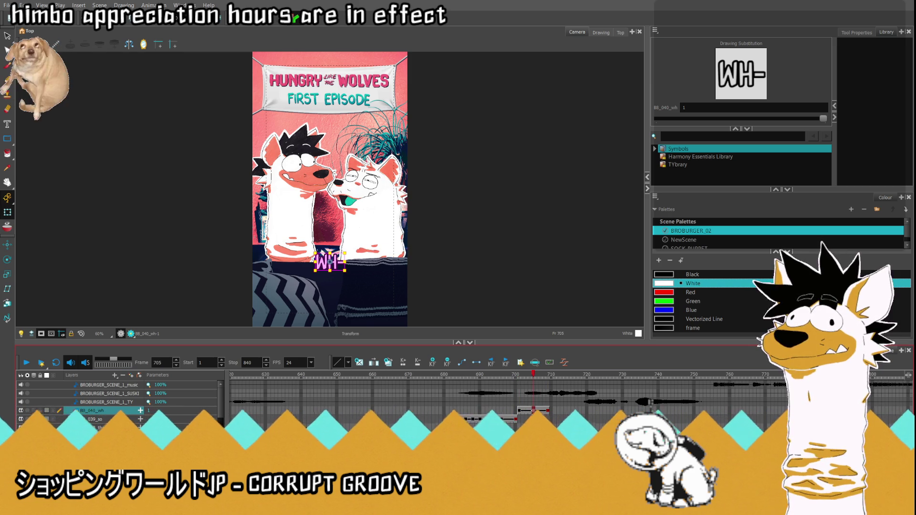
left_click(520, 413)
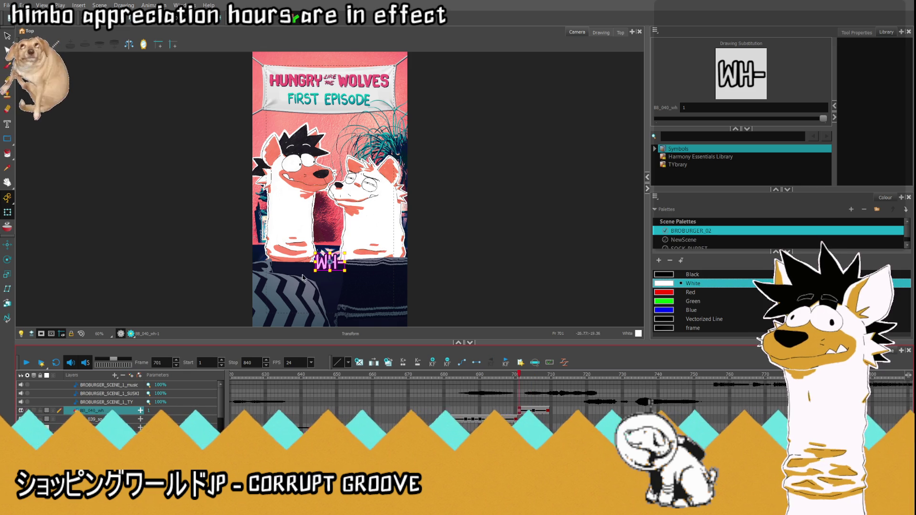
scroll(339, 296, "up", 2)
- Position the WH- caption between the two wolves, just above their chests
left_click_drag(334, 234, 334, 115)
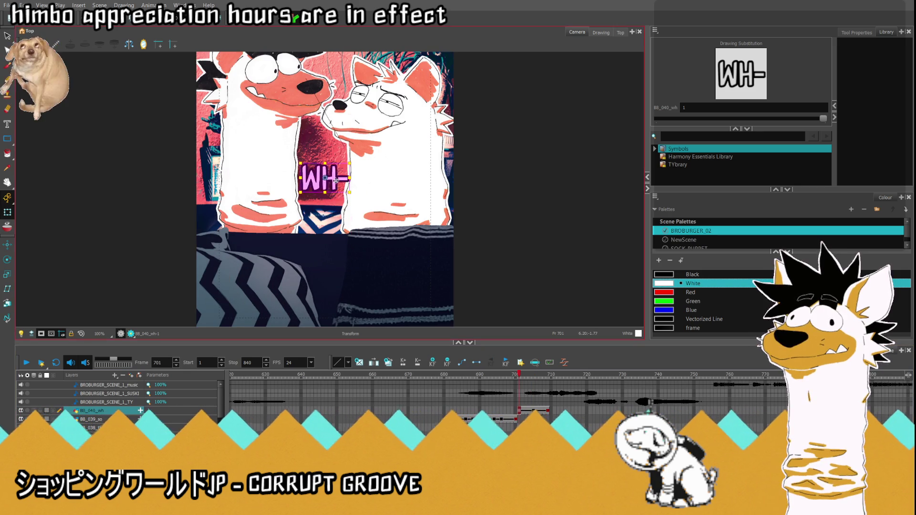
left_click_drag(342, 165, 357, 343)
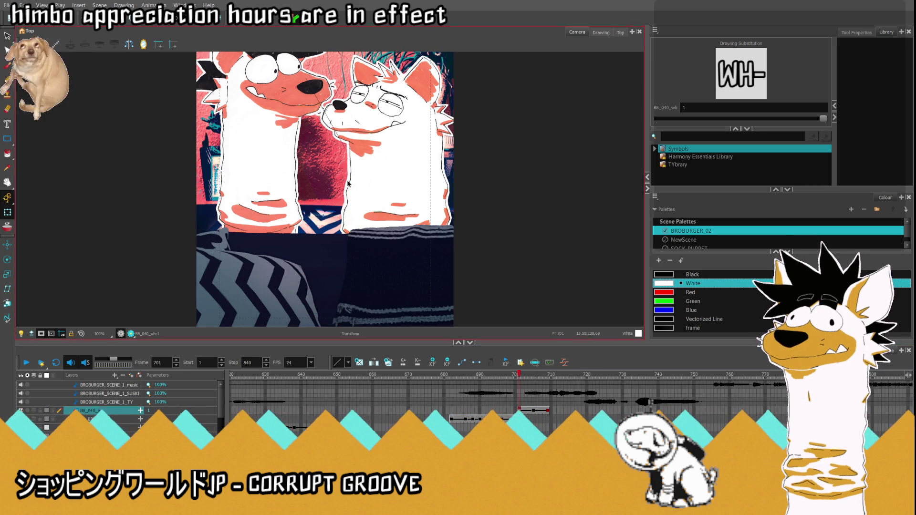
scroll(335, 257, "down", 3)
scroll(332, 267, "up", 5)
left_click_drag(325, 260, 325, 274)
- At frame 709, move the WH- caption below the camera frame, then compare with frame 705
left_click(547, 412)
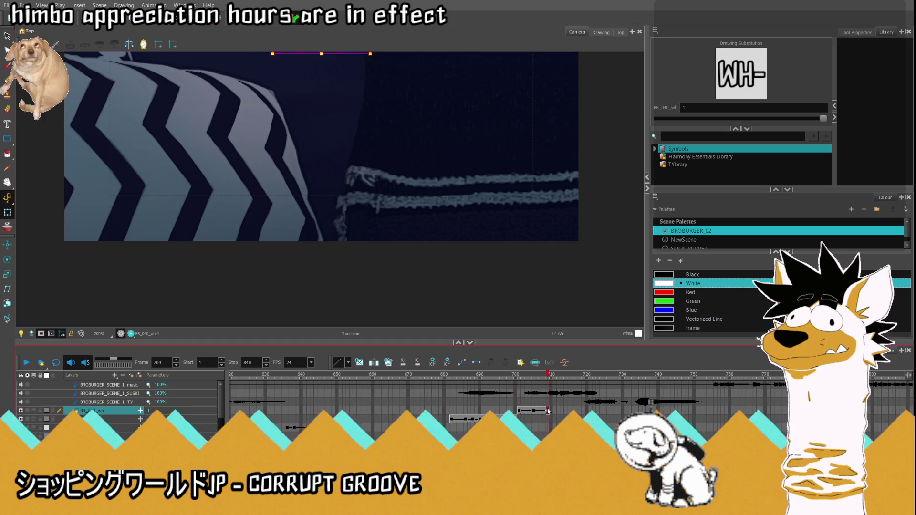
scroll(386, 248, "down", 2)
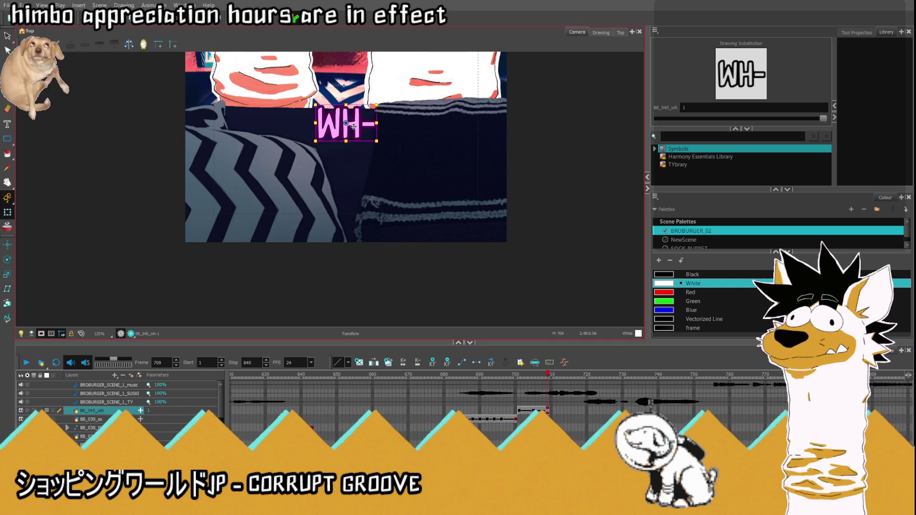
left_click_drag(353, 127, 353, 267)
left_click(534, 412)
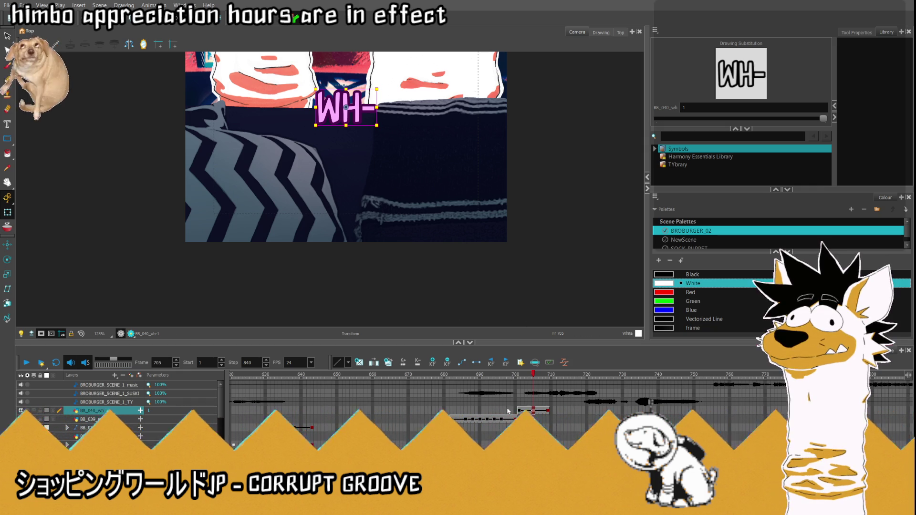
key("comma")
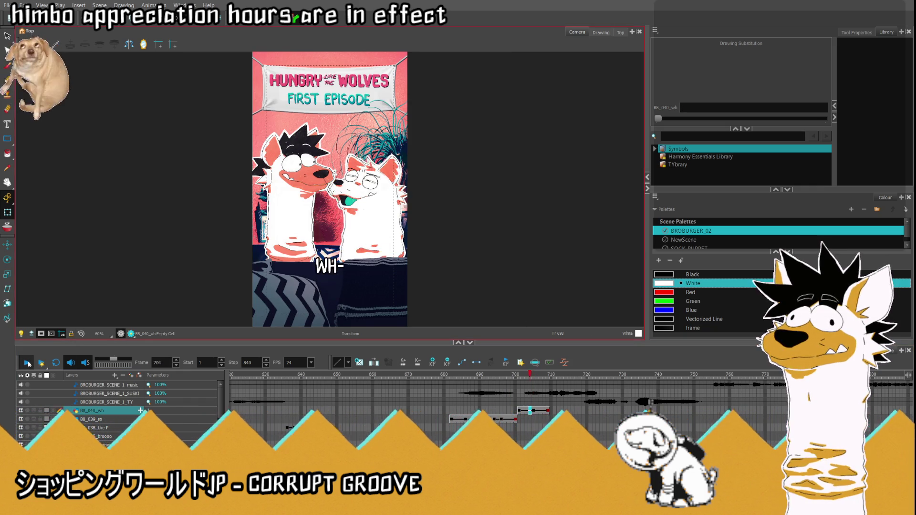
left_click(28, 364)
left_click(447, 403)
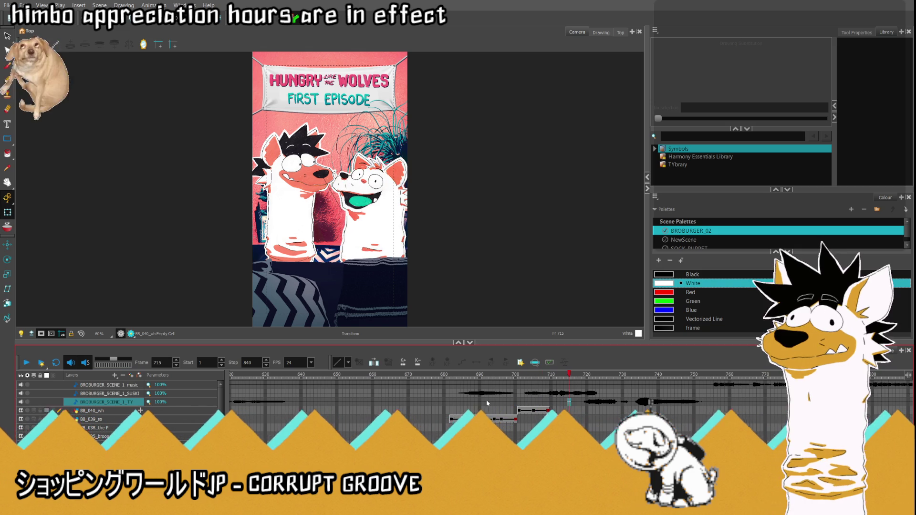
left_click(533, 410)
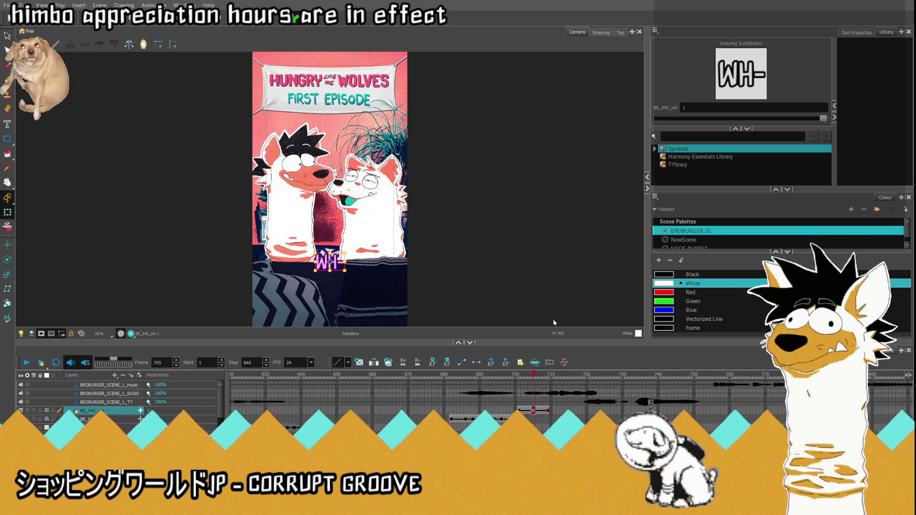
key("comma")
key("comma")
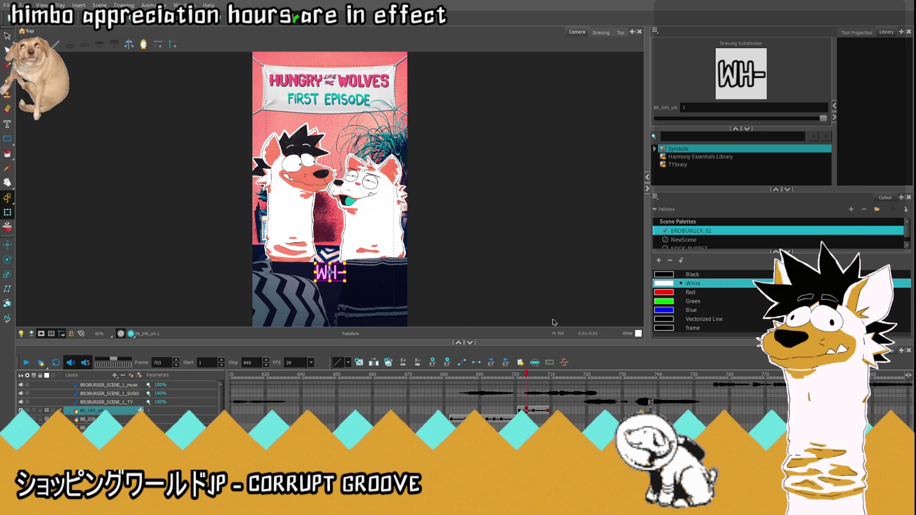
left_click(27, 362)
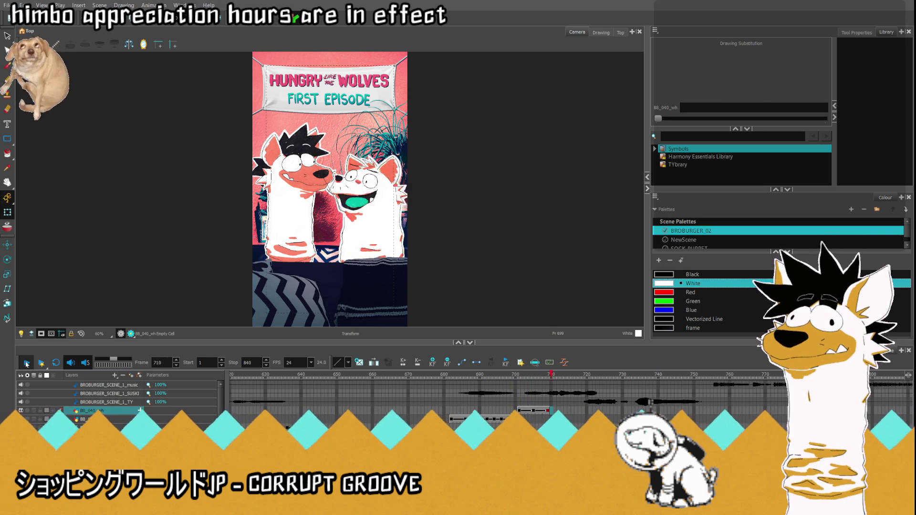
left_click(534, 410)
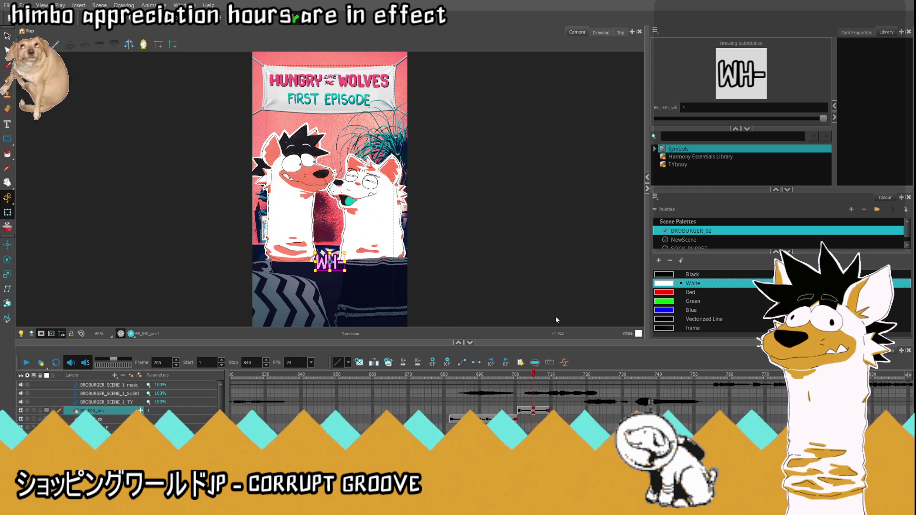
key("comma")
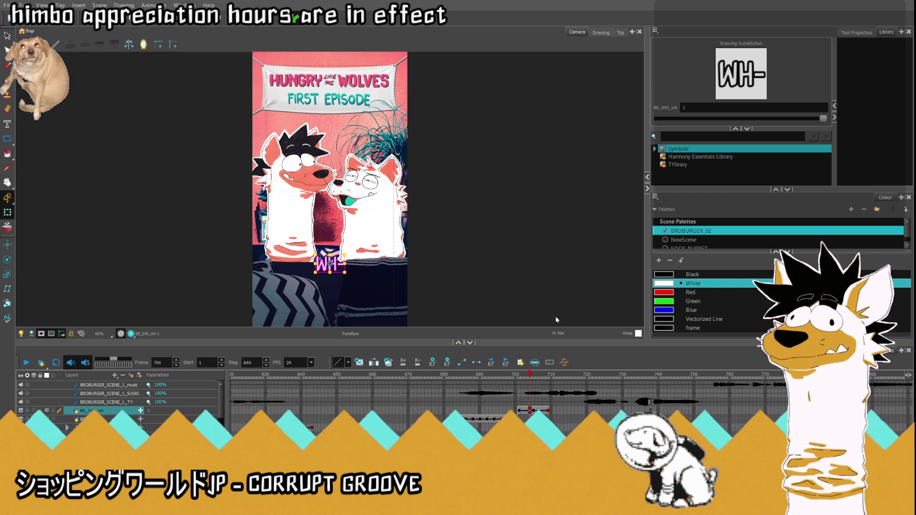
key("comma")
key("comma")
key("comma")
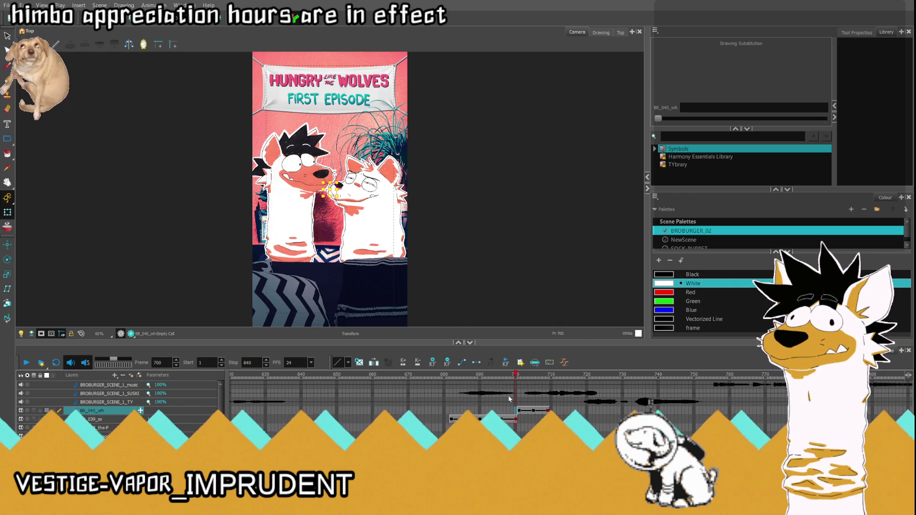
- Expand the BB_040_wh layer to reveal its Matte and Position rows
key("period")
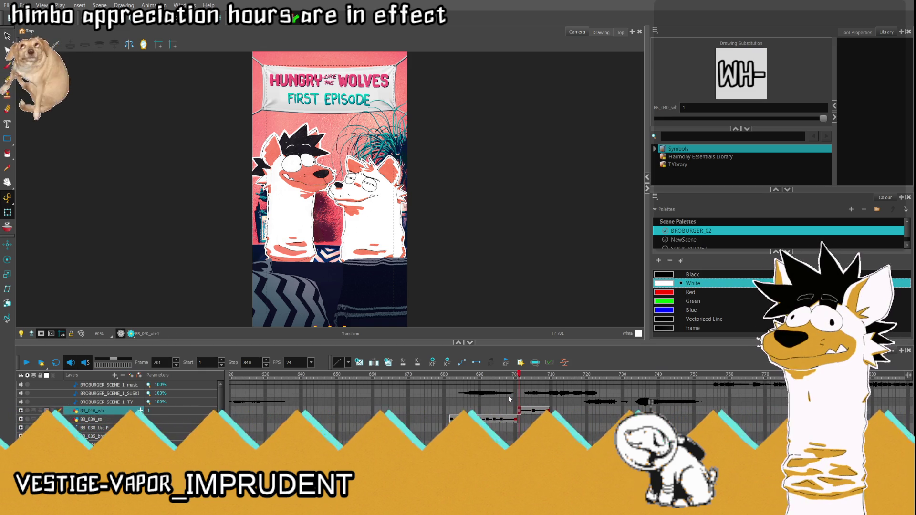
left_click(525, 410)
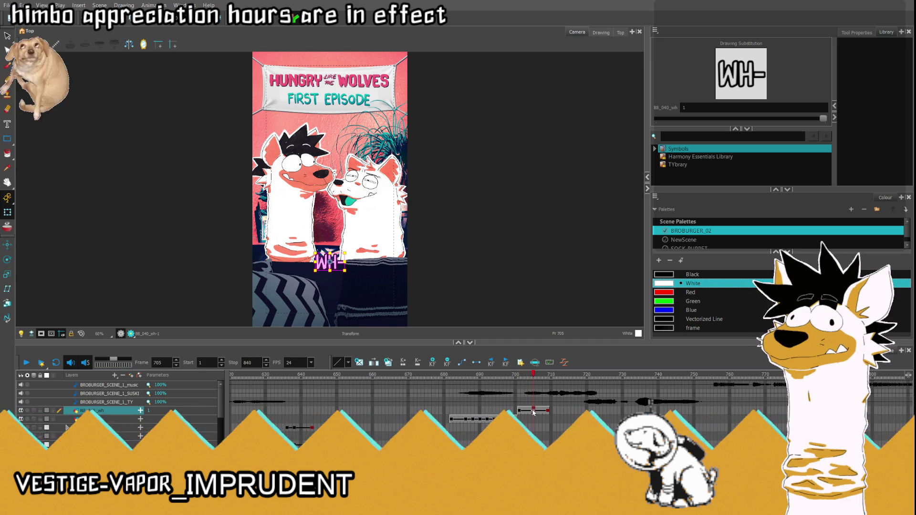
left_click(141, 411)
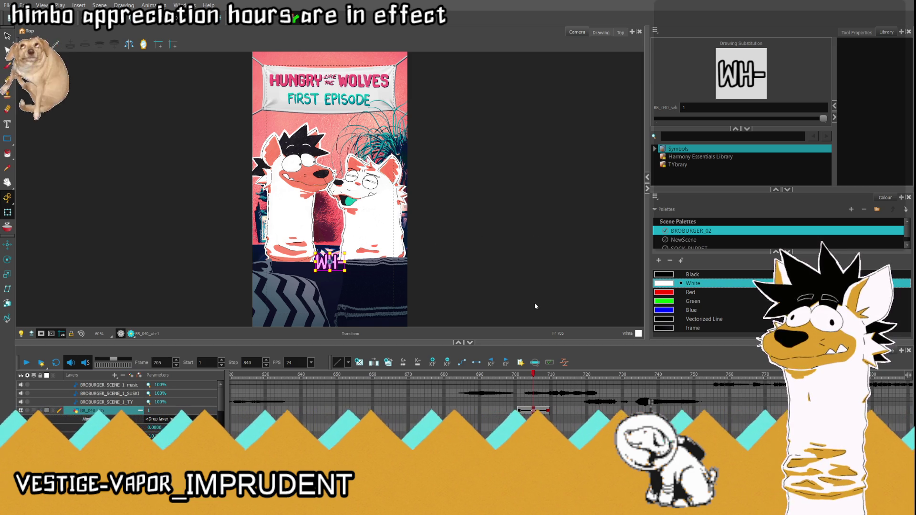
- Step through the WH- keyframes at 709, 705 and 701, then select the off-screen caption at 709
key("apostrophe")
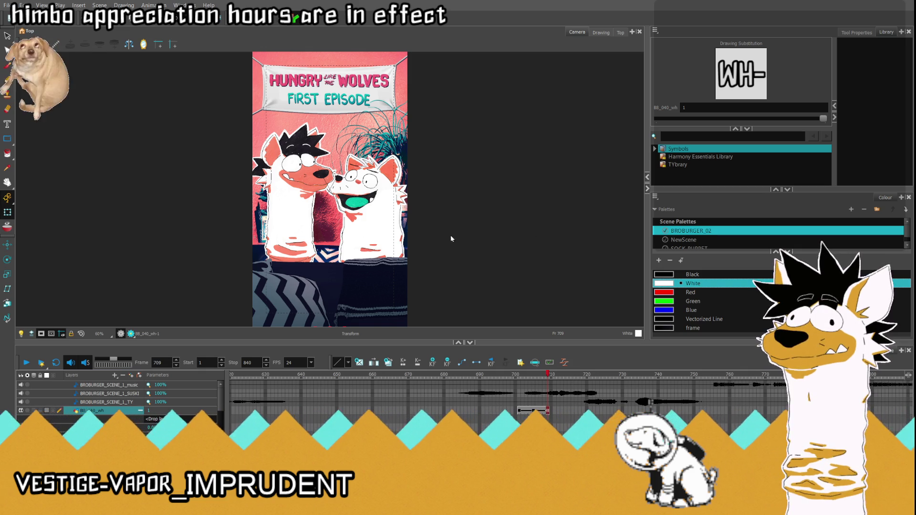
key("semicolon")
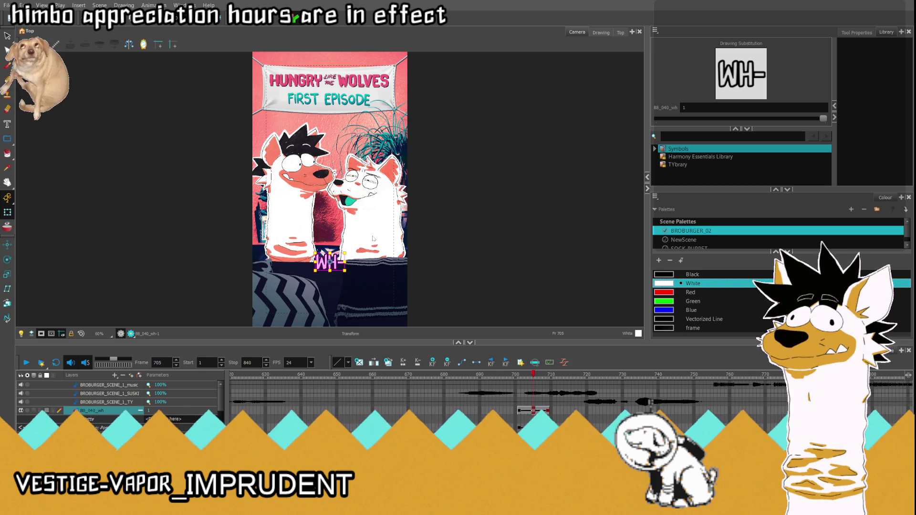
key("semicolon")
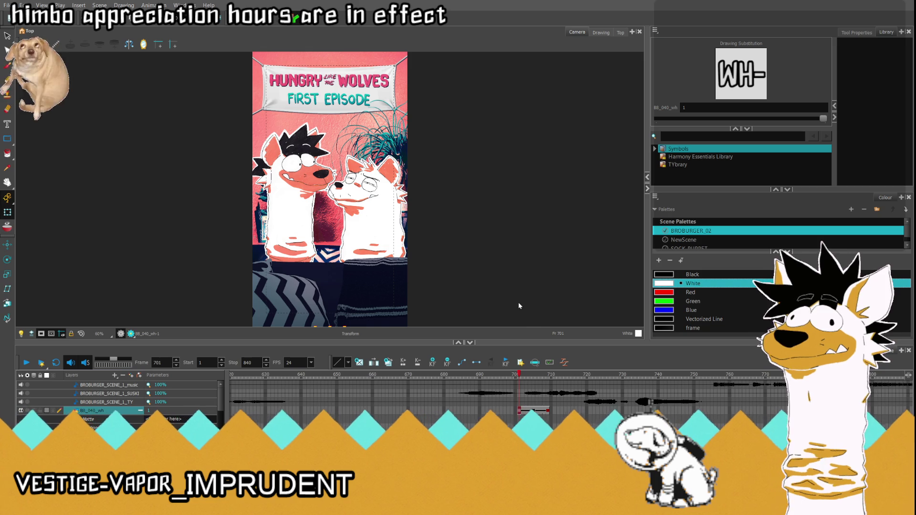
key("period")
key("period")
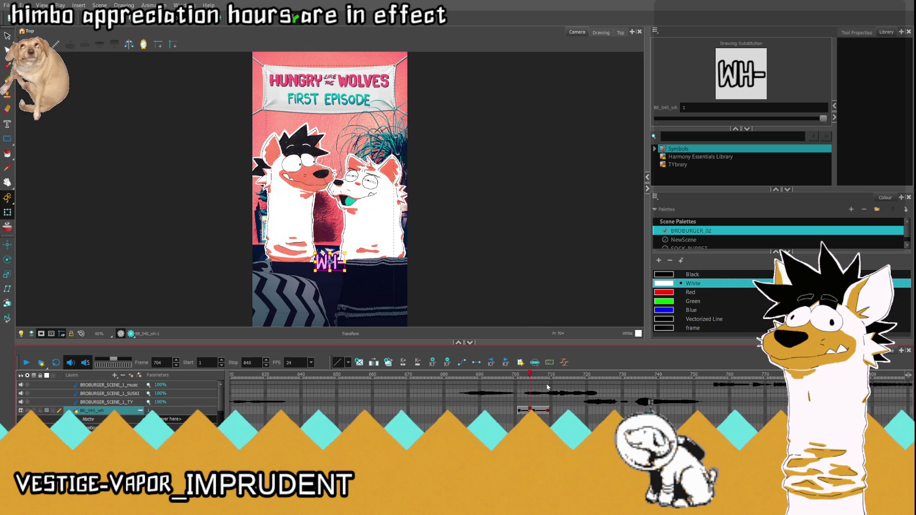
key("period")
key("period")
key("period")
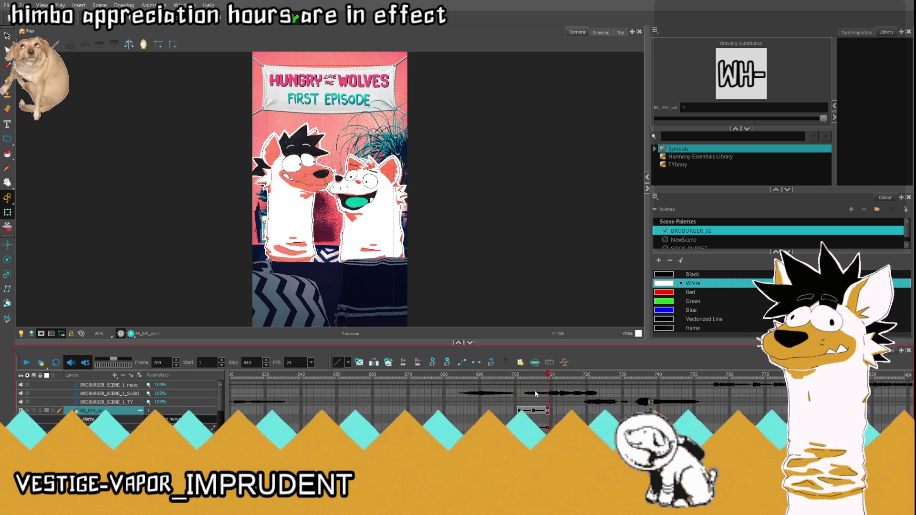
left_click(81, 334)
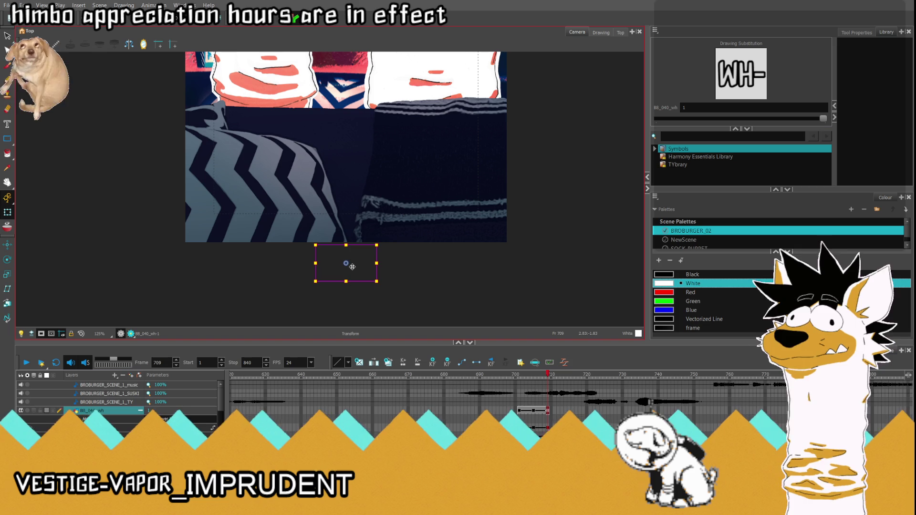
- Raise the off-screen WH- caption slightly at frame 709 and replay from frame 698
left_click_drag(350, 261, 350, 256)
left_click(519, 400)
left_click(508, 406)
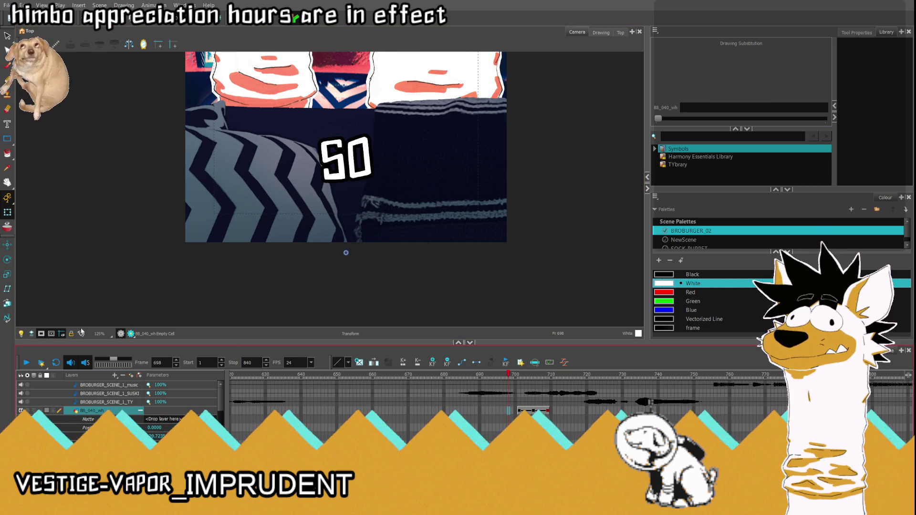
left_click(82, 333)
key("Return")
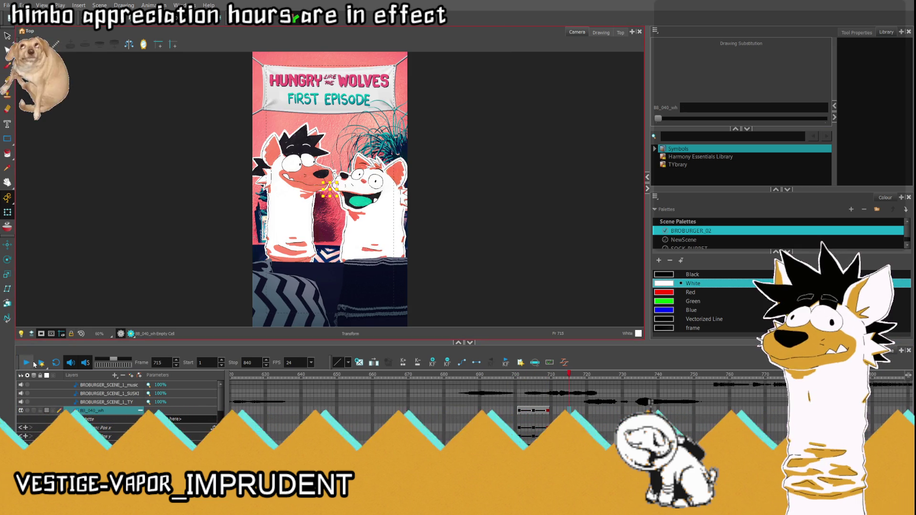
- Lower the WH- caption a little at frame 705 and compare it with frame 698
left_click(533, 410)
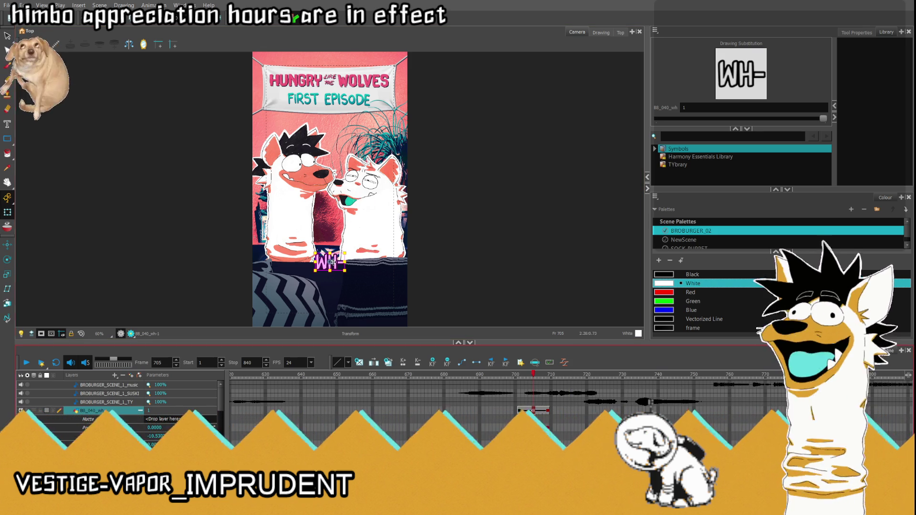
left_click_drag(332, 262, 332, 287)
left_click(509, 411)
left_click(535, 411)
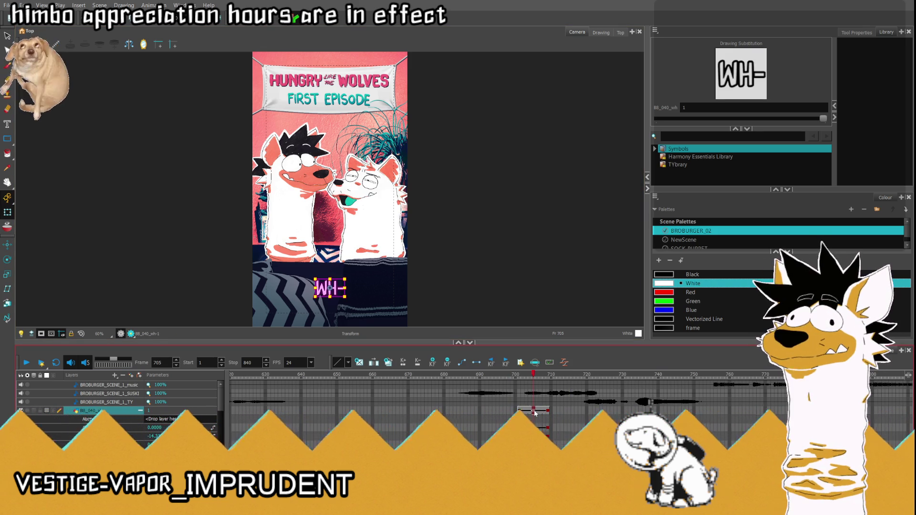
- Replay from frame 681 and return to the WH- keyframe at frame 701
left_click(449, 411)
left_click(26, 363)
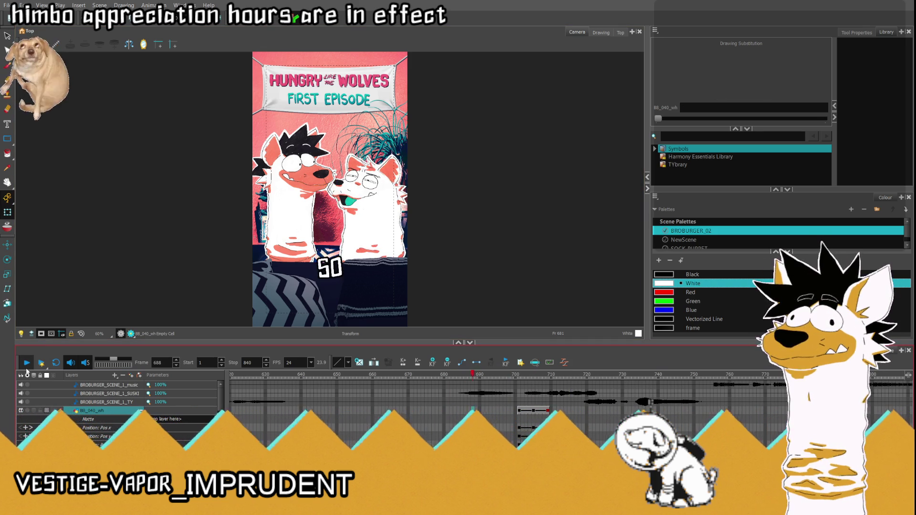
left_click(532, 414)
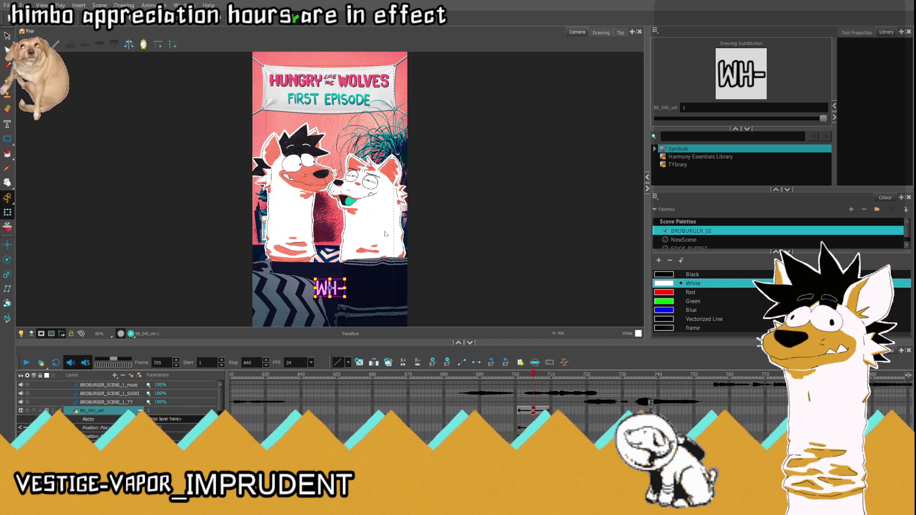
key("comma")
key("comma")
key("comma")
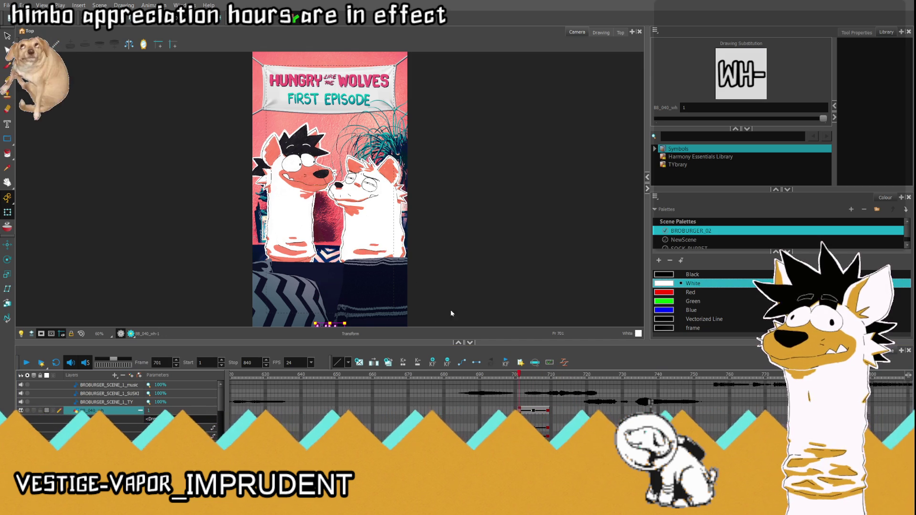
- Using the Position row, hop between keyframes 705 and 709, then return to frame 690
left_click(458, 321)
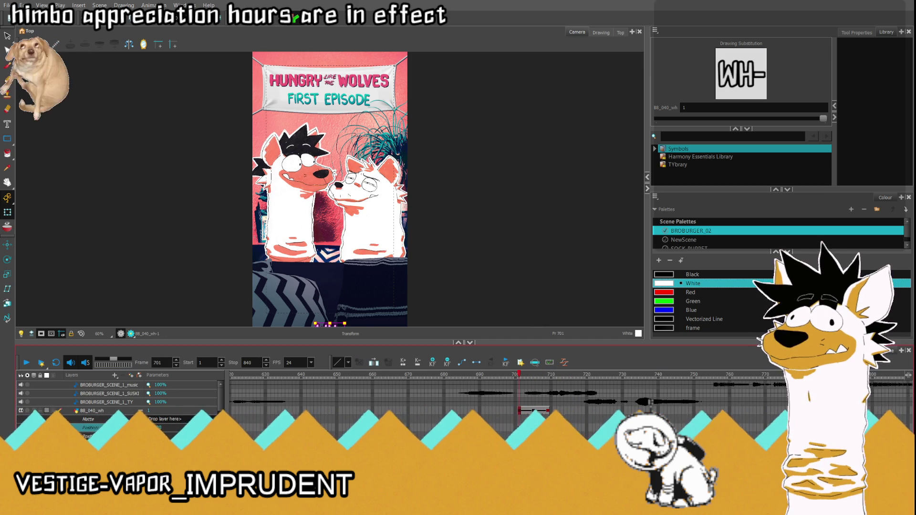
left_click(212, 428)
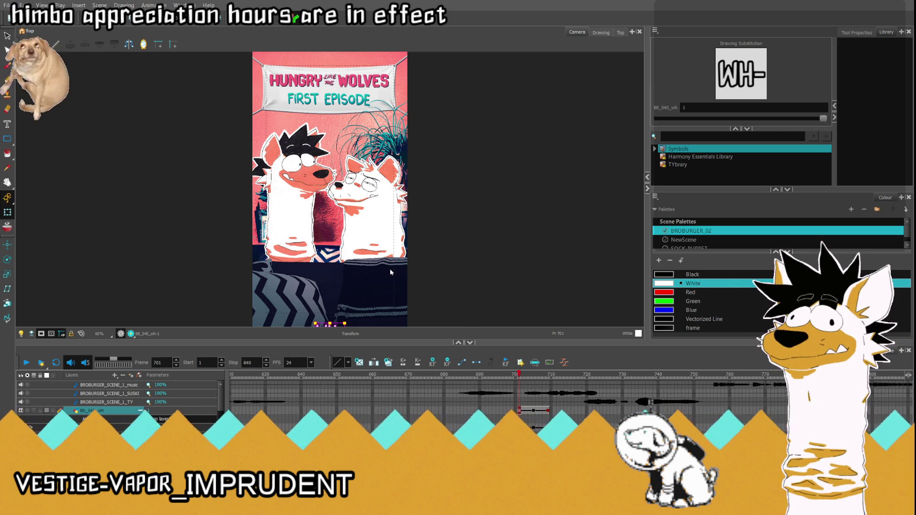
key("Return")
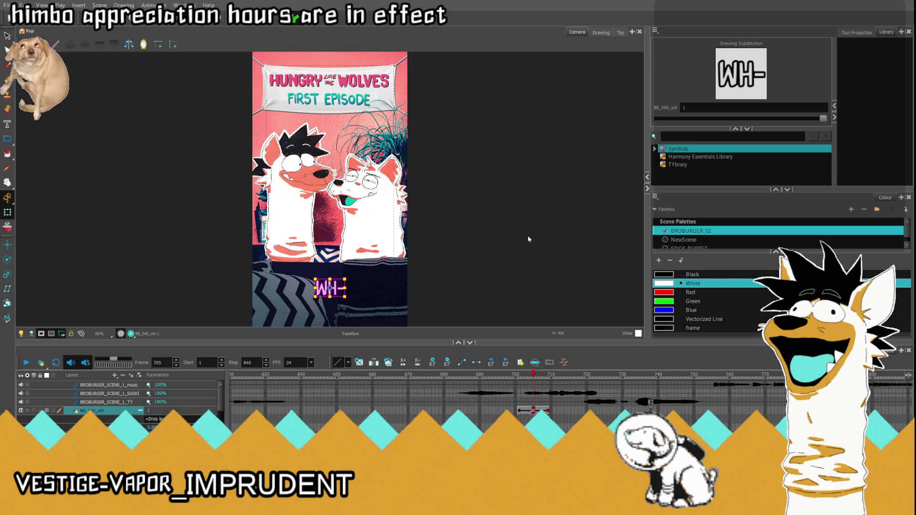
key("apostrophe")
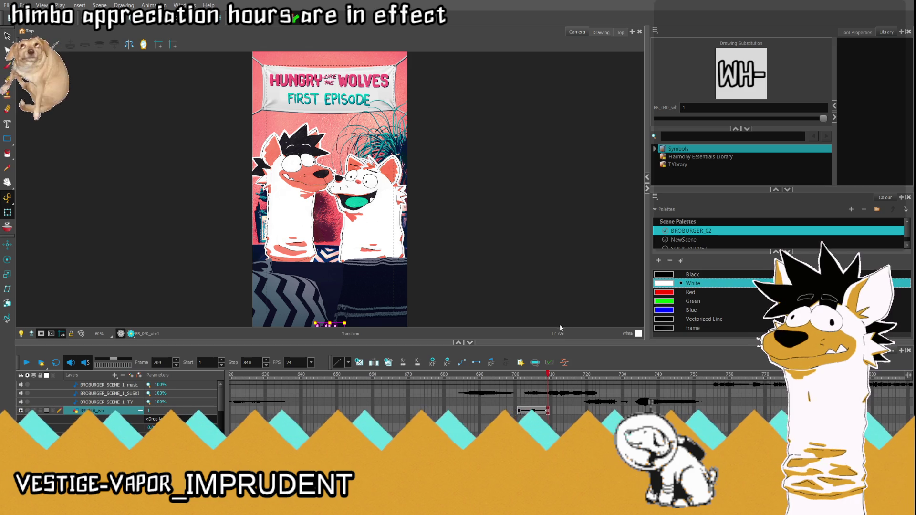
key("semicolon")
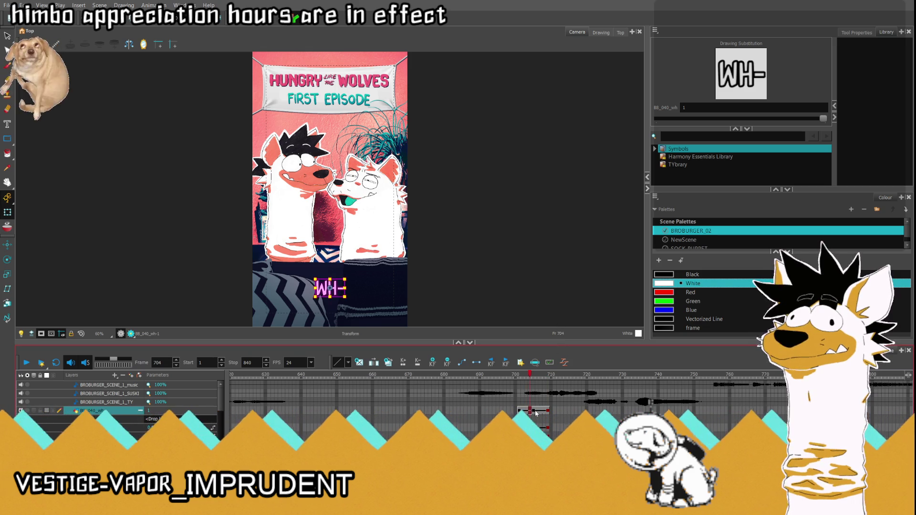
key("comma")
key("comma")
key("comma")
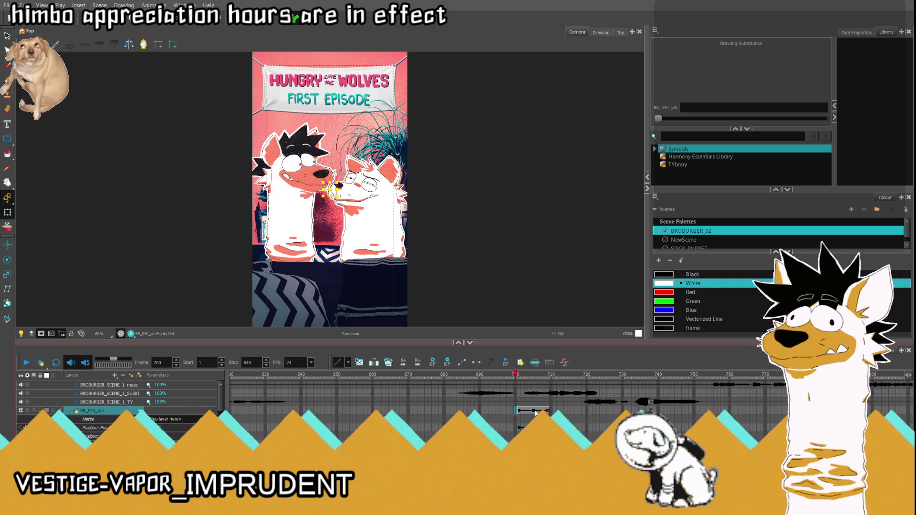
left_click(28, 365)
left_click(479, 409)
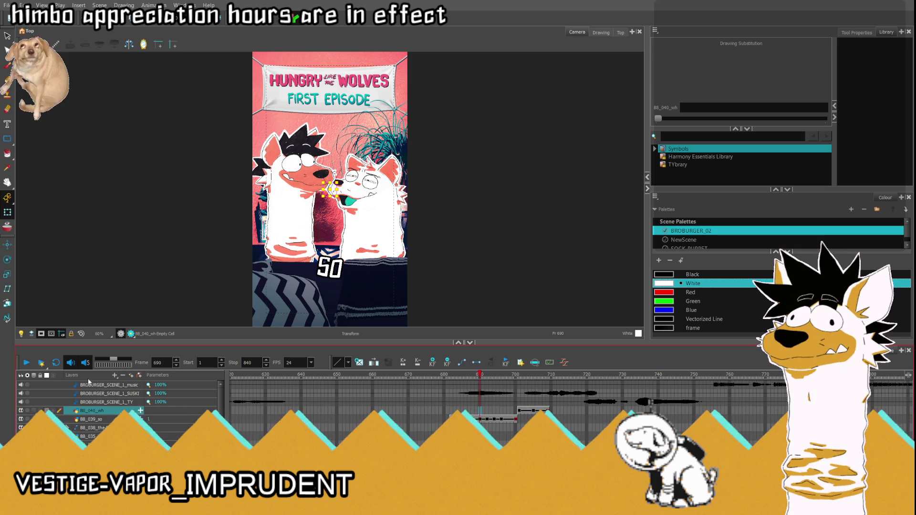
- Replay from frame 673, stop at 715, and select the BB_040_wh cell at frame 710
left_click(418, 409)
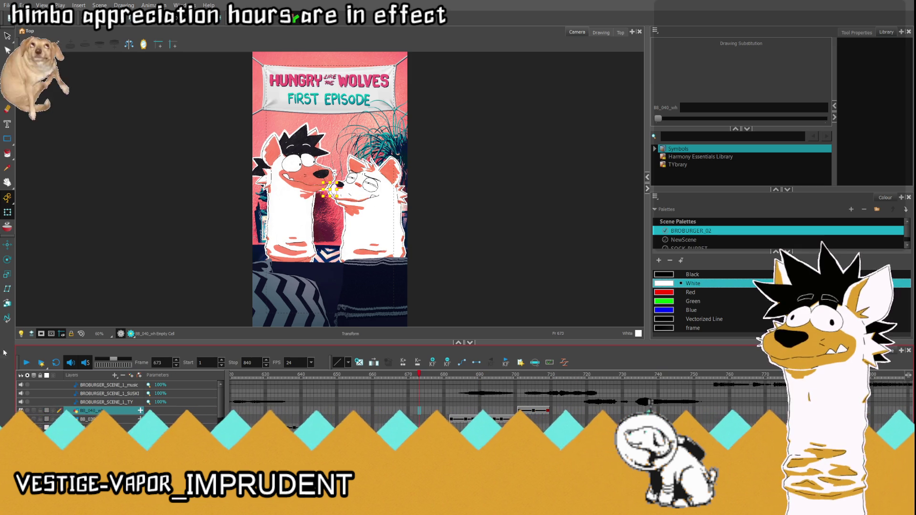
left_click(27, 364)
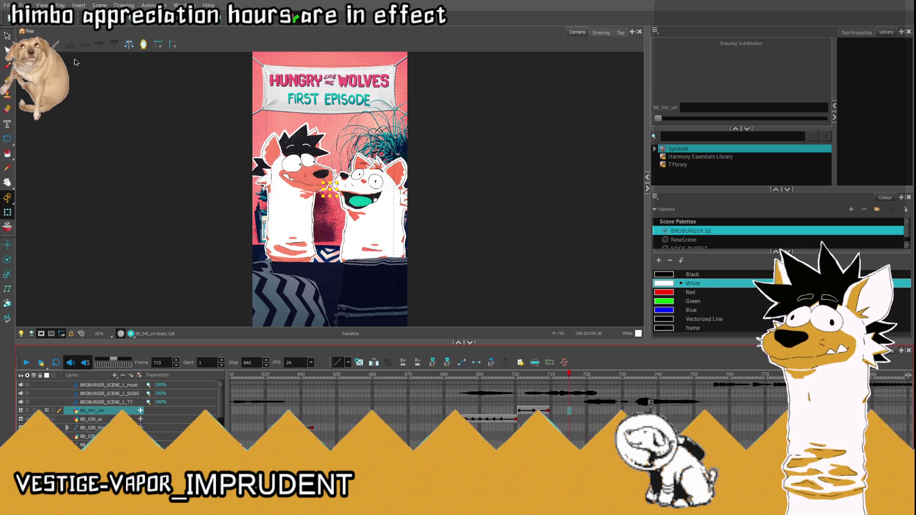
left_click(551, 404)
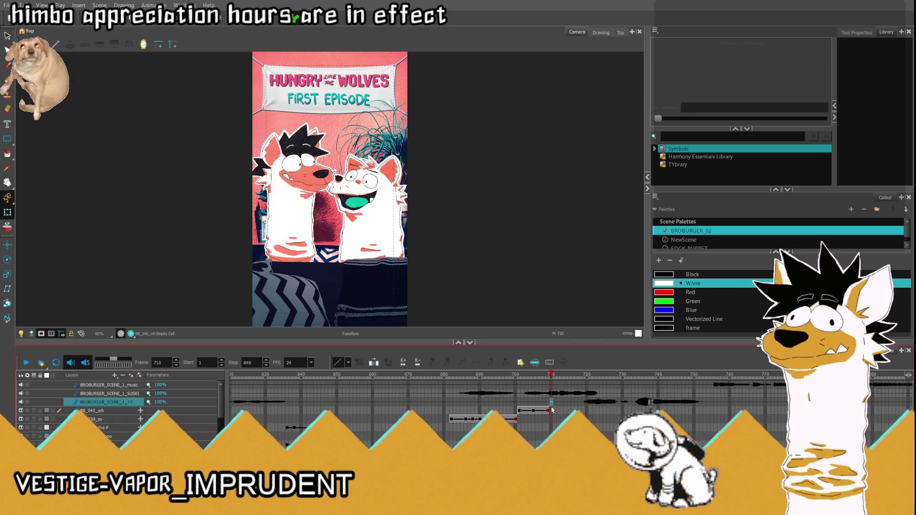
left_click(551, 410)
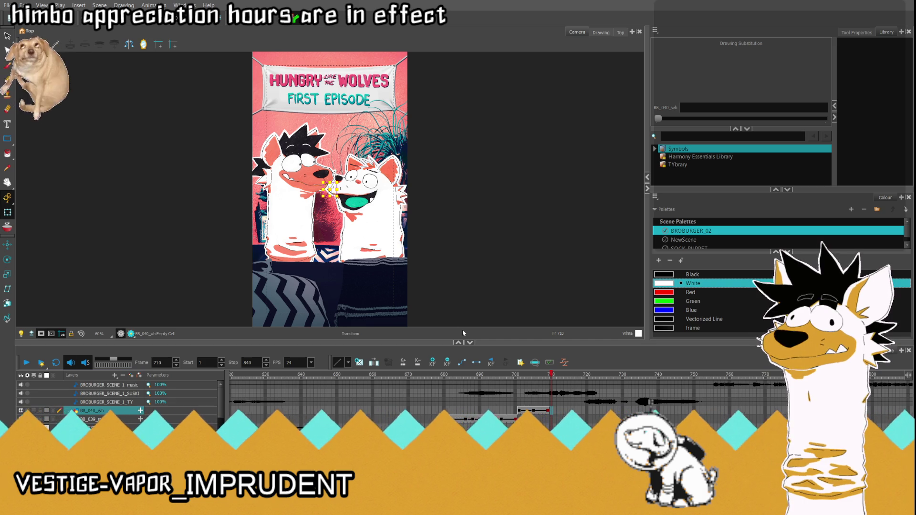
key("/")
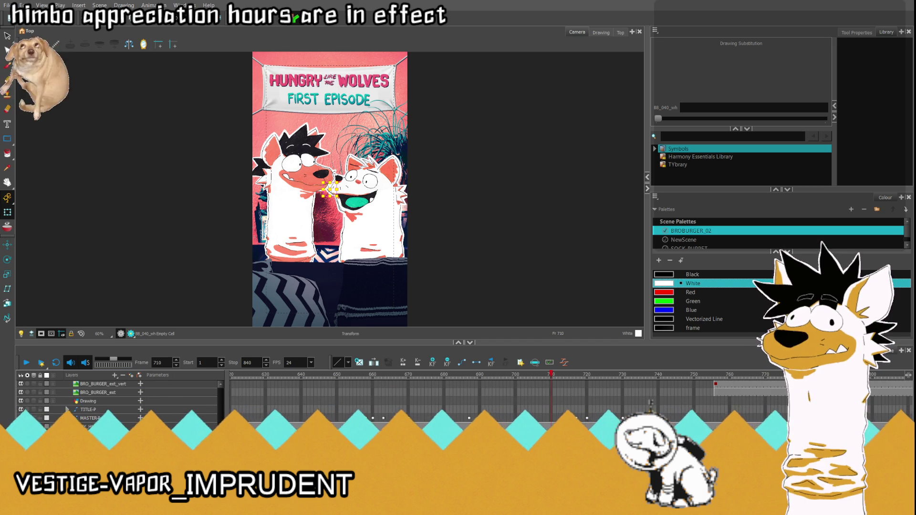
- Inspect the oversized WHAT, ARE and WE caption layers one after another
scroll(122, 382, "up", 5)
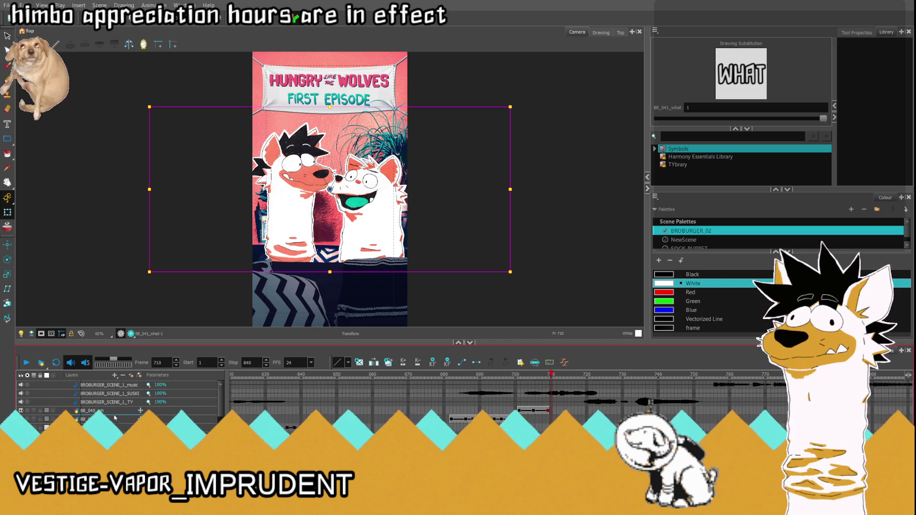
left_click(114, 419)
scroll(116, 415, "down", 1)
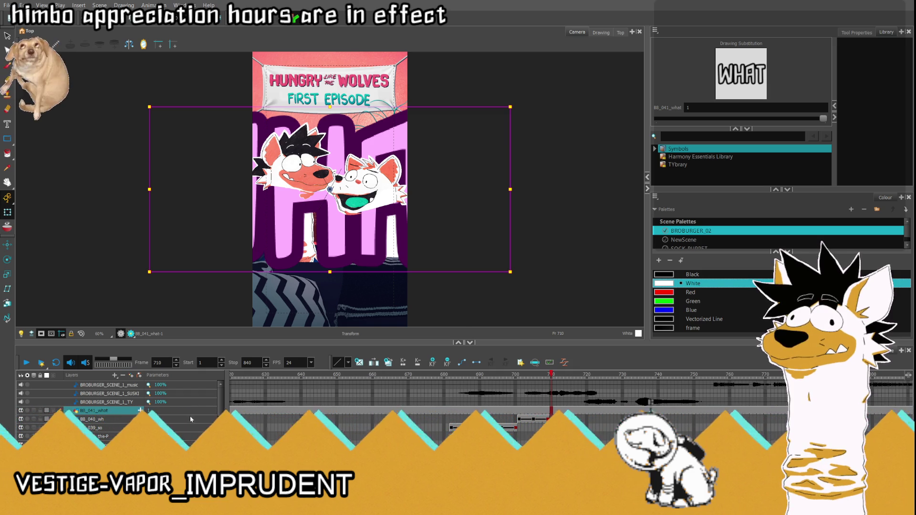
scroll(763, 385, "down", 5)
key("b")
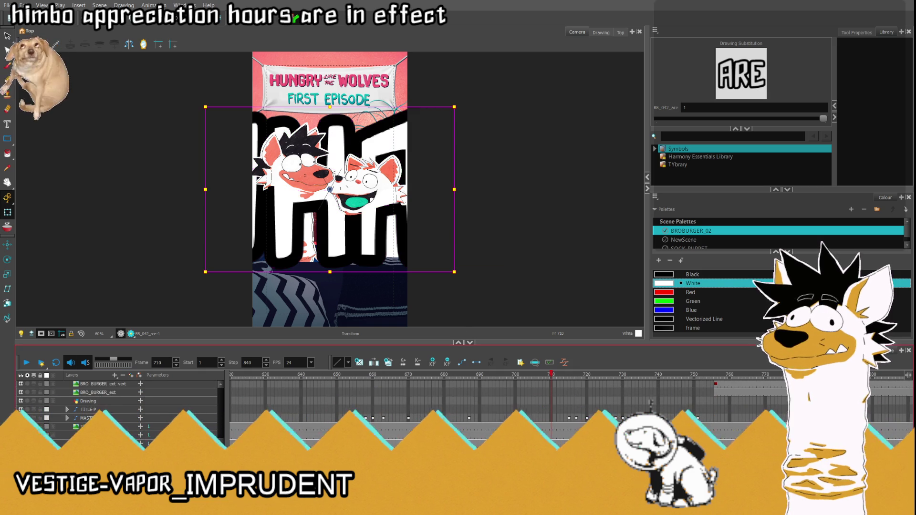
scroll(119, 405, "up", 5)
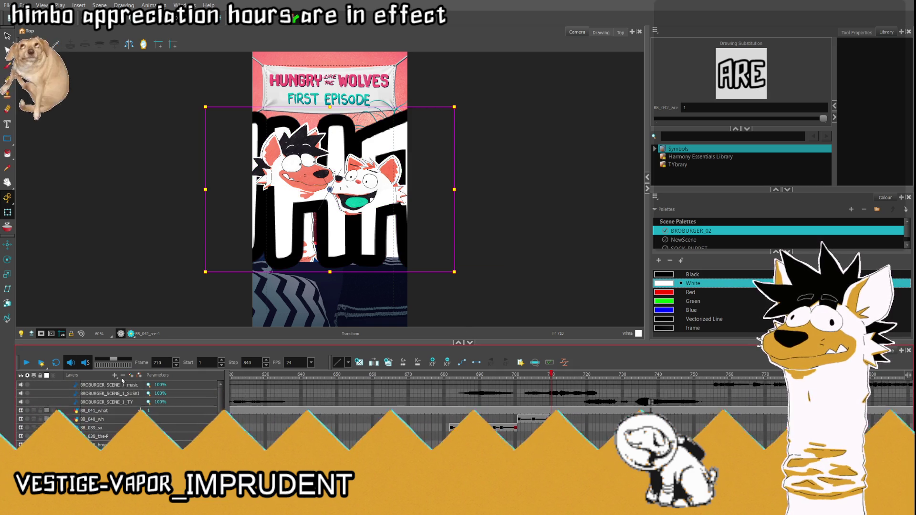
left_click(119, 419)
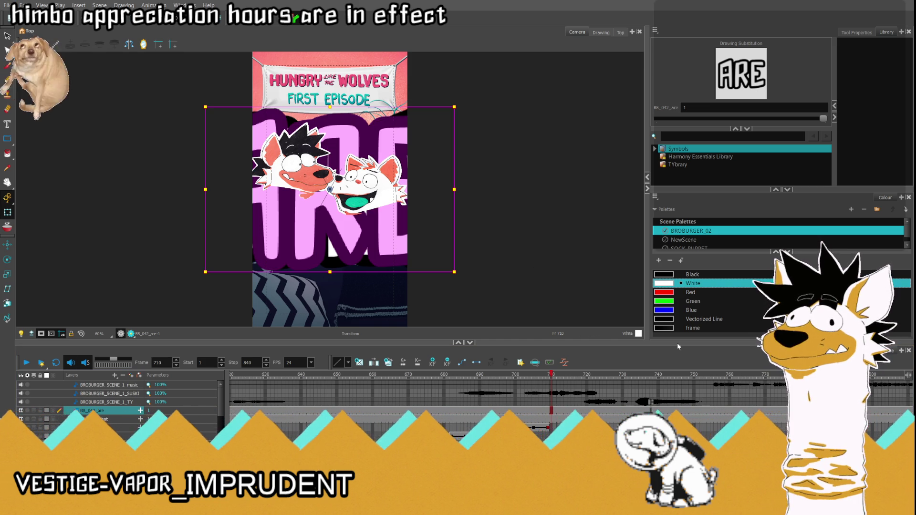
scroll(105, 418, "up", 5)
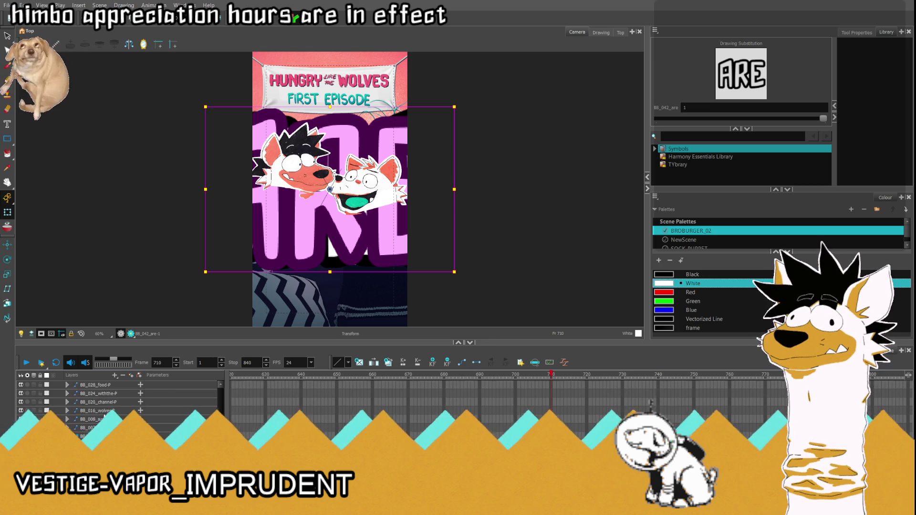
scroll(106, 417, "down", 2)
key("=")
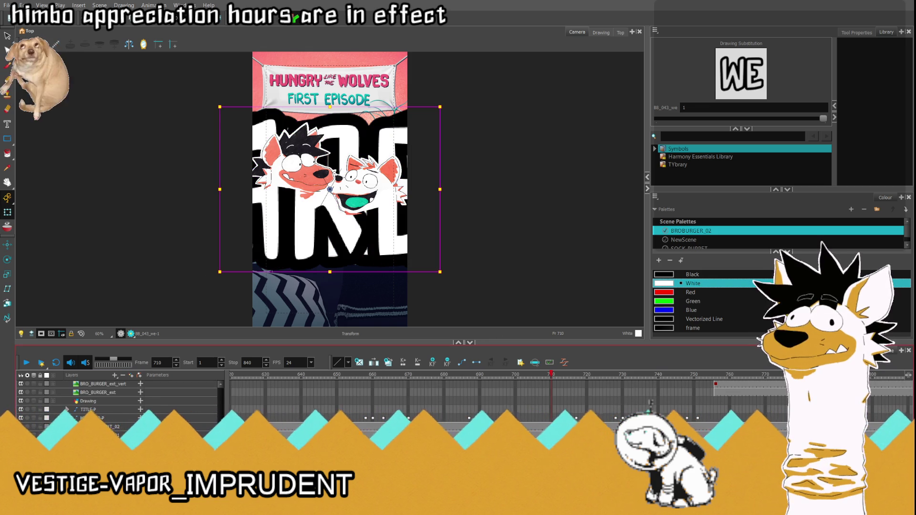
scroll(123, 388, "down", 3)
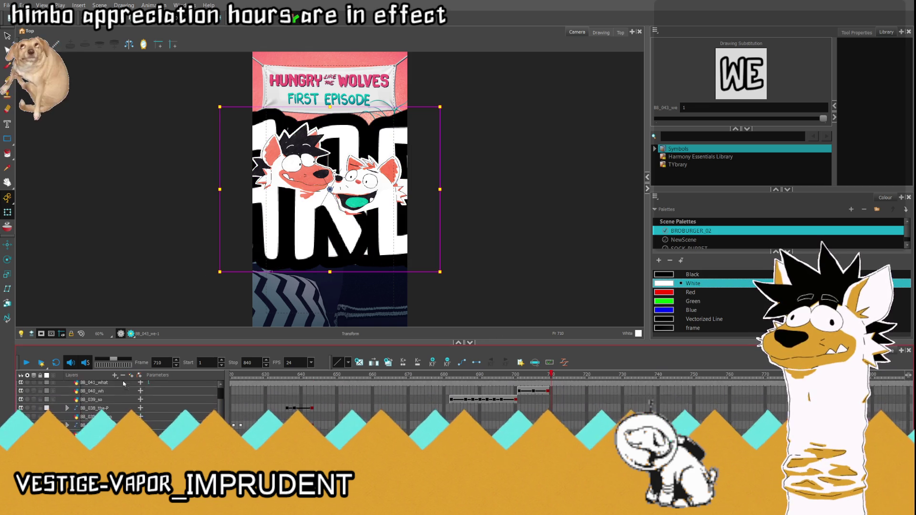
left_click(113, 418)
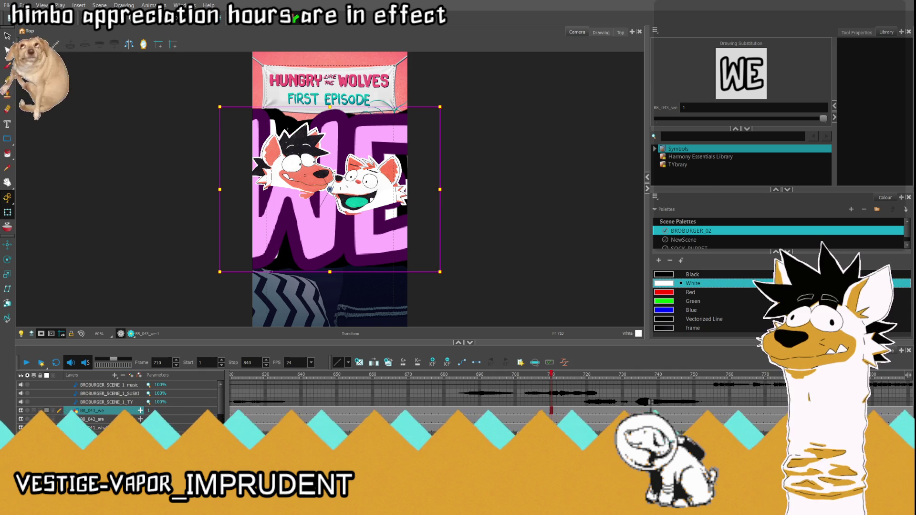
- Select the WAIT- caption layer in the Timeline
scroll(117, 427, "up", 5)
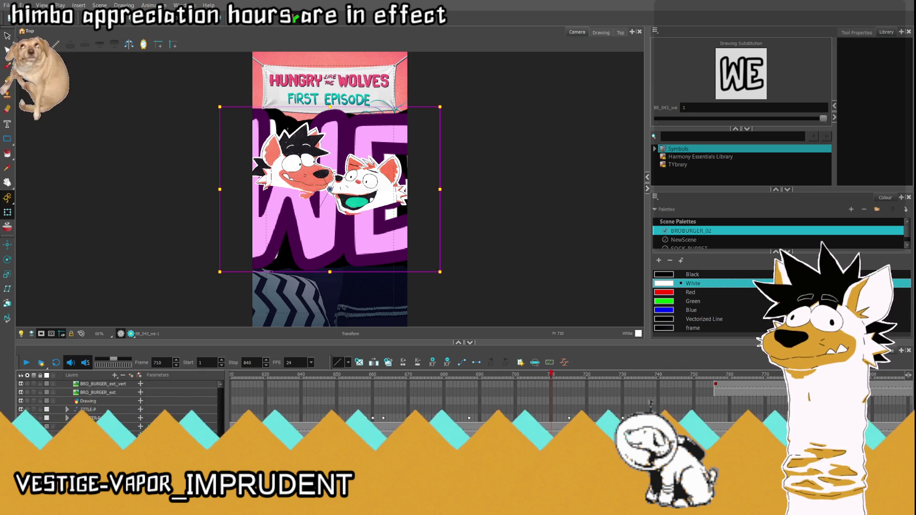
left_click(117, 426)
scroll(123, 382, "down", 5)
scroll(120, 391, "up", 5)
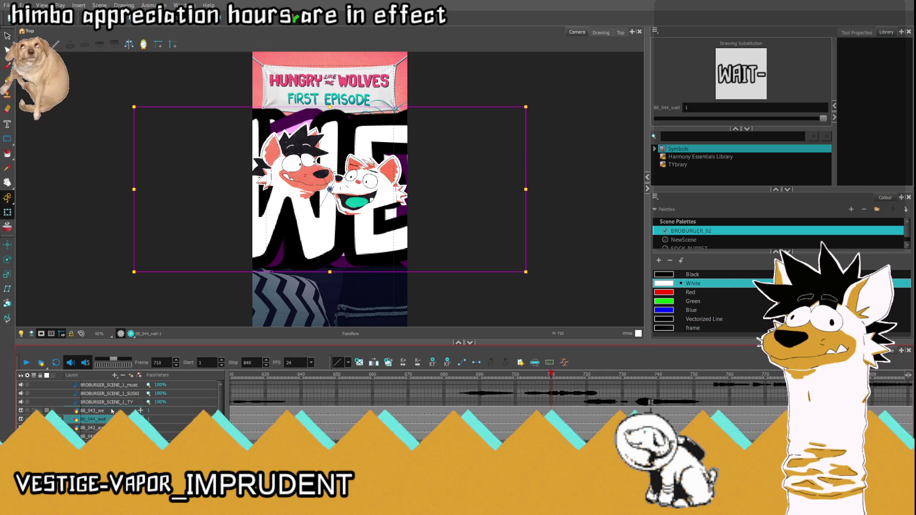
- Move WAIT- above WE, scale it to a small label at frame 720, then return to 708
left_click_drag(112, 419, 111, 409)
left_click_drag(553, 384, 587, 380)
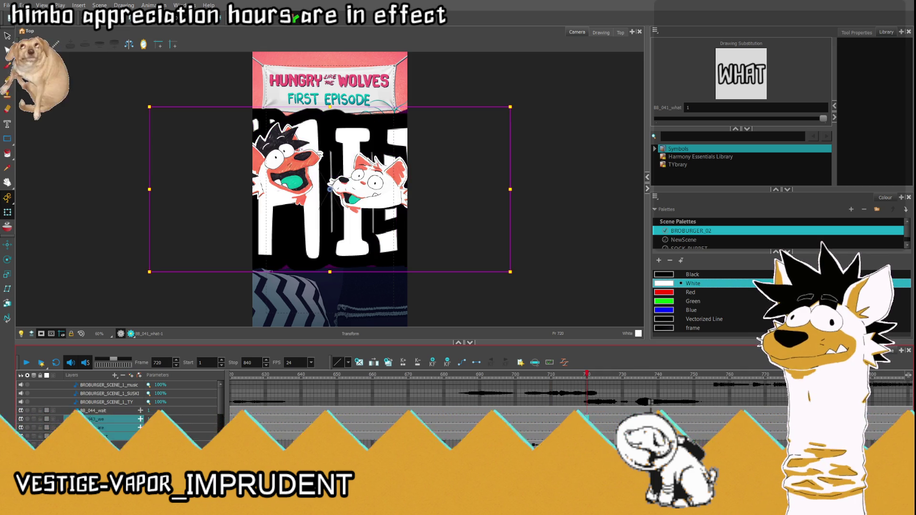
left_click_drag(134, 106, 285, 171)
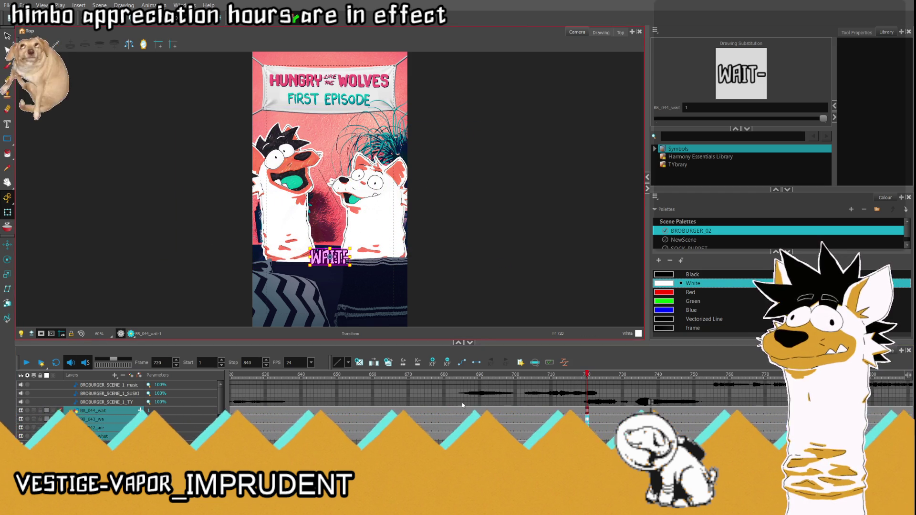
left_click(547, 380)
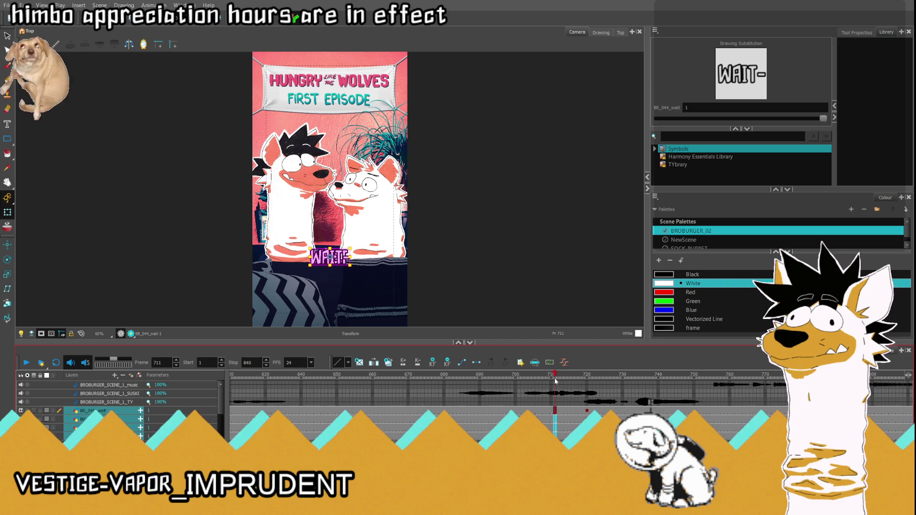
left_click(546, 414)
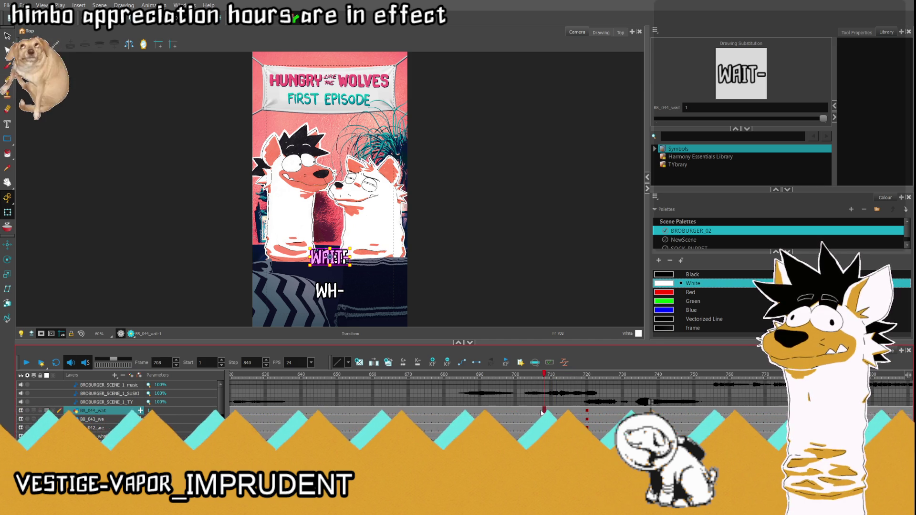